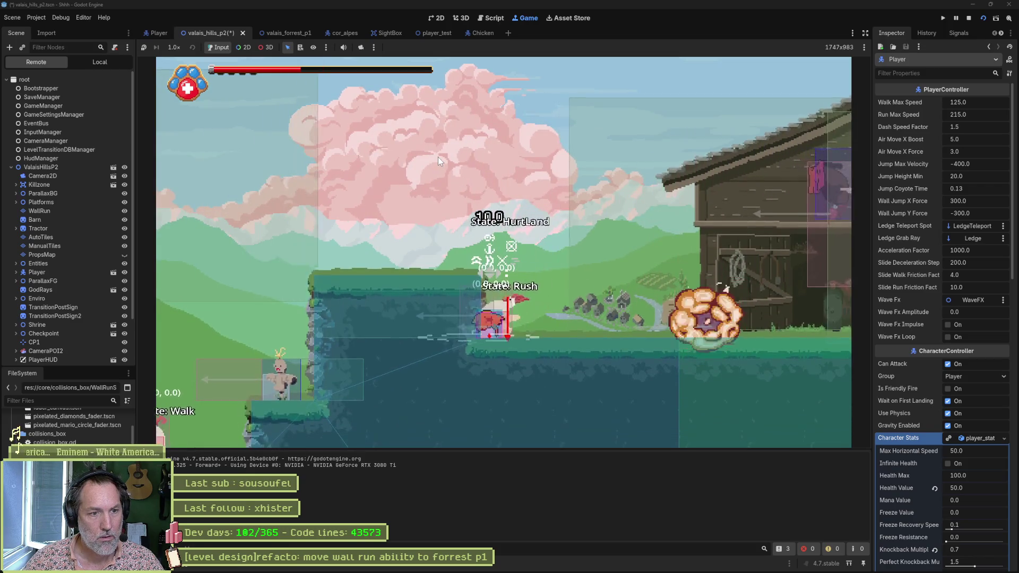
Stop the game, switch to the Chicken scene, load the peck animation and select the HitBox.
{"action": "key", "text": "F8"}
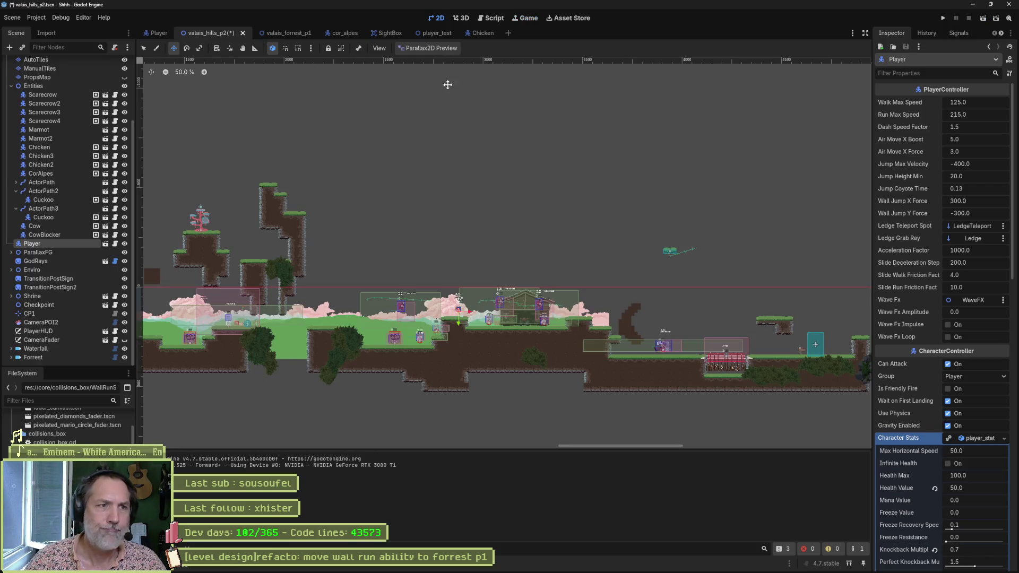
{"action": "left_click", "coordinate": [480, 32]}
{"action": "left_click", "coordinate": [71, 142]}
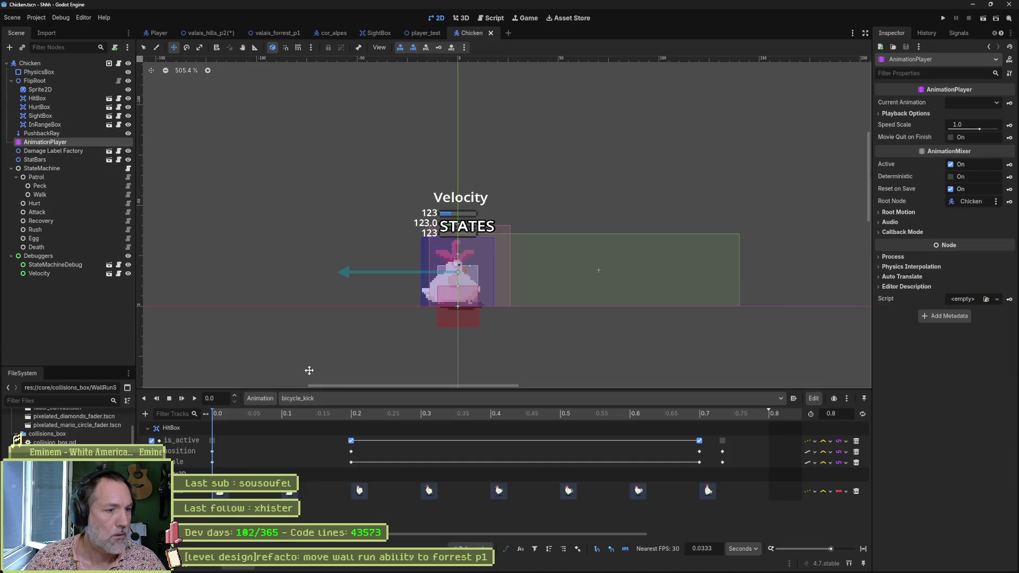
{"action": "left_click", "coordinate": [371, 399]}
{"action": "left_click", "coordinate": [356, 467]}
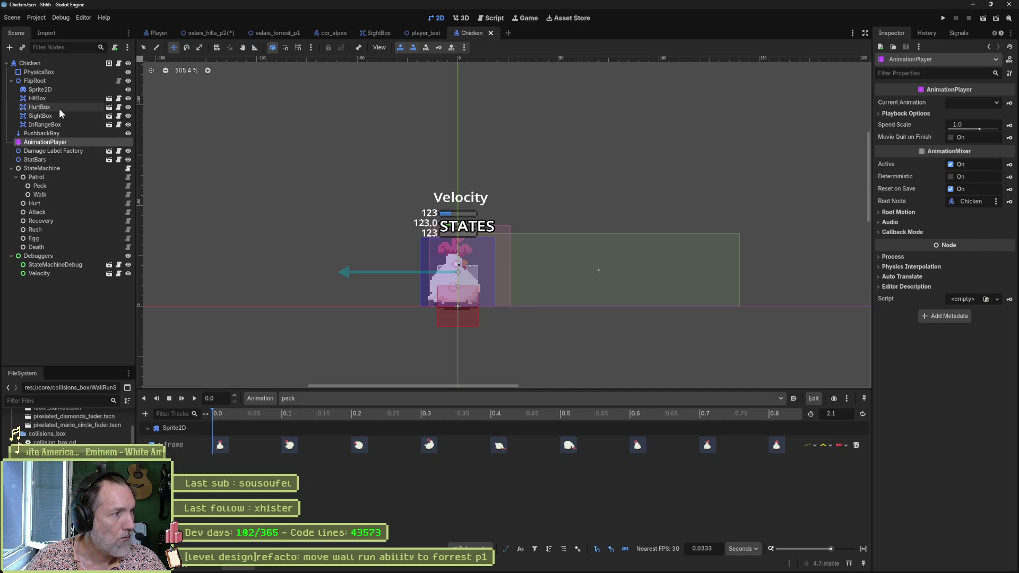
{"action": "left_click", "coordinate": [67, 97]}
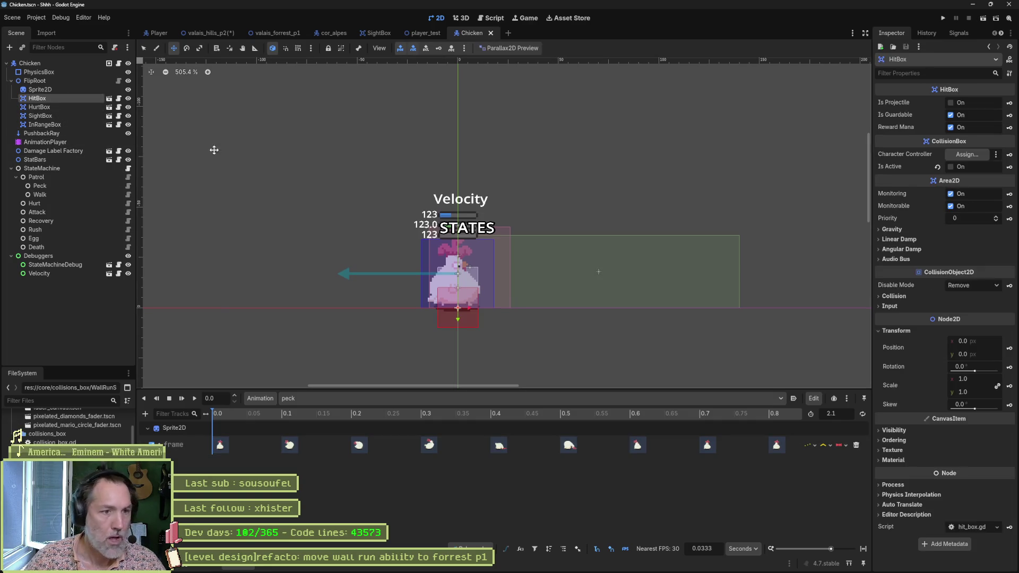
Move the HitBox up to y -10, key its position in the peck animation and save the scene.
{"action": "left_click_drag", "start_coordinate": [458, 320], "coordinate": [461, 300]}
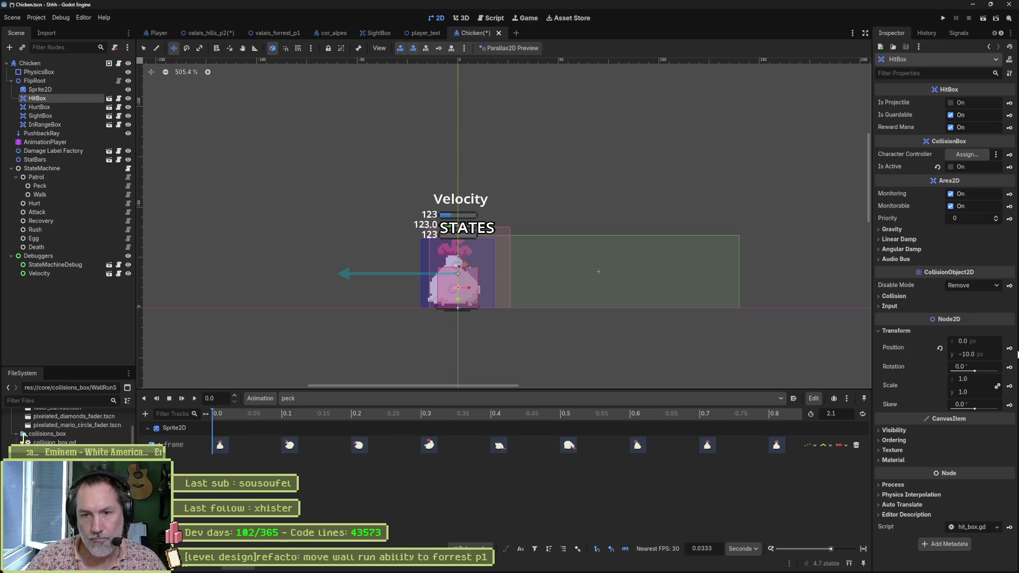
{"action": "left_click", "coordinate": [1009, 348]}
{"action": "left_click", "coordinate": [485, 309]}
{"action": "key", "text": "ctrl+s"}
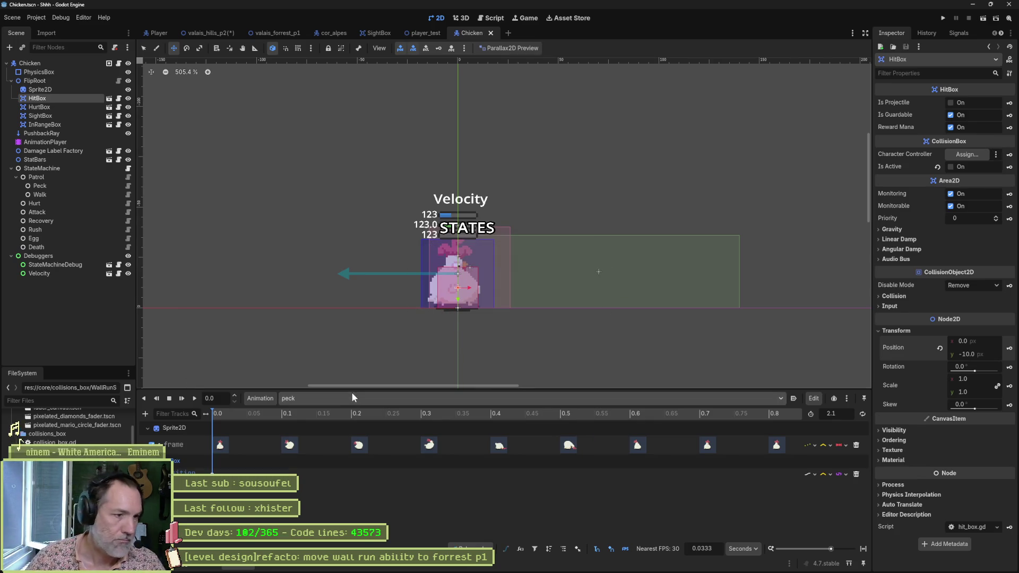
Check the rush and walk animations, then launch the valais_hills_p2 level.
{"action": "left_click", "coordinate": [353, 398]}
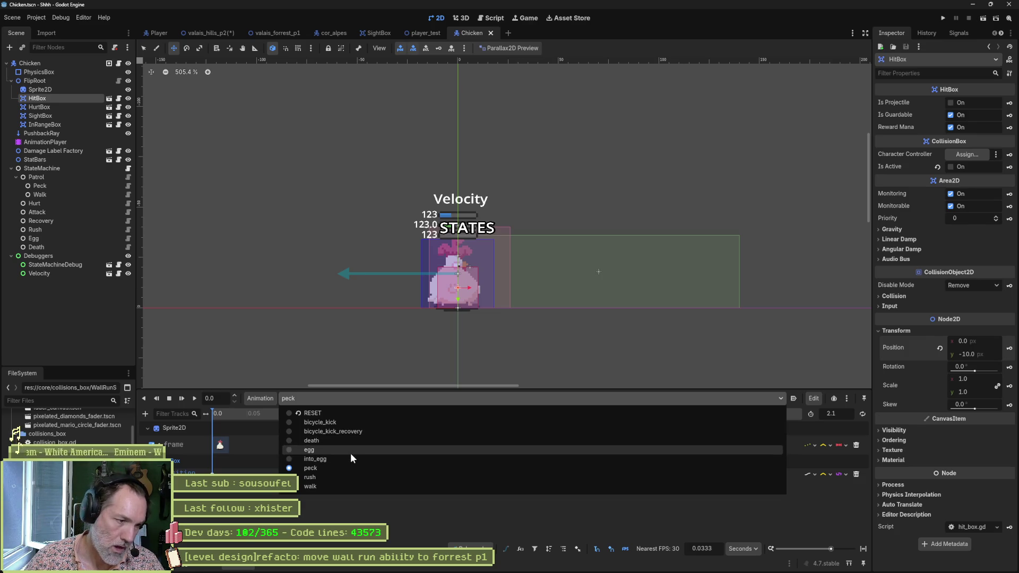
{"action": "left_click", "coordinate": [355, 477]}
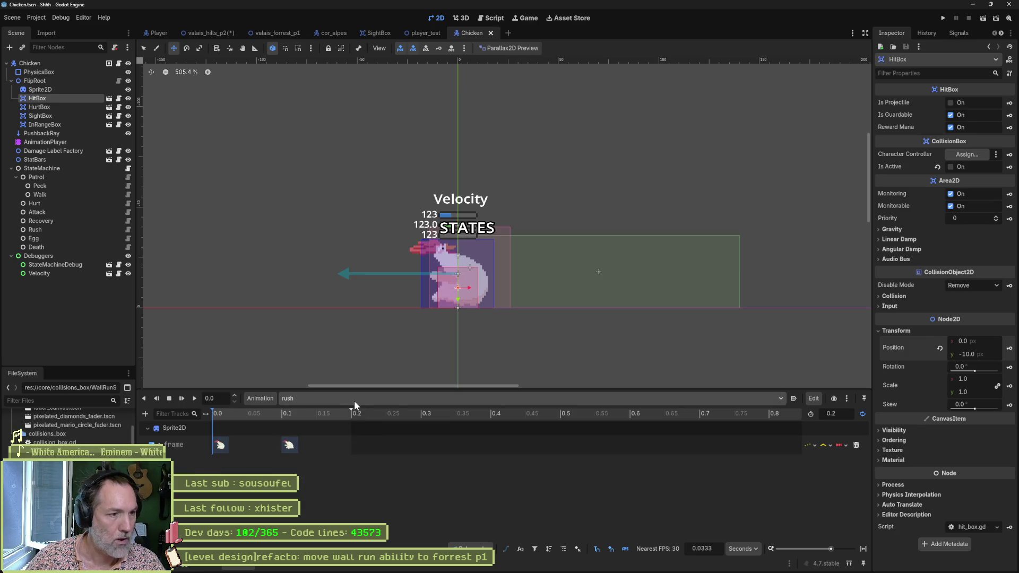
{"action": "left_click", "coordinate": [355, 400]}
{"action": "left_click", "coordinate": [358, 484]}
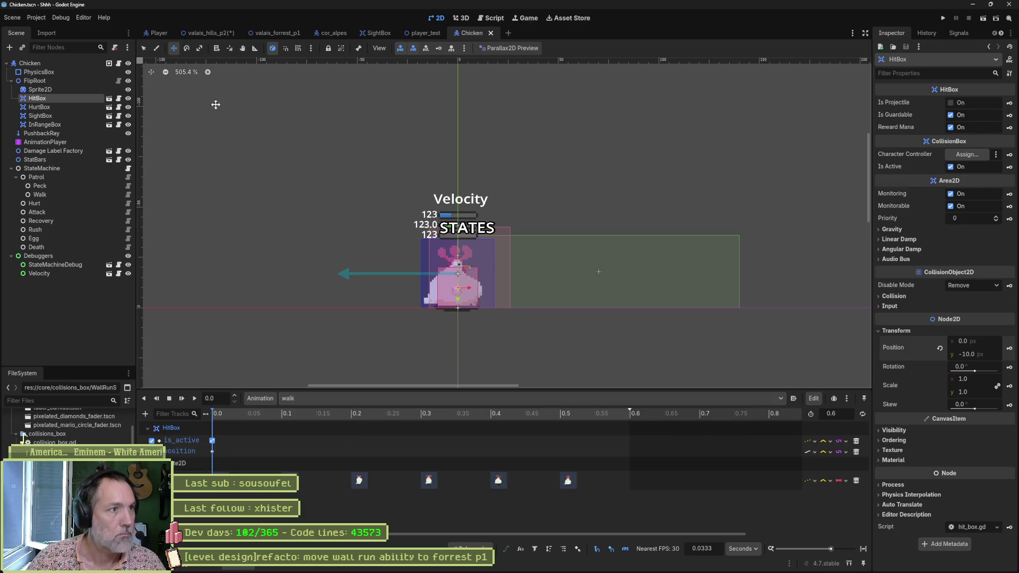
{"action": "key", "text": "F5"}
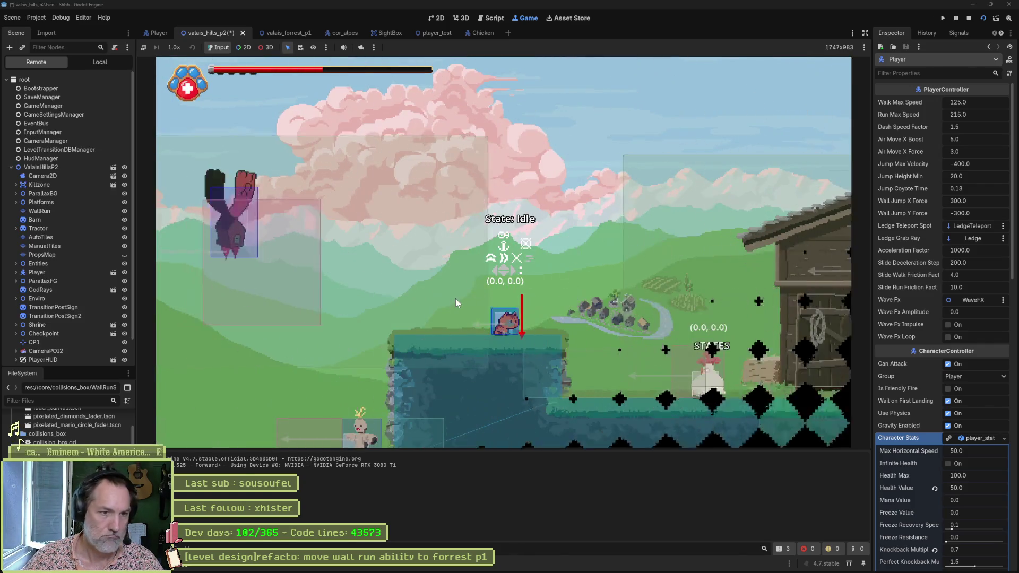
Run and jump the player into the chicken to test its hit, then stop the game.
{"action": "key", "text": "Right"}
{"action": "key", "text": "space"}
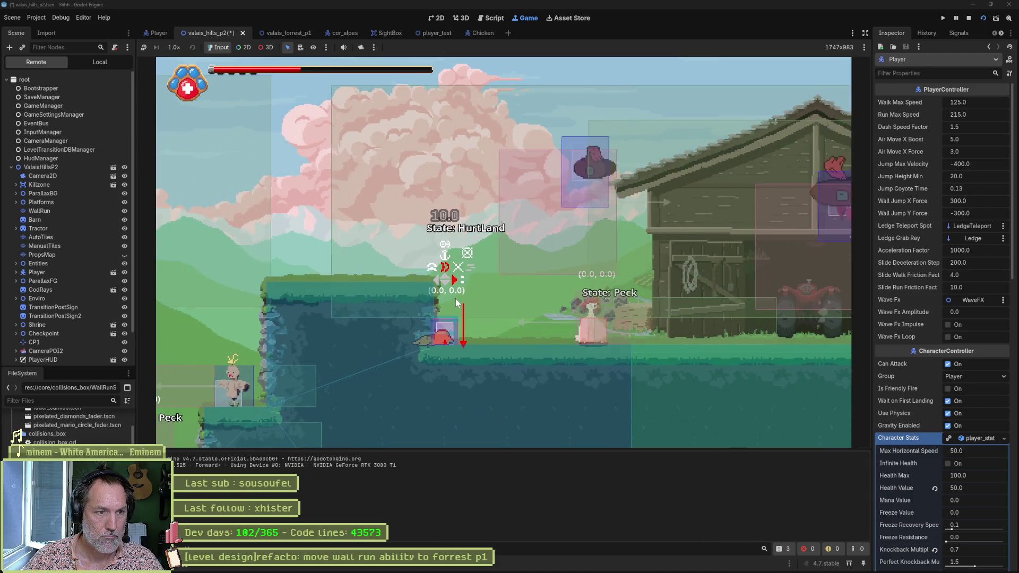
{"action": "key", "text": "Right"}
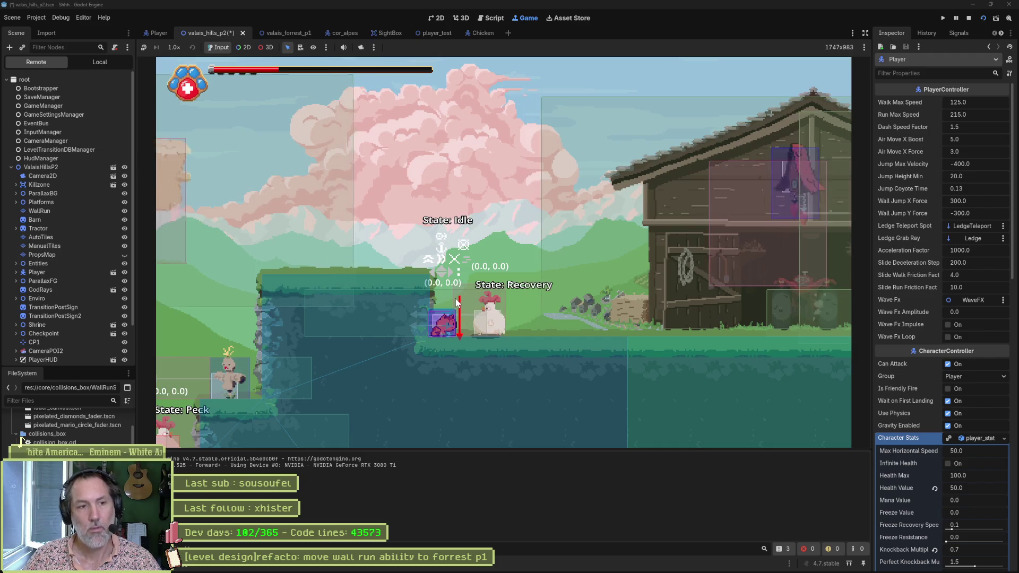
{"action": "key", "text": "F8"}
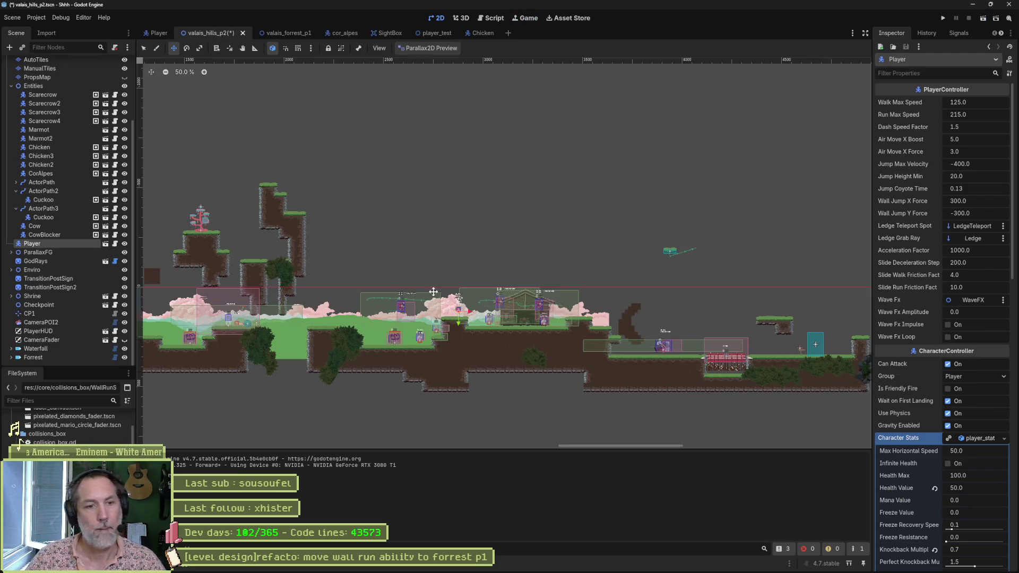
In the Chicken scene, step through the peck, walk and rush animations.
{"action": "left_click", "coordinate": [482, 33]}
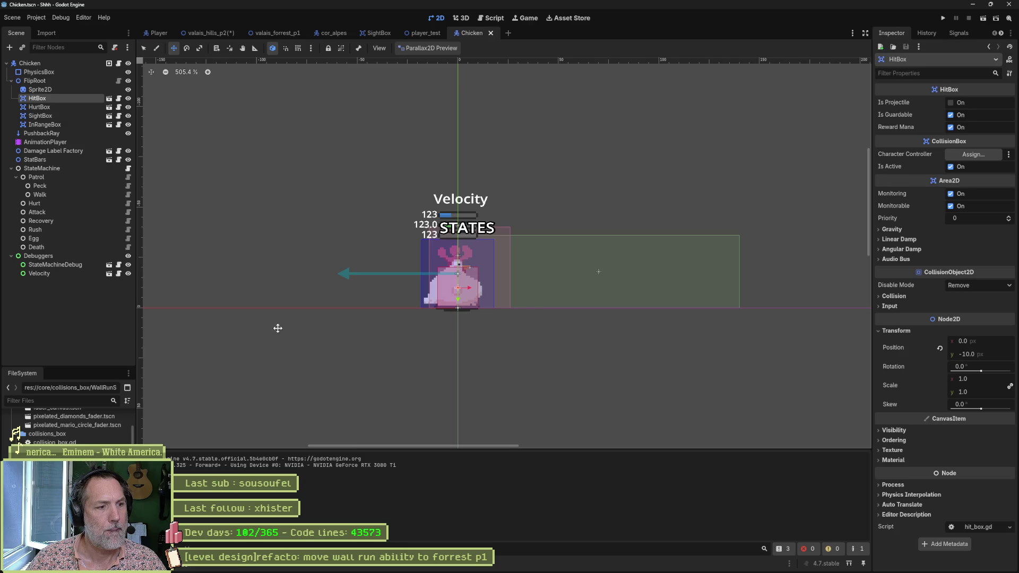
{"action": "left_click", "coordinate": [104, 142]}
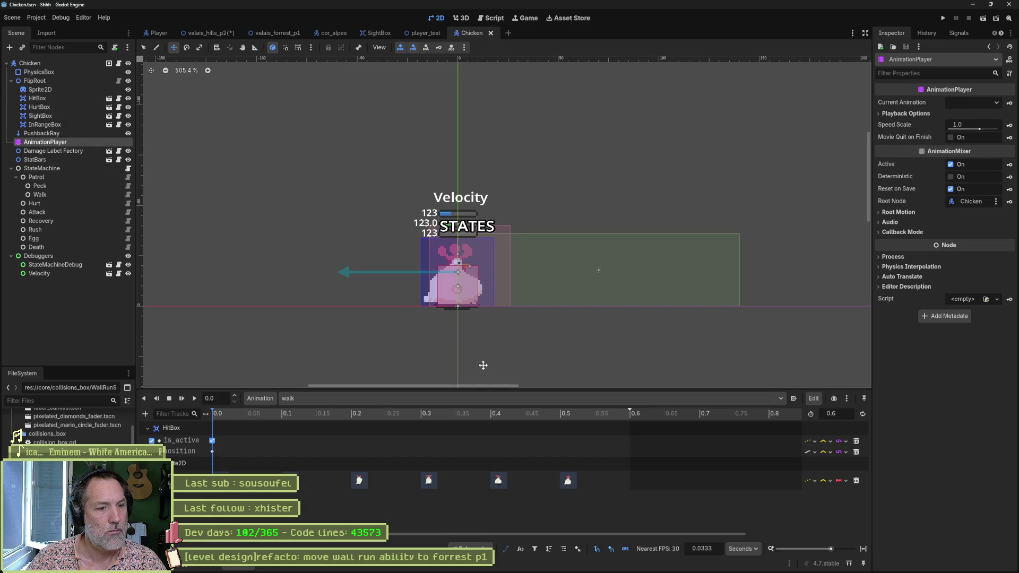
{"action": "left_click", "coordinate": [431, 398]}
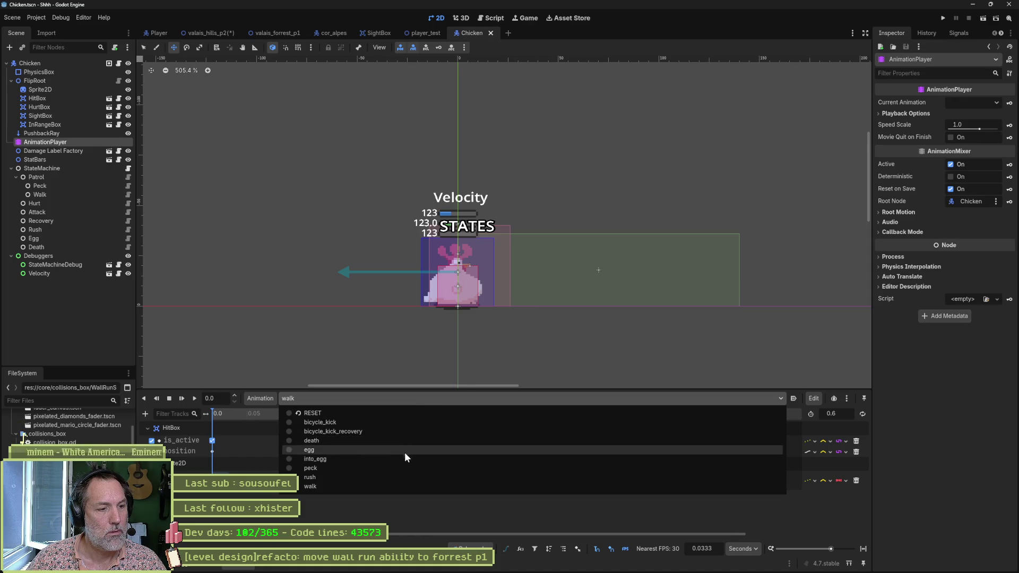
{"action": "left_click", "coordinate": [403, 467]}
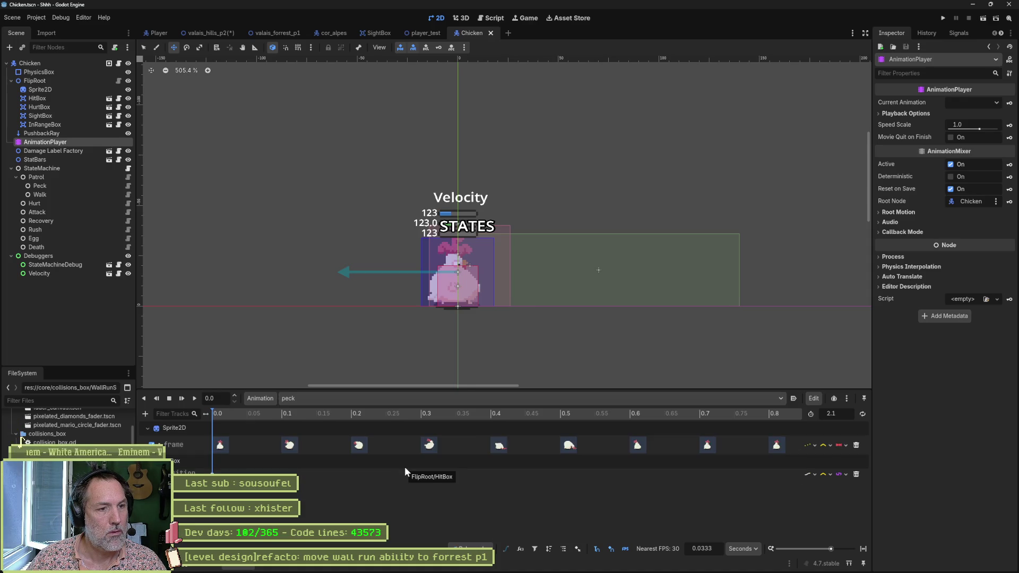
{"action": "left_click", "coordinate": [412, 399]}
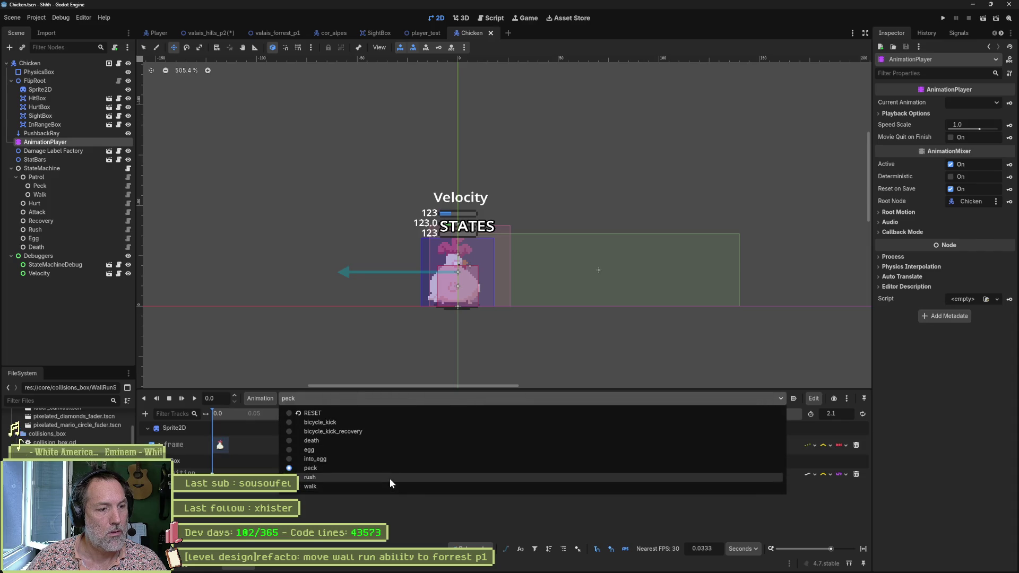
{"action": "left_click", "coordinate": [388, 487]}
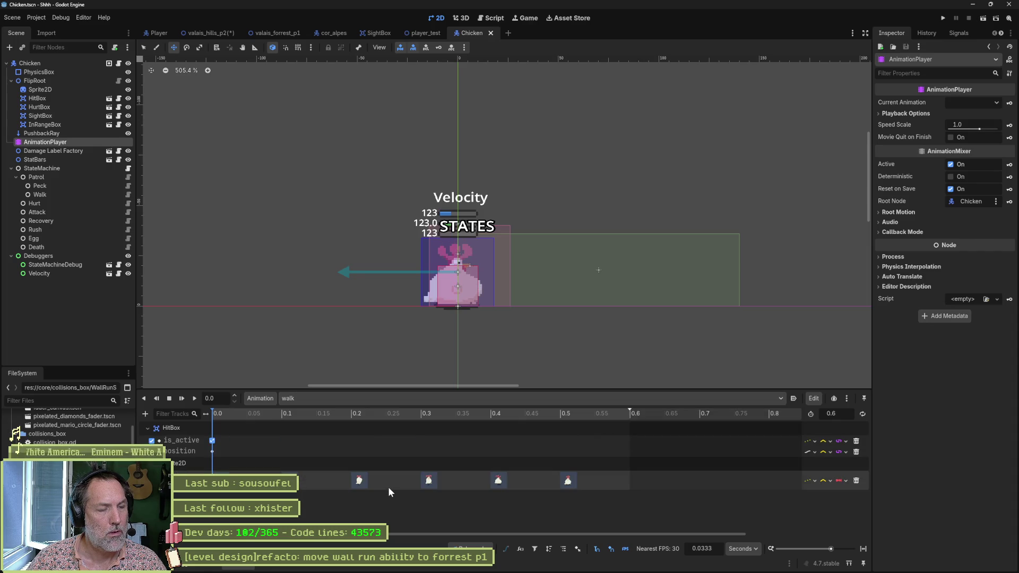
{"action": "left_click", "coordinate": [397, 400]}
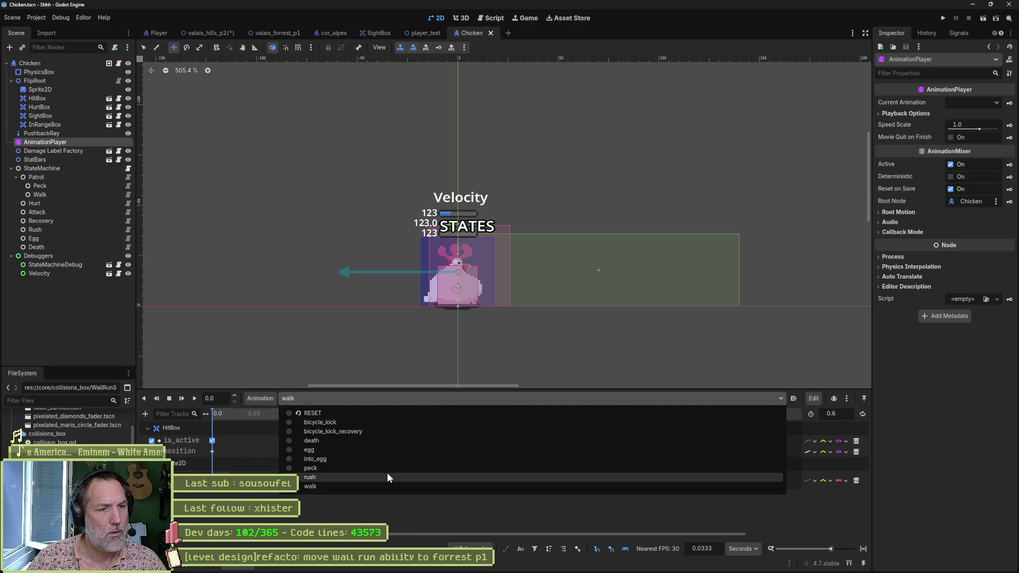
{"action": "left_click", "coordinate": [387, 477]}
Review the into_egg and egg animations, then run the Chicken scene on its own.
{"action": "left_click", "coordinate": [397, 395]}
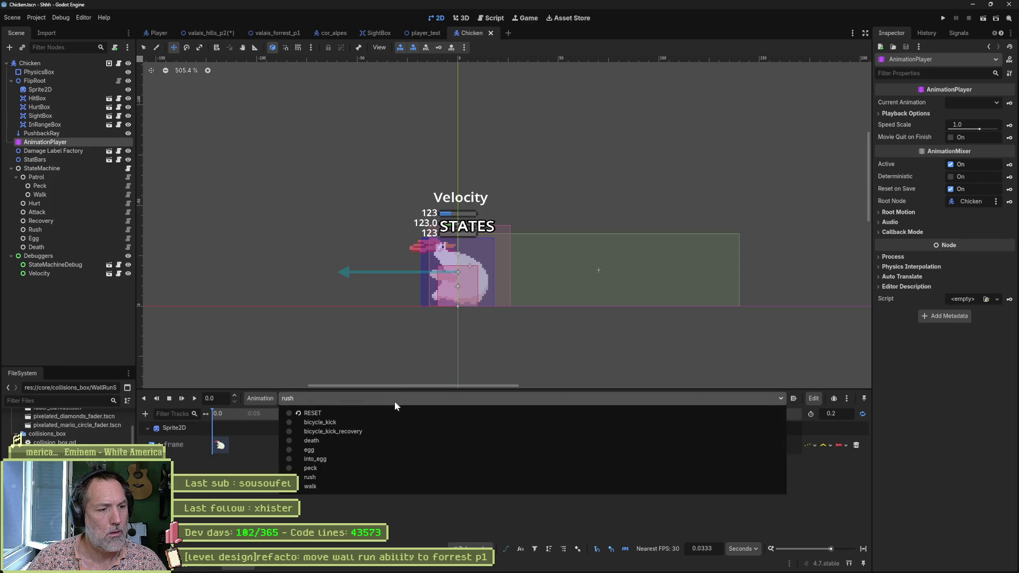
{"action": "left_click", "coordinate": [382, 454]}
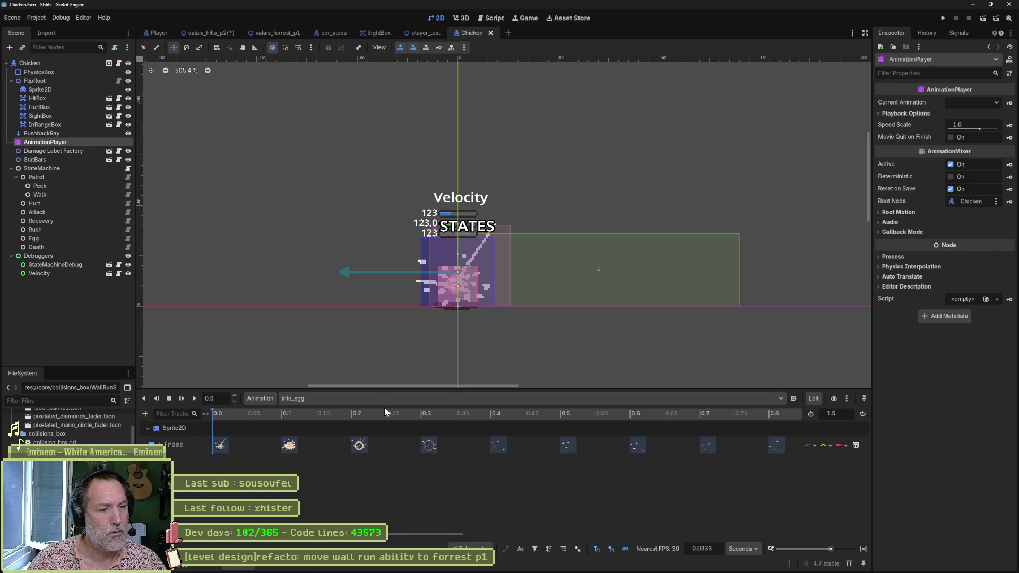
{"action": "left_click", "coordinate": [385, 398]}
{"action": "left_click", "coordinate": [373, 449]}
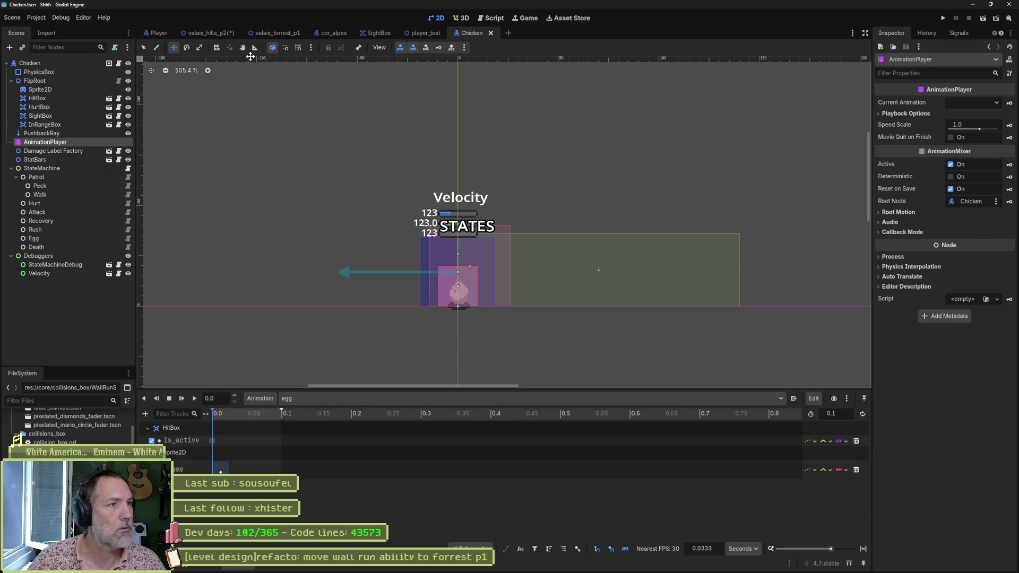
{"action": "key", "text": "F6"}
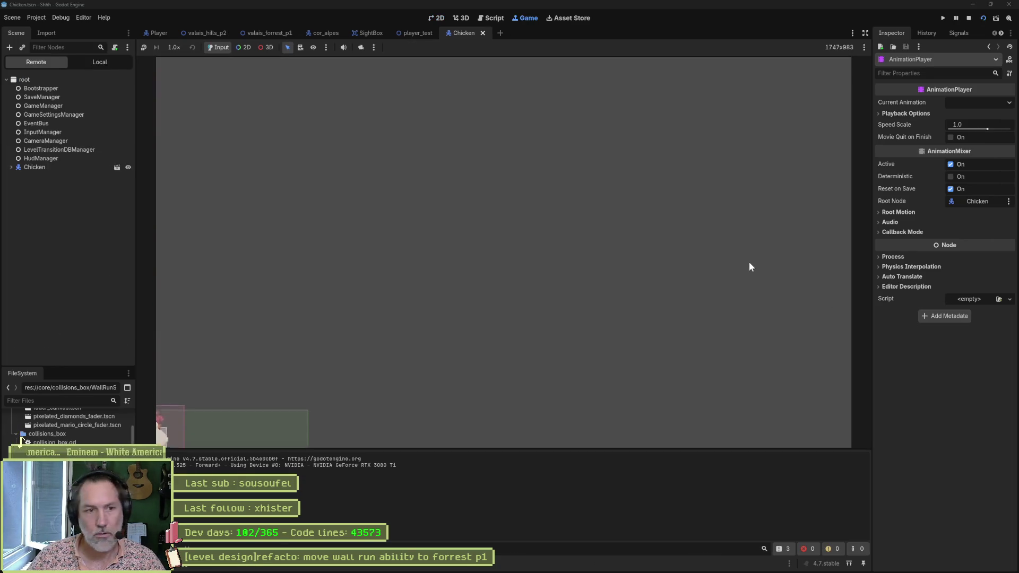
Stop the Chicken scene and run the valais_hills_p2 level instead.
{"action": "key", "text": "F8"}
{"action": "left_click", "coordinate": [201, 33]}
{"action": "key", "text": "F6"}
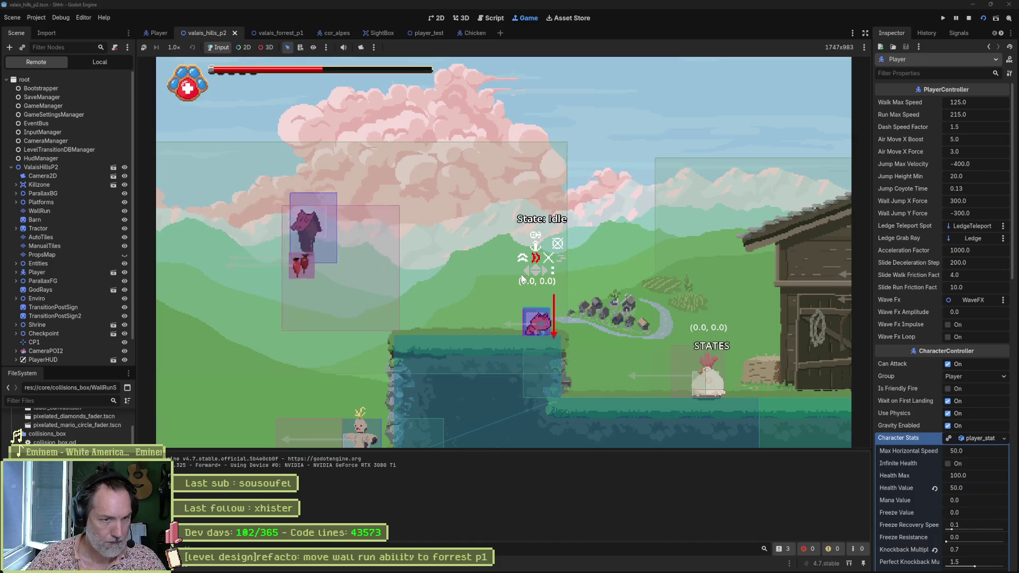
Move the player toward the chicken and attack it, then stop the game.
{"action": "key", "text": "Right"}
{"action": "key", "text": "x"}
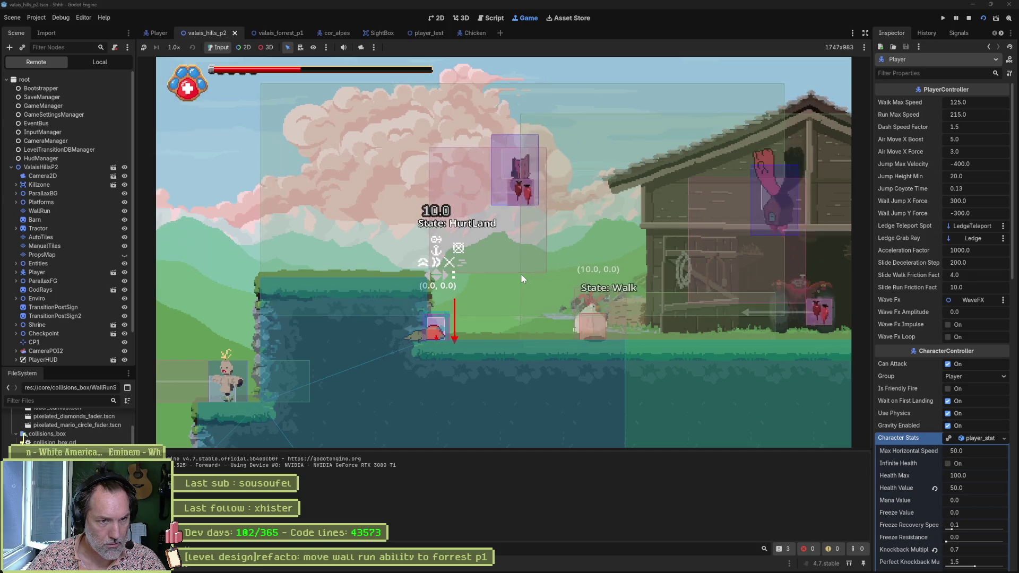
{"action": "key", "text": "Right"}
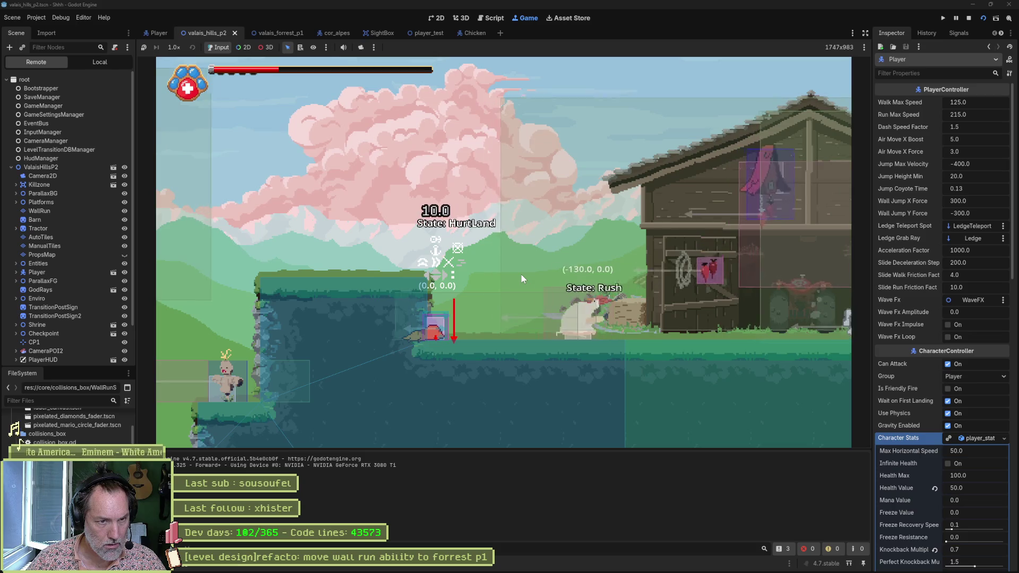
{"action": "key", "text": "F8"}
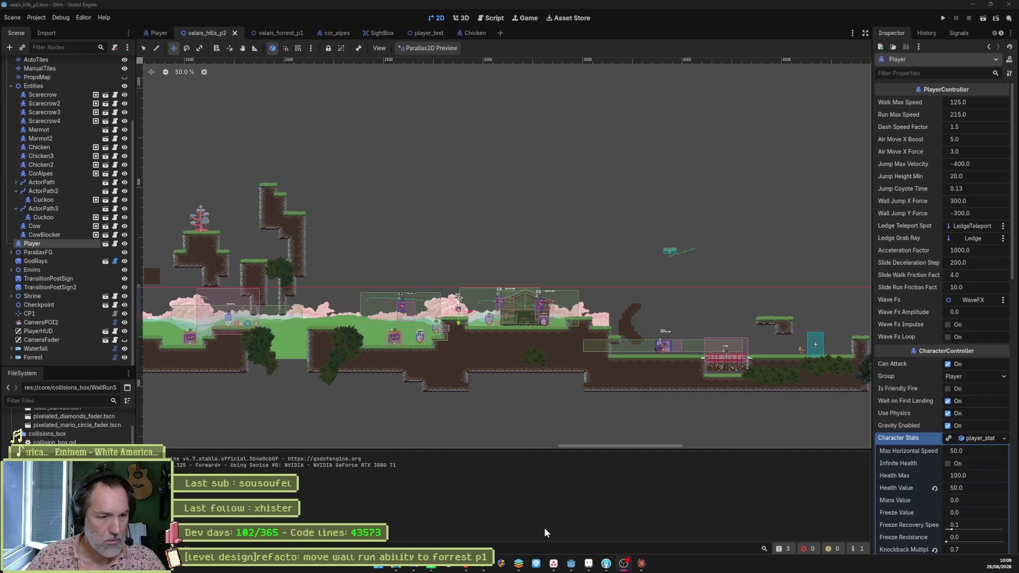
Add an In progress task '[chicken]bug: no hurt box' on the board and put it away.
{"action": "left_click", "coordinate": [560, 565]}
{"action": "left_click", "coordinate": [457, 107]}
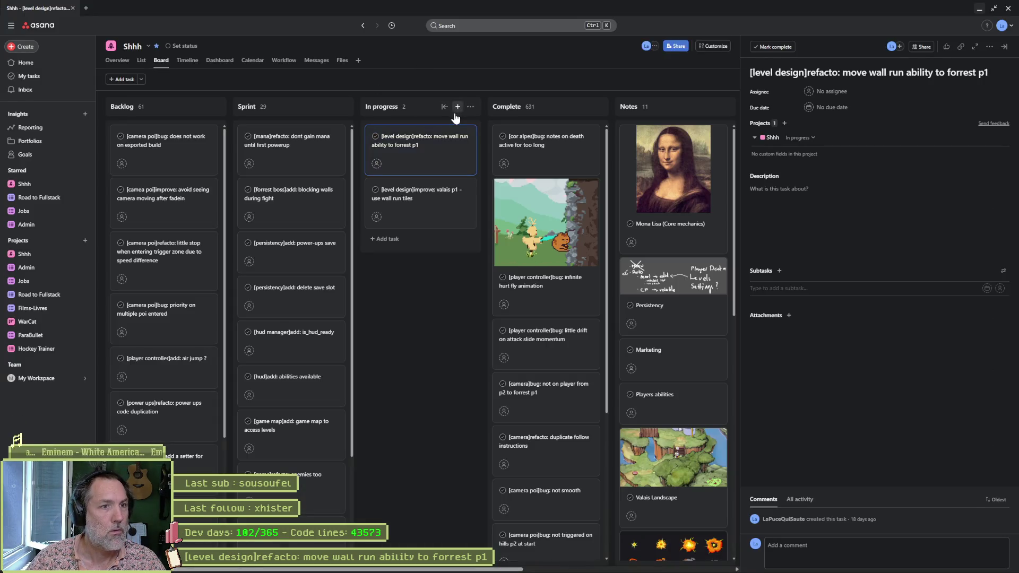
{"action": "type", "text": "[chicken]bug: no hurt box"}
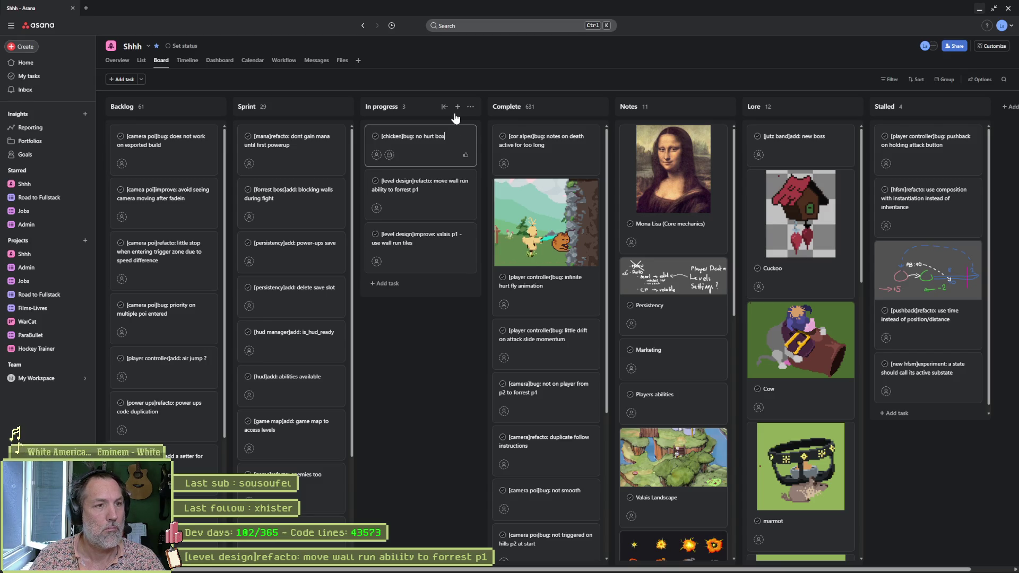
{"action": "left_click", "coordinate": [401, 391]}
{"action": "left_click", "coordinate": [979, 9]}
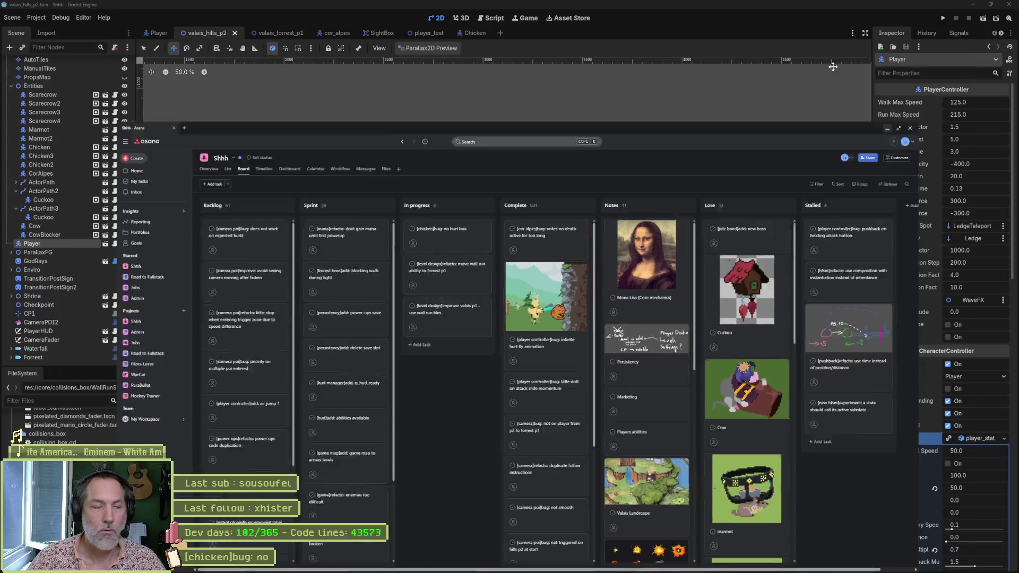
In the Chicken scene, look at the RESET animation tracks, then open the Peck state script.
{"action": "left_click", "coordinate": [456, 39]}
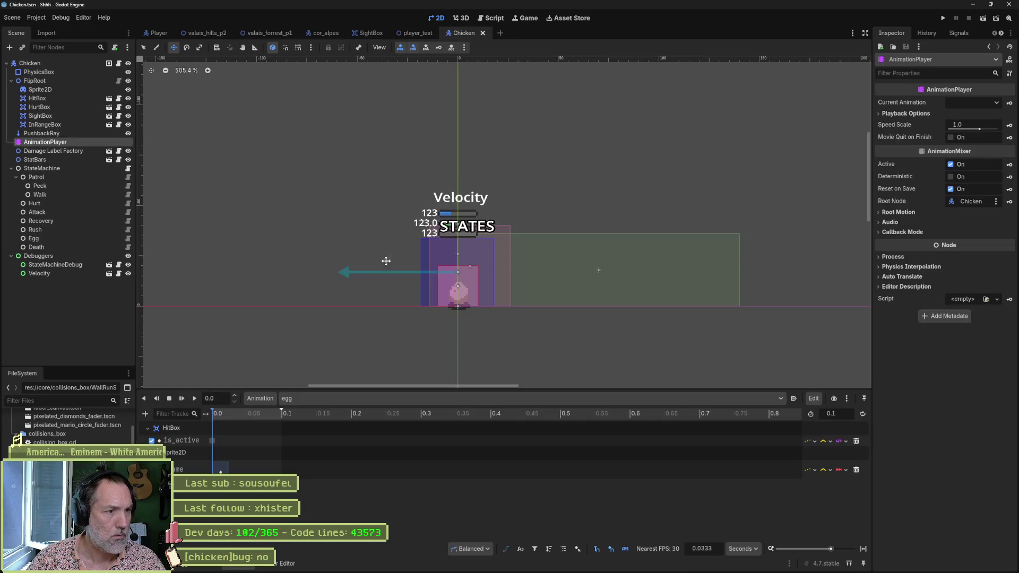
{"action": "left_click", "coordinate": [322, 397]}
{"action": "left_click", "coordinate": [335, 416]}
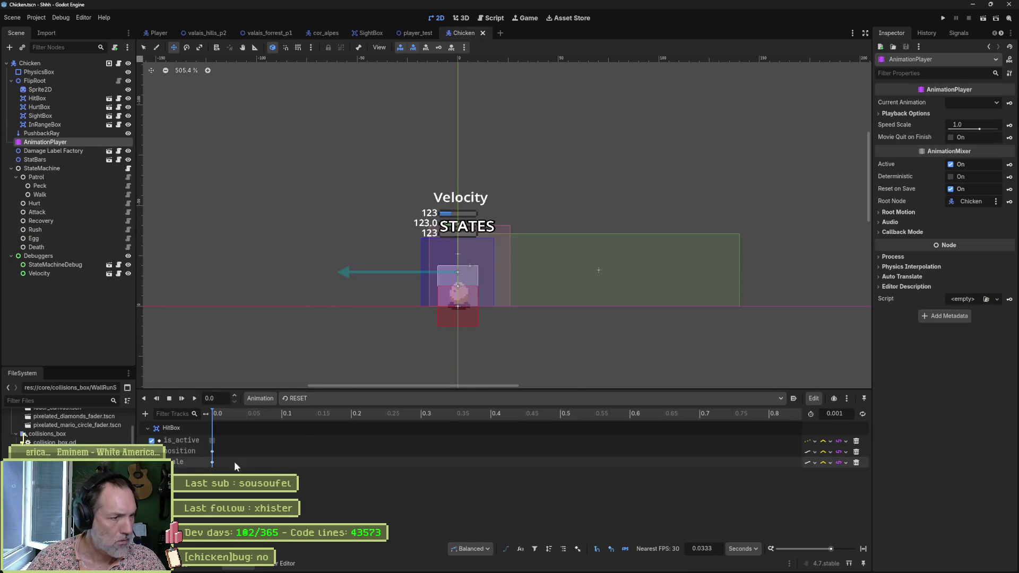
{"action": "left_click", "coordinate": [330, 398]}
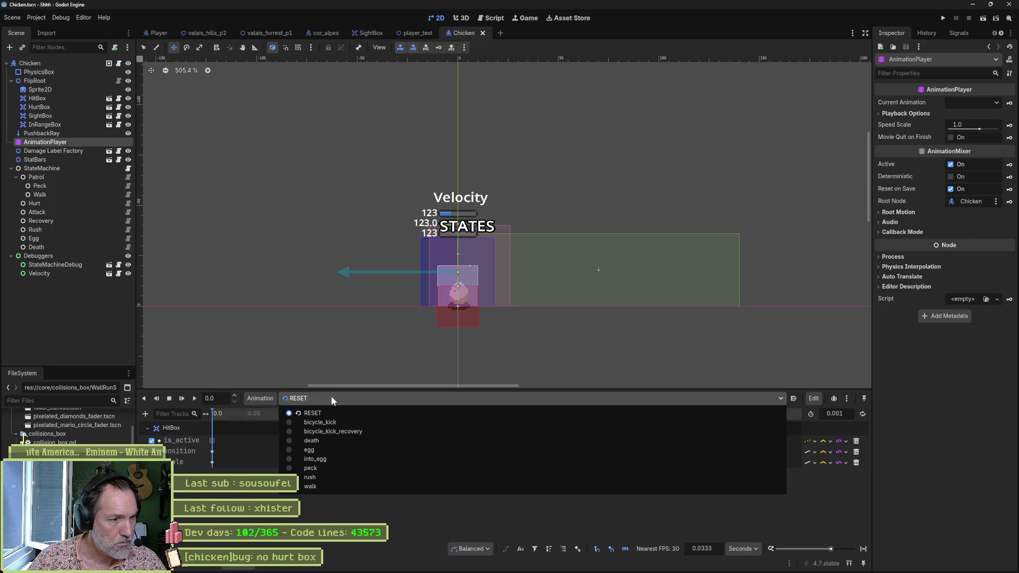
{"action": "left_click", "coordinate": [228, 448]}
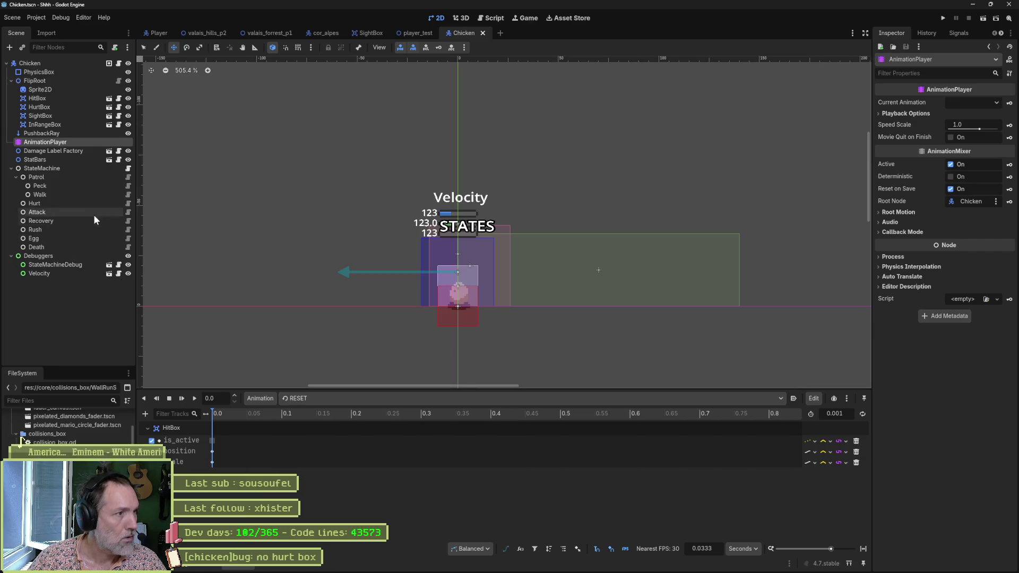
{"action": "left_click", "coordinate": [128, 186]}
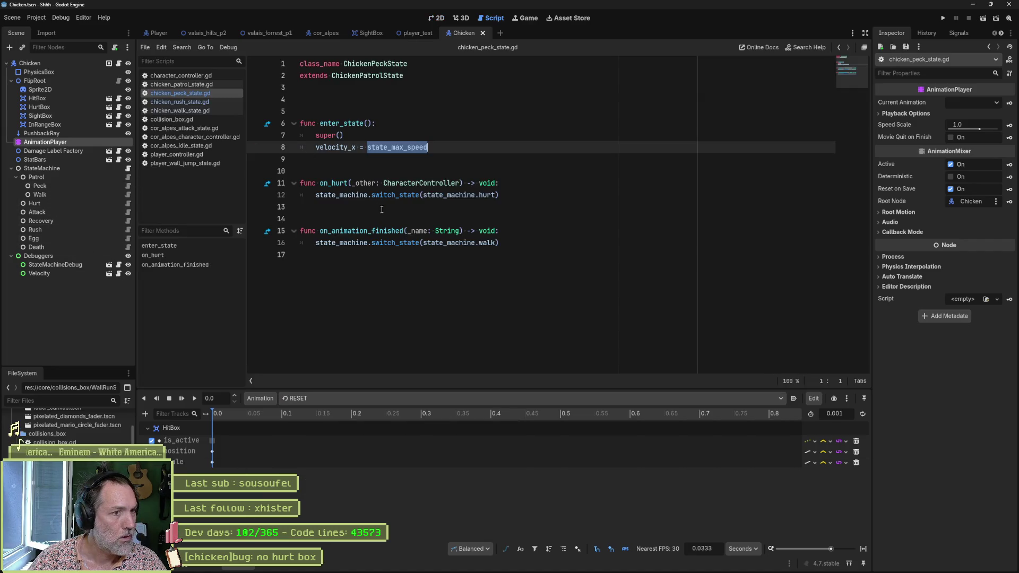
Read chicken_walk_state.gd, then return to the Chicken scene's 2D view and animation list.
{"action": "left_click", "coordinate": [128, 194]}
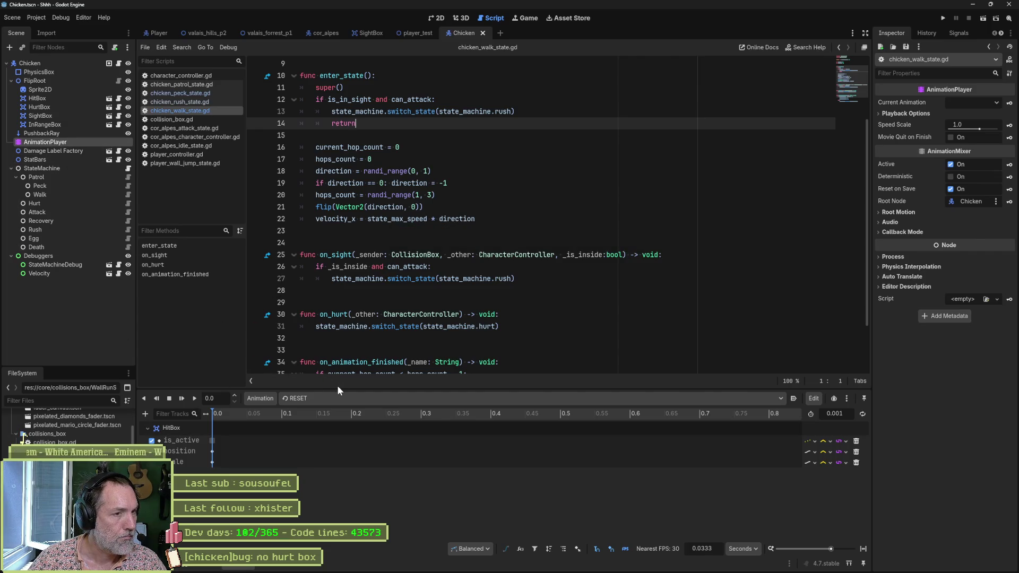
{"action": "key", "text": "ctrl+F1"}
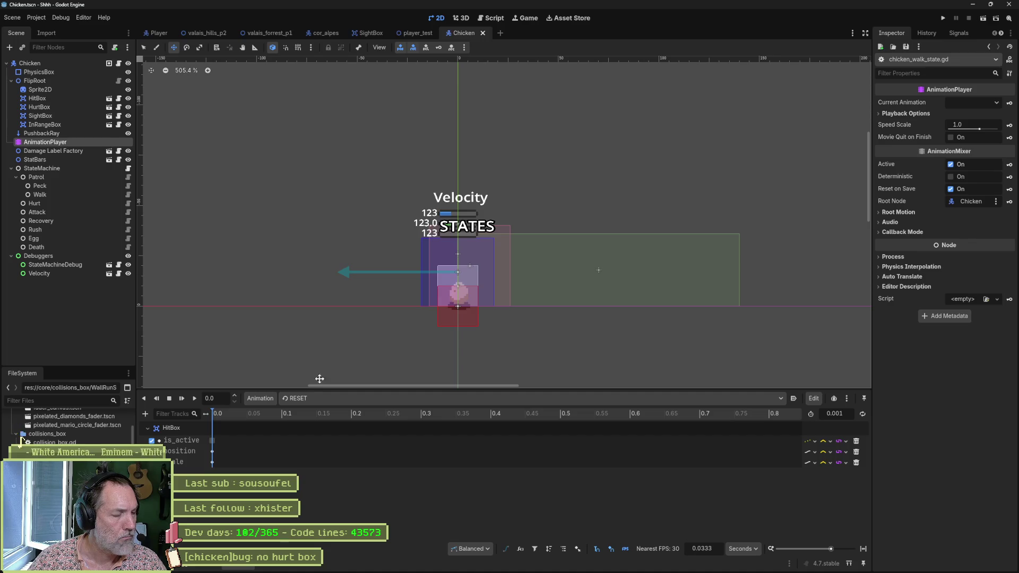
{"action": "left_click", "coordinate": [316, 399]}
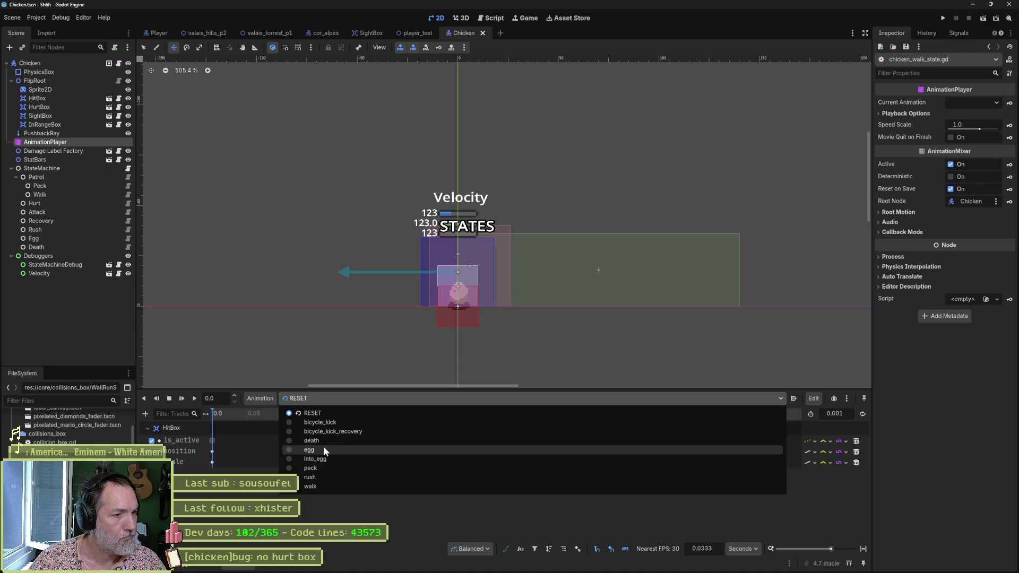
Key the HurtBox position into the peck animation with a new track.
{"action": "left_click", "coordinate": [326, 466]}
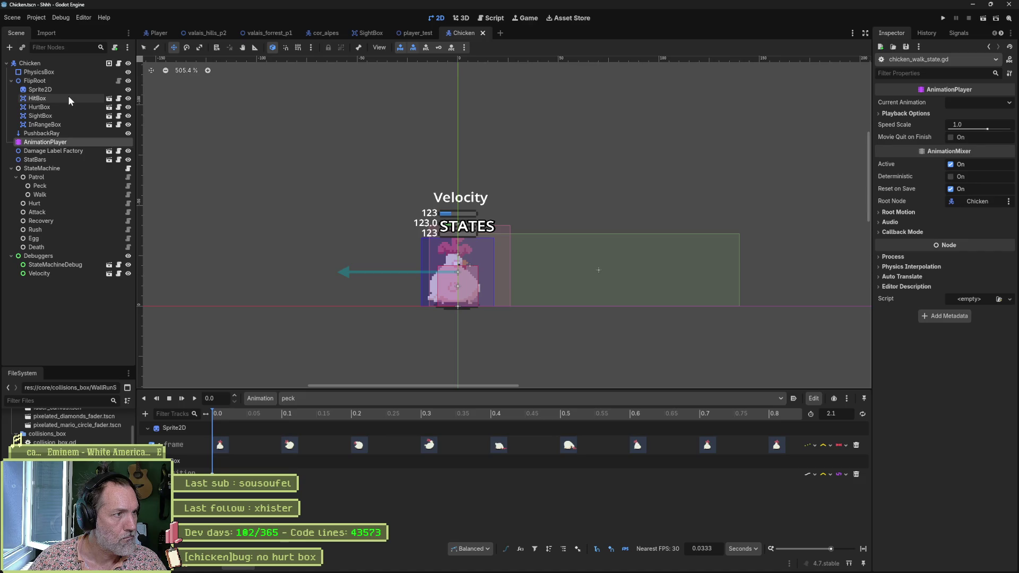
{"action": "left_click", "coordinate": [58, 107]}
{"action": "left_click", "coordinate": [1009, 296]}
{"action": "left_click", "coordinate": [477, 307]}
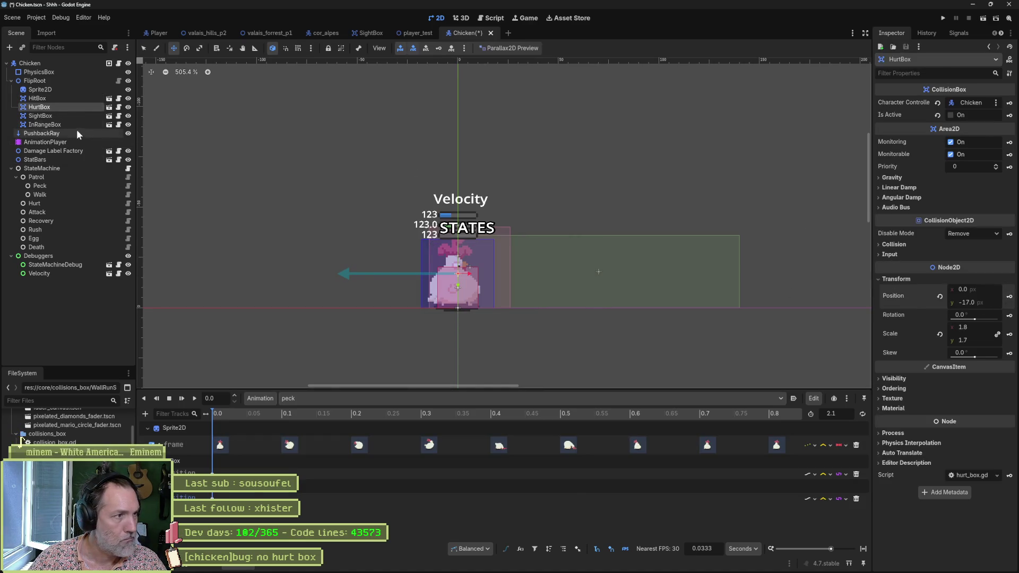
Key the HurtBox position into the rush and walk animations, then launch the game.
{"action": "left_click", "coordinate": [342, 398]}
{"action": "left_click", "coordinate": [339, 477]}
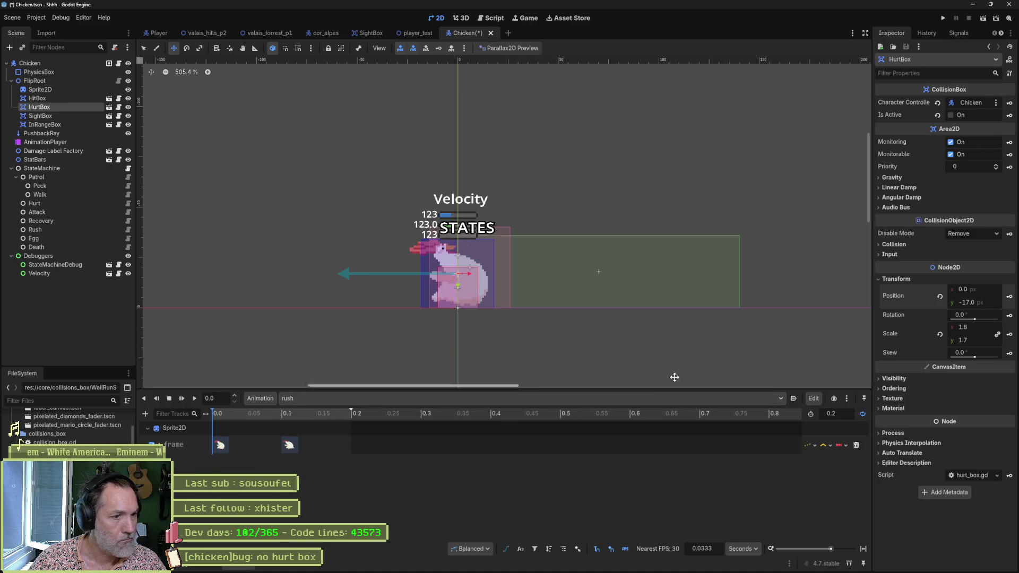
{"action": "left_click", "coordinate": [1009, 296]}
{"action": "left_click", "coordinate": [478, 307]}
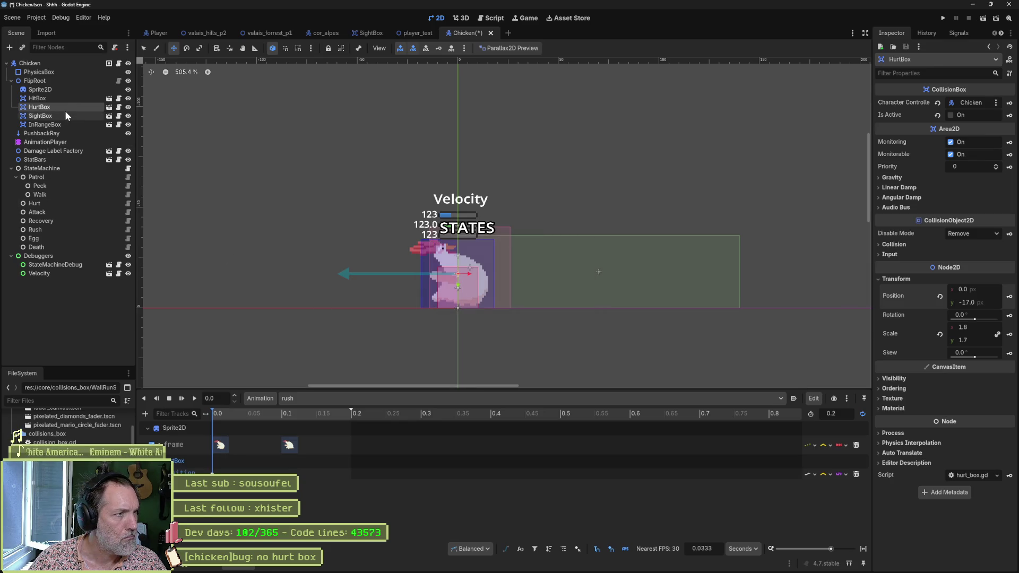
{"action": "left_click", "coordinate": [319, 398]}
{"action": "left_click", "coordinate": [308, 462]}
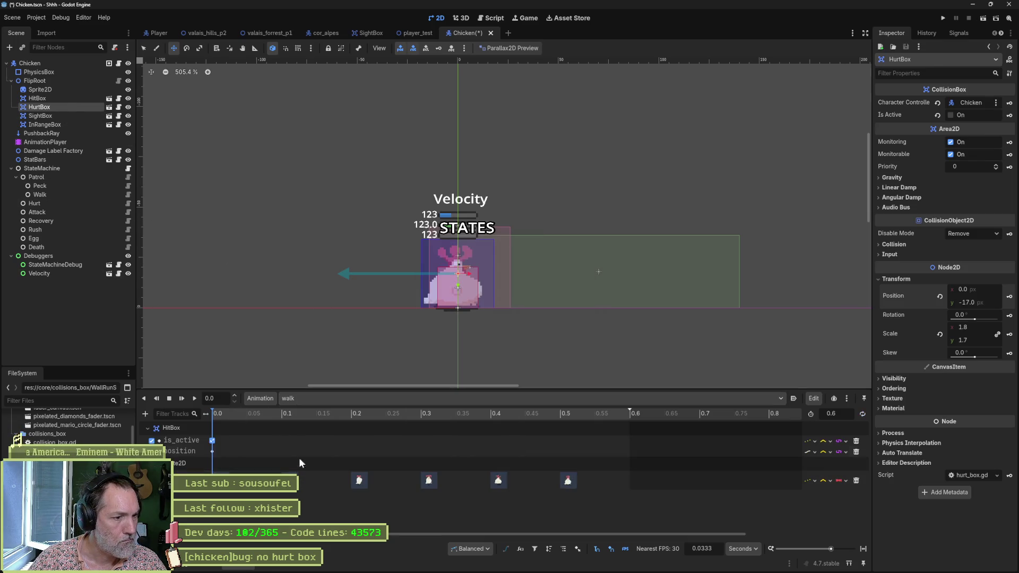
{"action": "left_click", "coordinate": [1009, 296]}
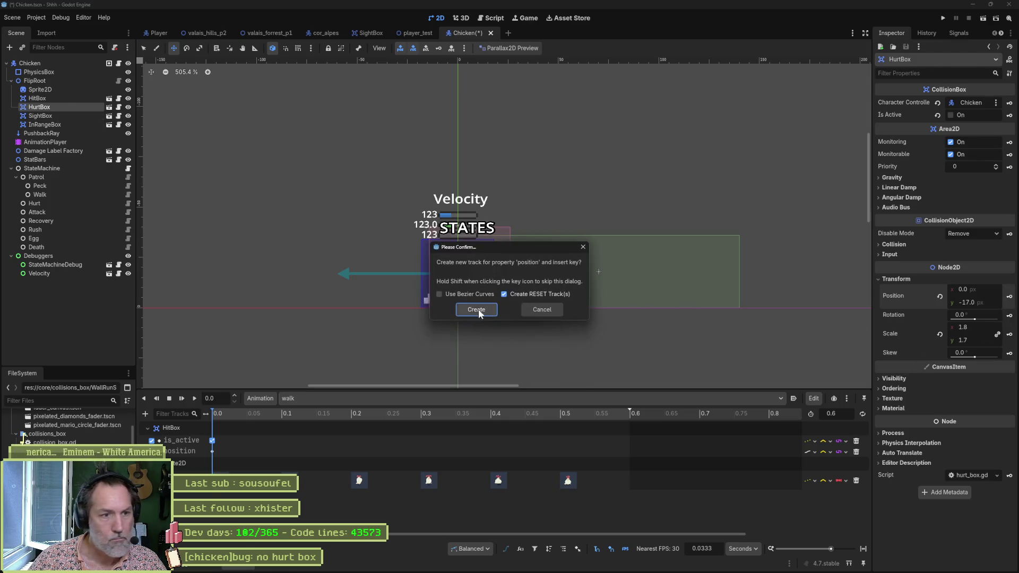
{"action": "left_click", "coordinate": [477, 308]}
{"action": "key", "text": "F5"}
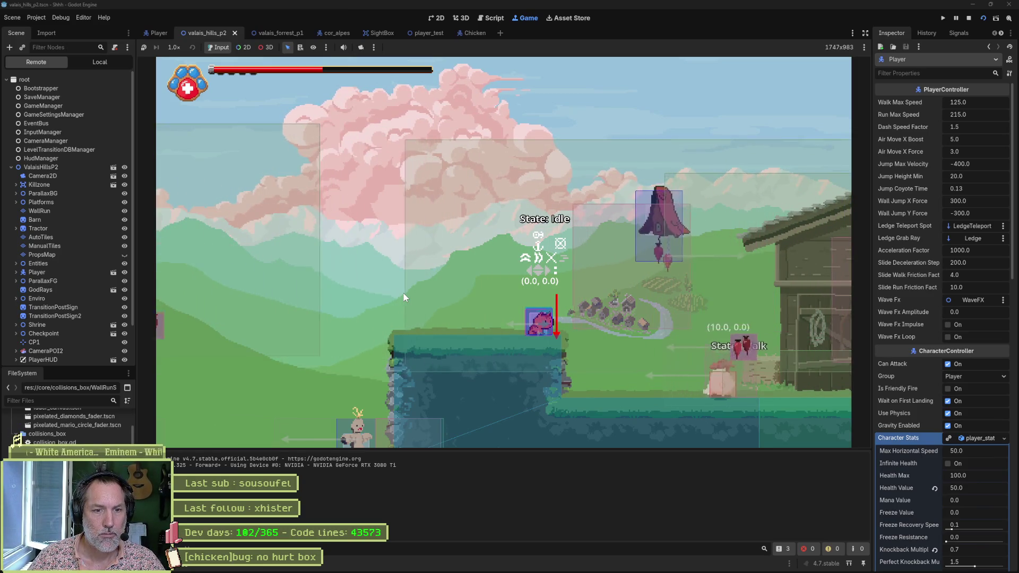
Stop the game and open chicken_test.tscn via the quick-open search.
{"action": "key", "text": "F8"}
{"action": "key", "text": "alt+shift+o"}
{"action": "type", "text": "chick"}
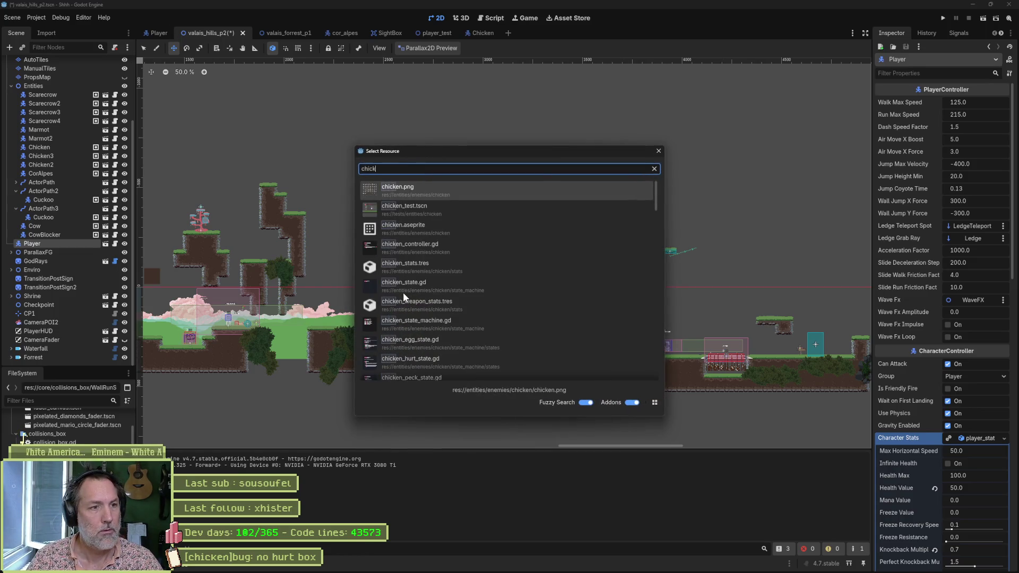
{"action": "key", "text": "Down"}
{"action": "key", "text": "Return"}
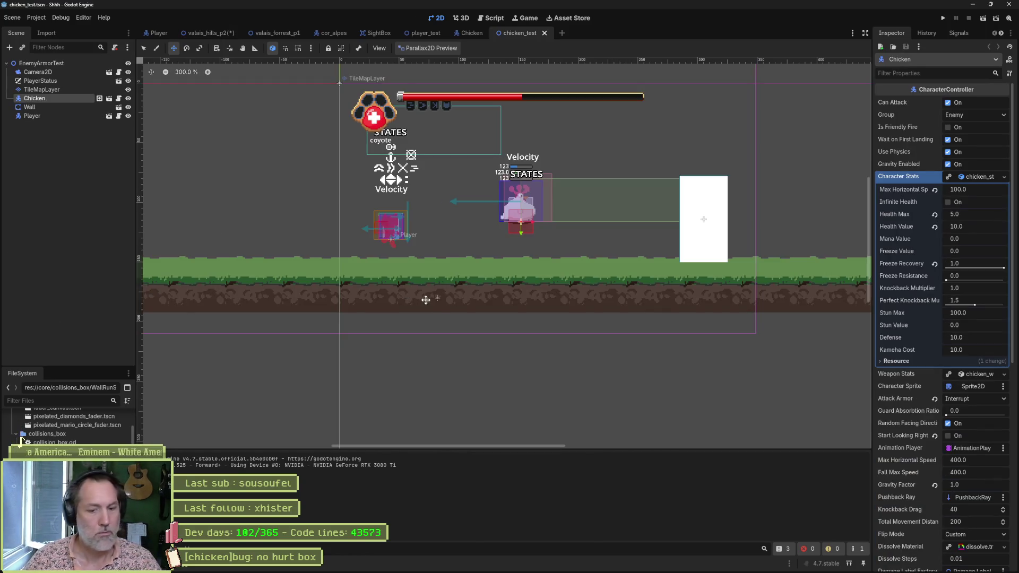
Playtest chicken_test: run the cat at the chicken, attack, dodge and jump, then stop the game.
{"action": "key", "text": "F6"}
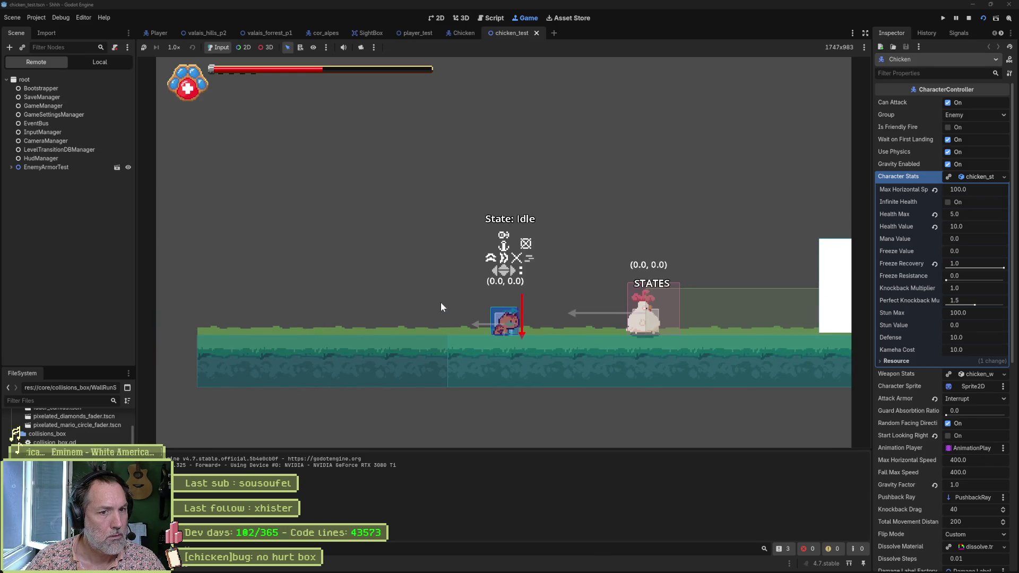
{"action": "key", "text": "Right"}
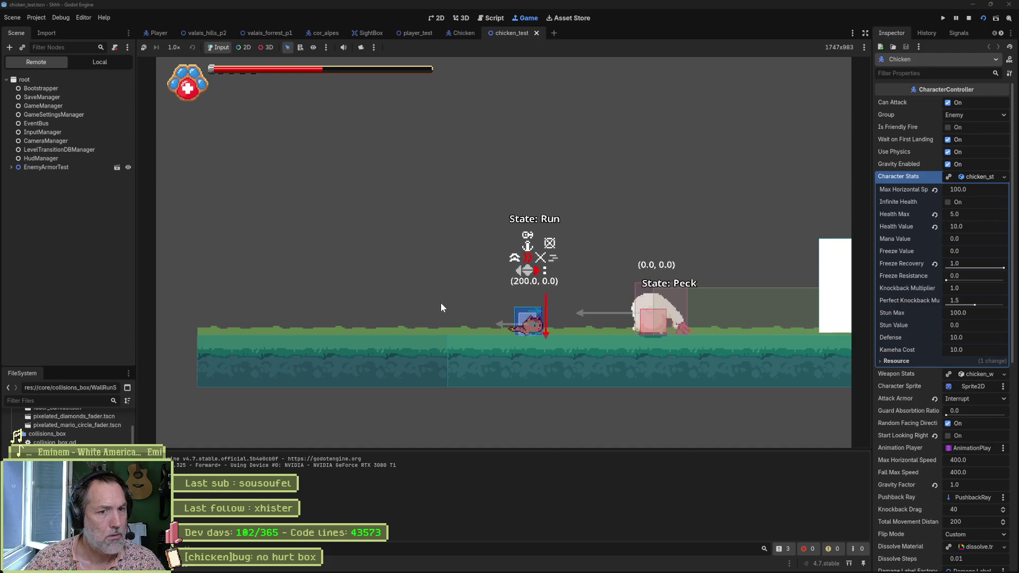
{"action": "key", "text": "x"}
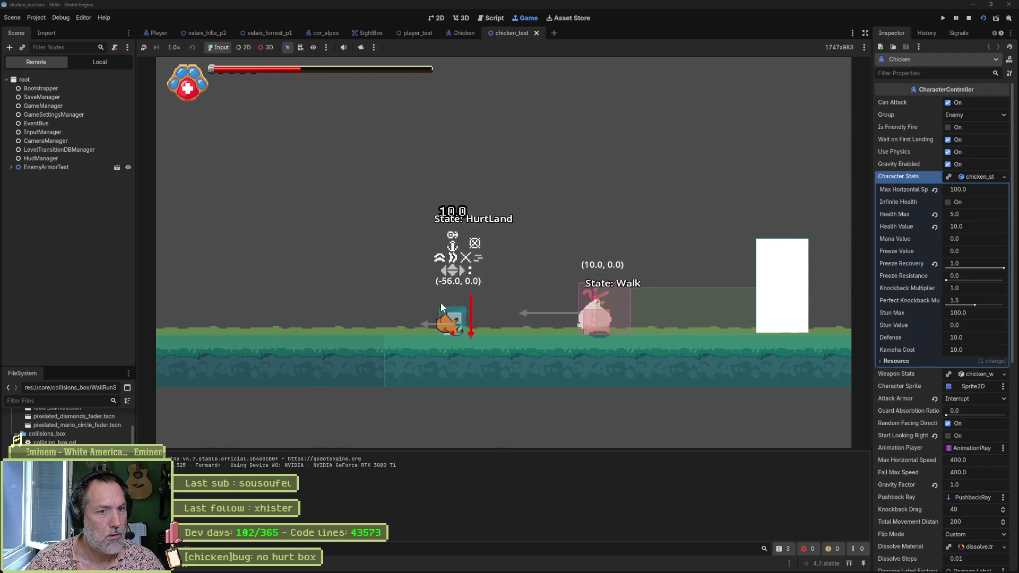
{"action": "key", "text": "Right"}
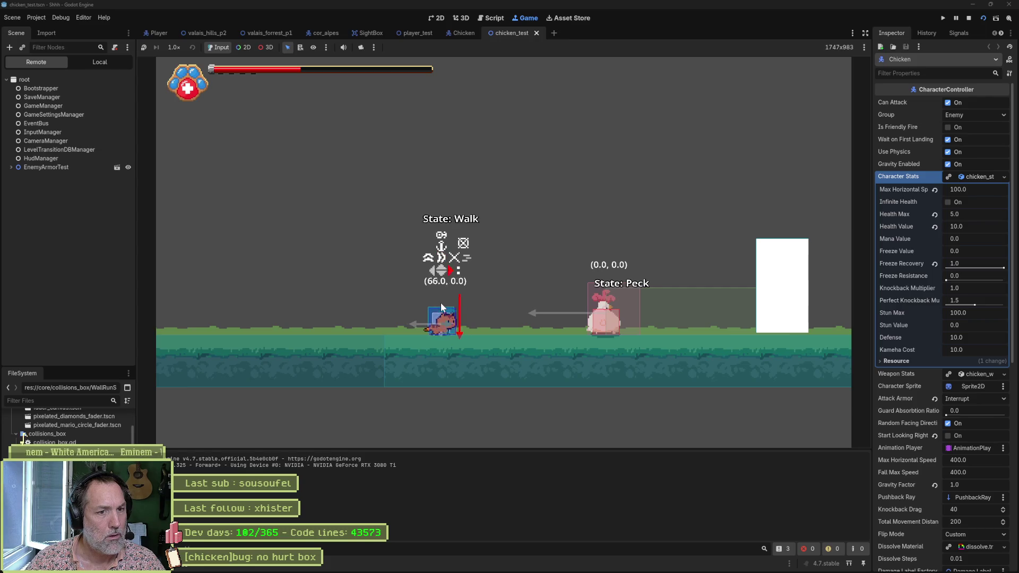
{"action": "key", "text": "Left"}
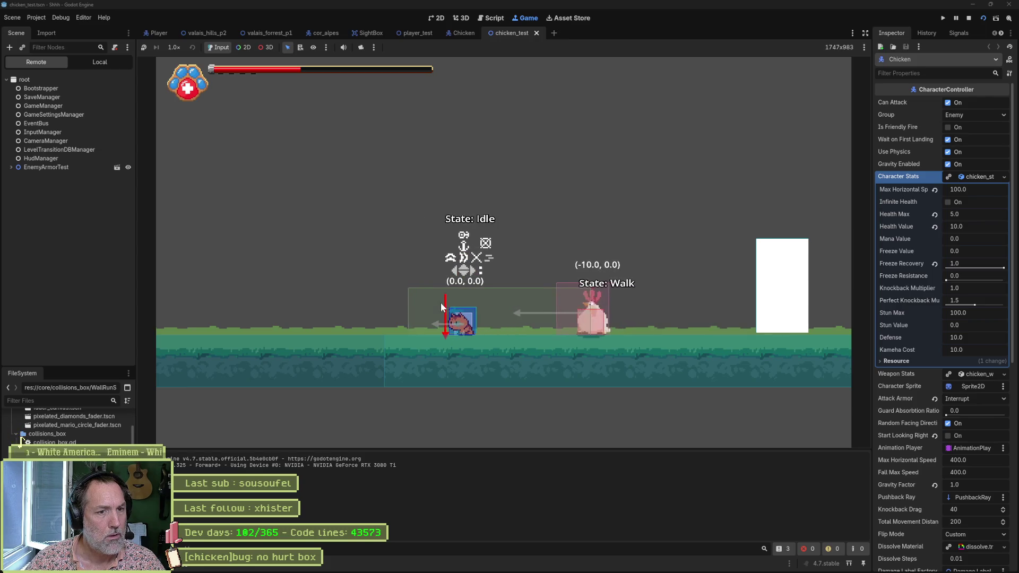
{"action": "key", "text": "space"}
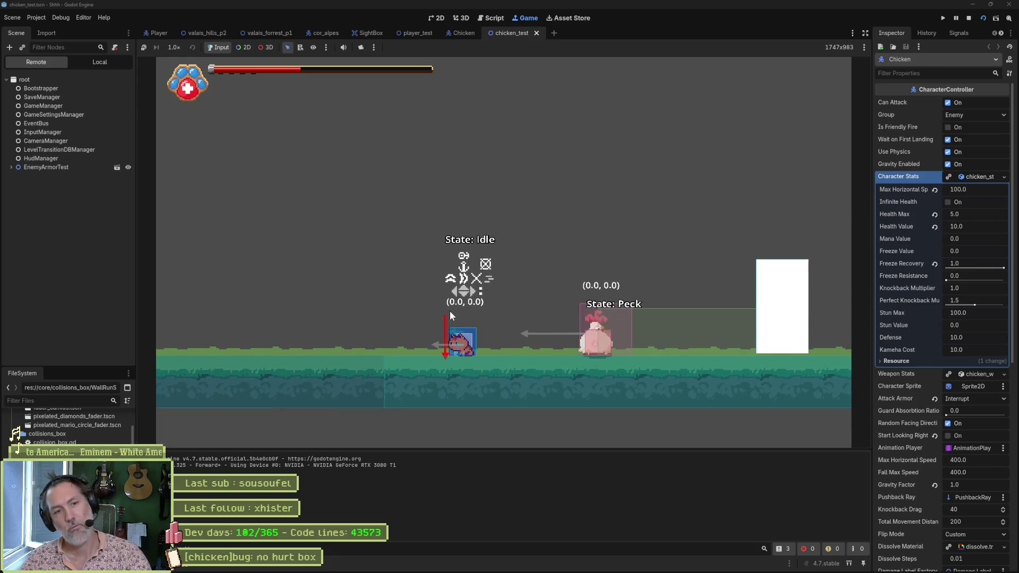
{"action": "key", "text": "F8"}
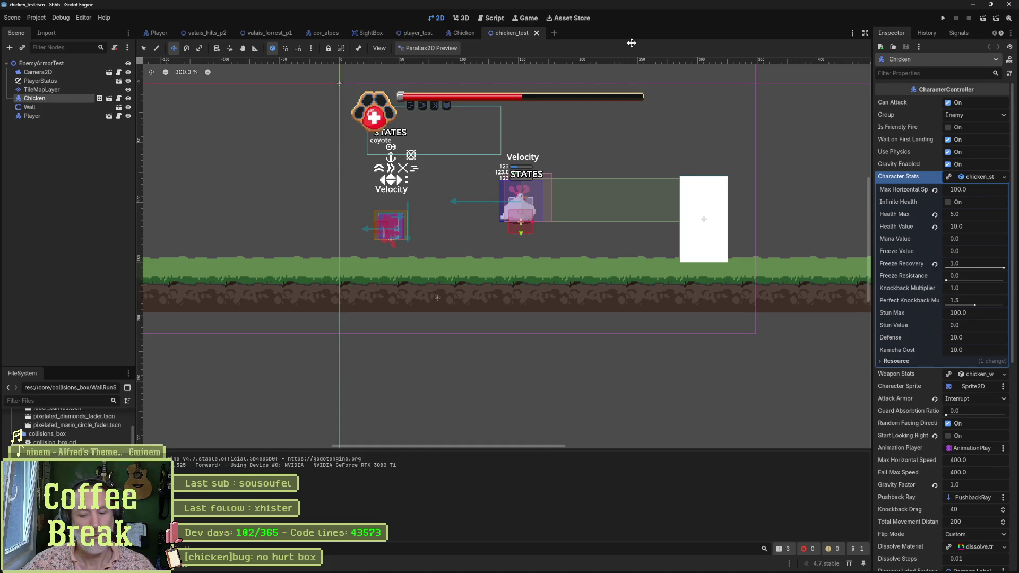
Run chicken_test briefly to watch the chicken, then switch to the Chicken scene.
{"action": "key", "text": "F6"}
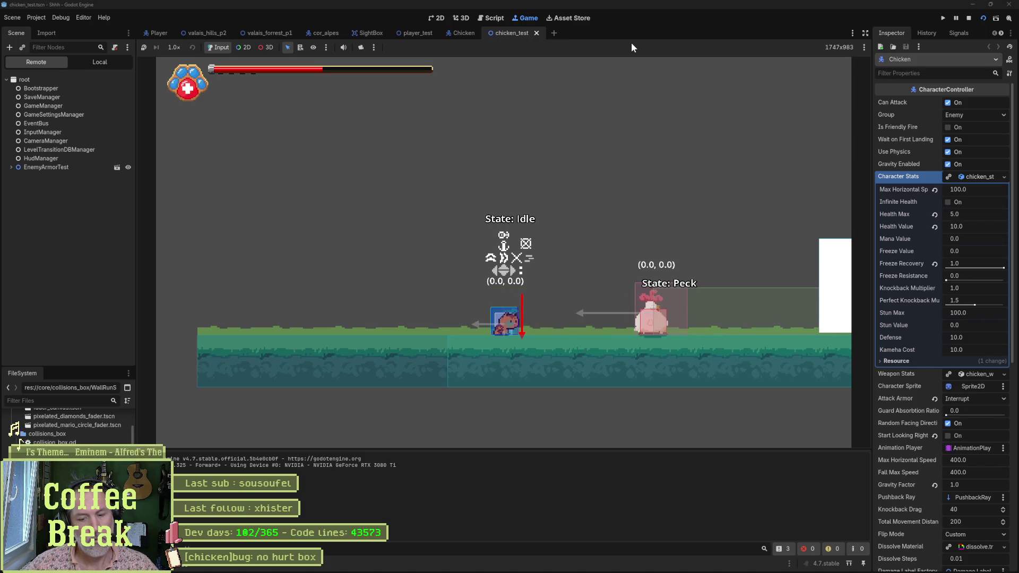
{"action": "key", "text": "F8"}
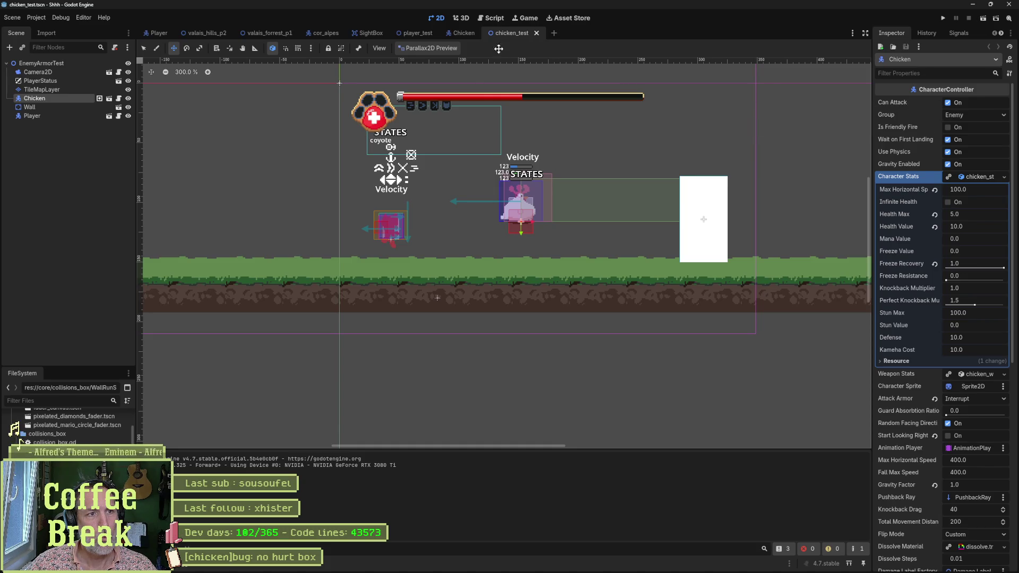
{"action": "left_click", "coordinate": [463, 34]}
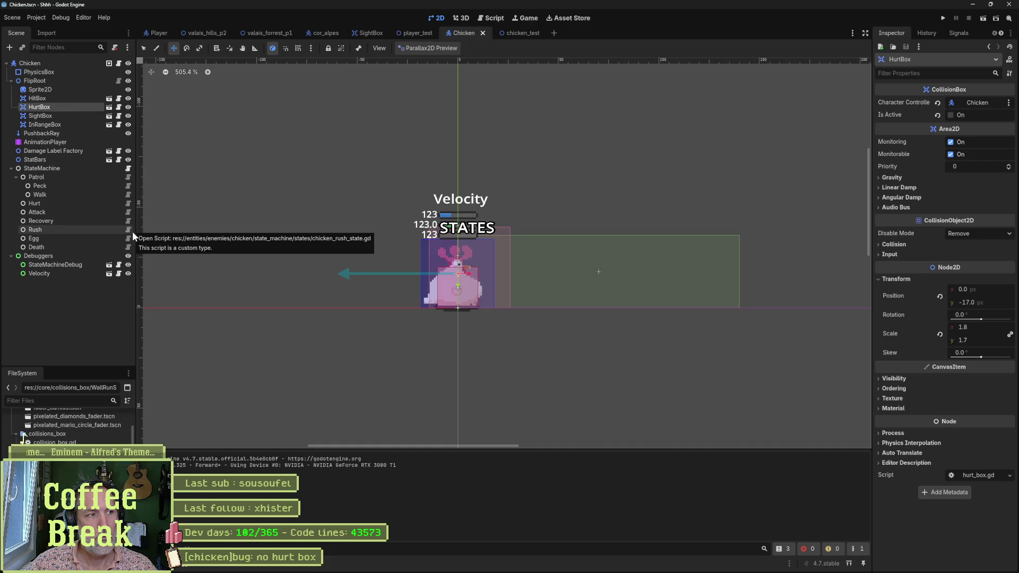
Look through the Peck state script, then go to enter_state in chicken_walk_state.gd.
{"action": "left_click", "coordinate": [127, 185]}
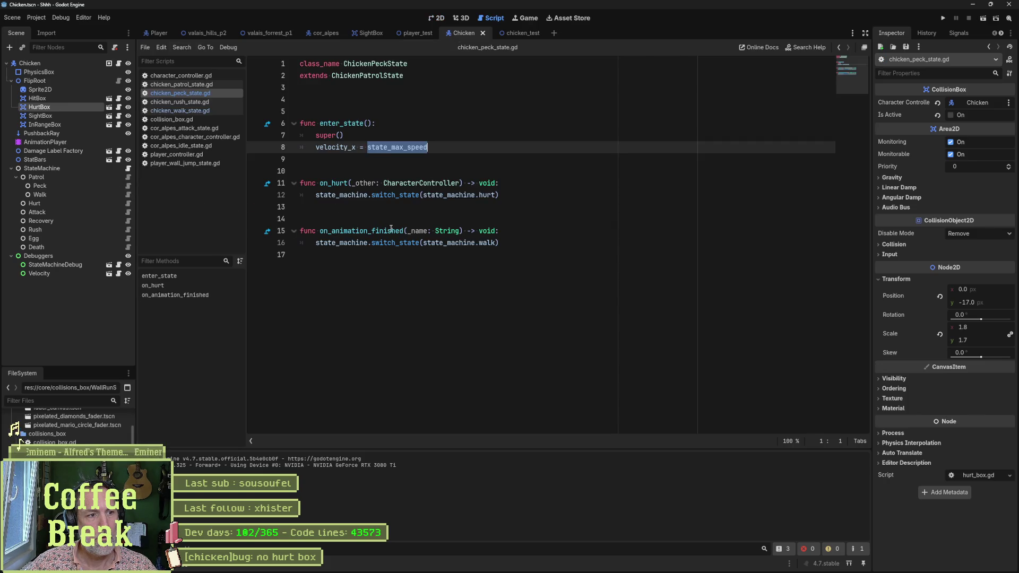
{"action": "left_click", "coordinate": [447, 242]}
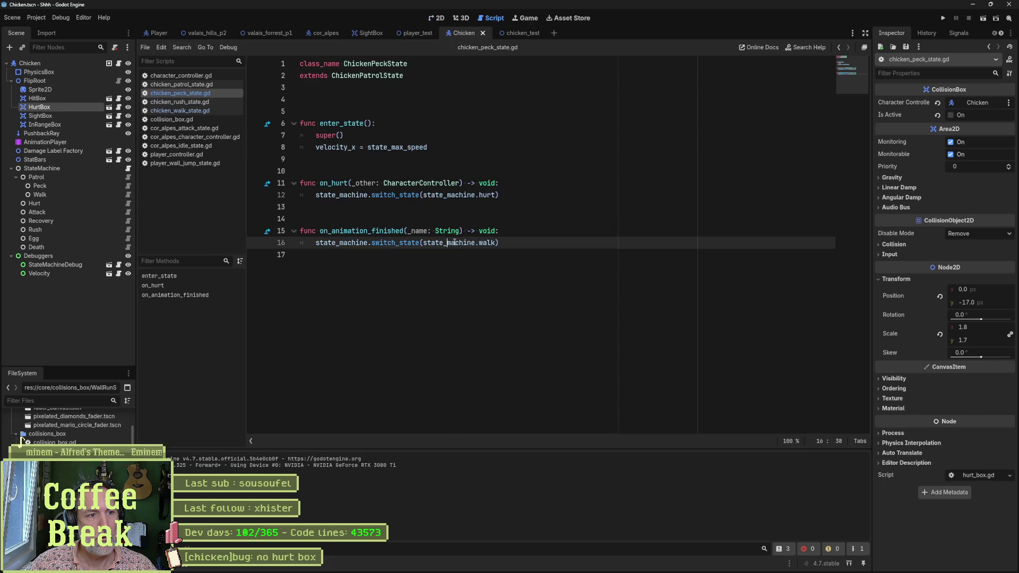
{"action": "left_click", "coordinate": [128, 195]}
{"action": "left_click", "coordinate": [176, 275]}
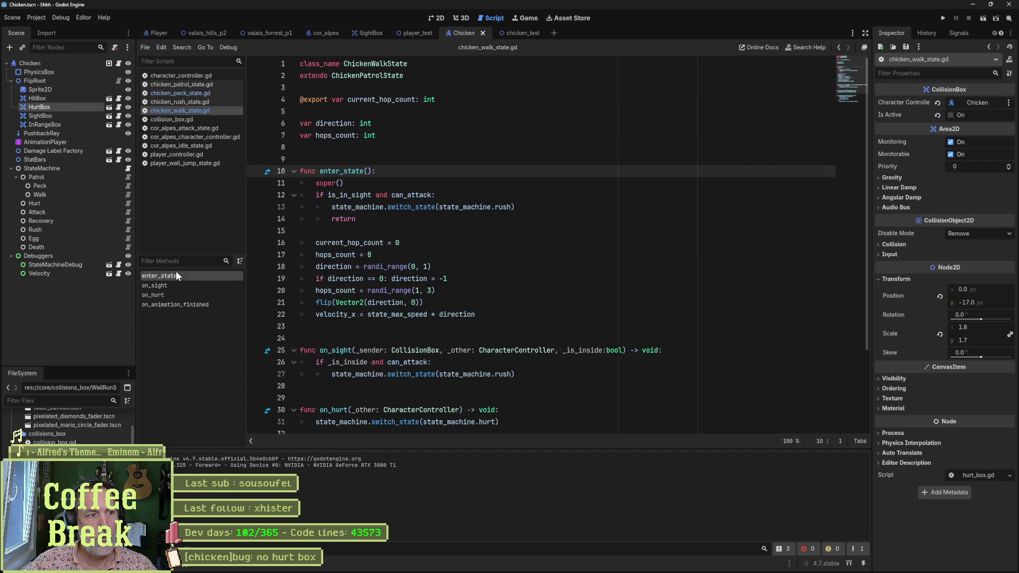
Examine the is_in_sight and can_attack condition and start a project-wide search for is_in_sight.
{"action": "left_click_drag", "start_coordinate": [316, 195], "coordinate": [448, 193]}
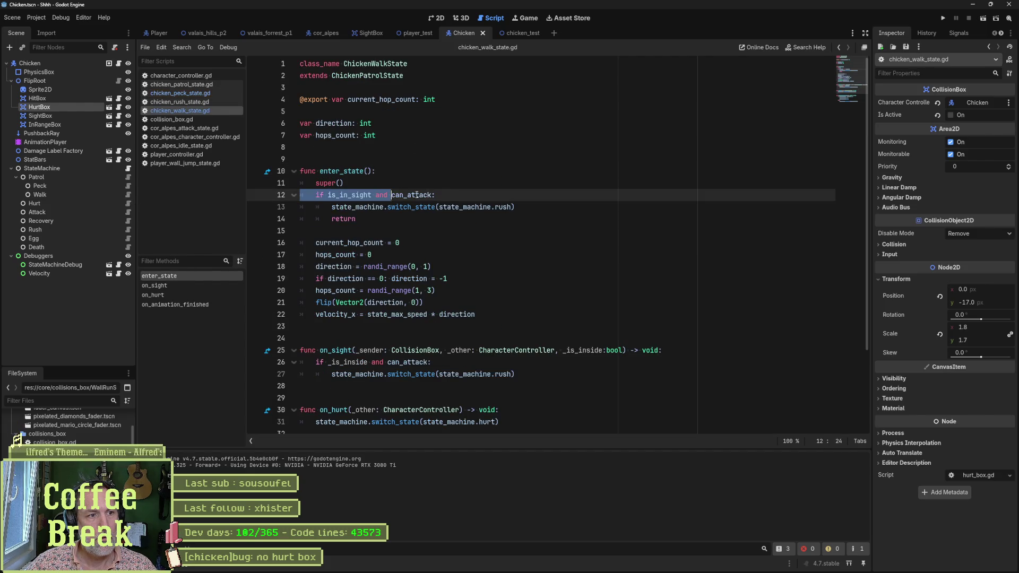
{"action": "left_click", "coordinate": [526, 207]}
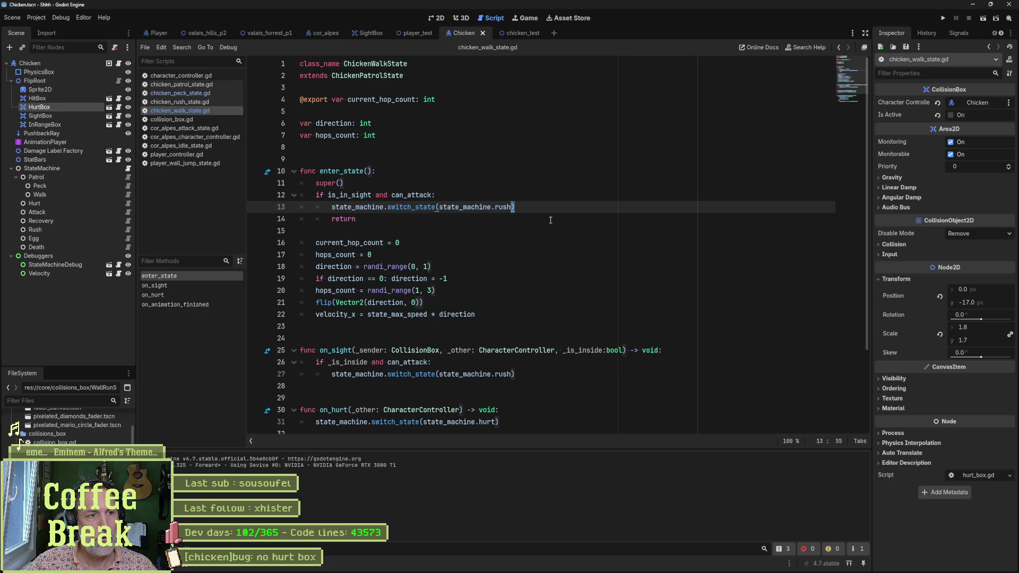
{"action": "double_click", "coordinate": [348, 196]}
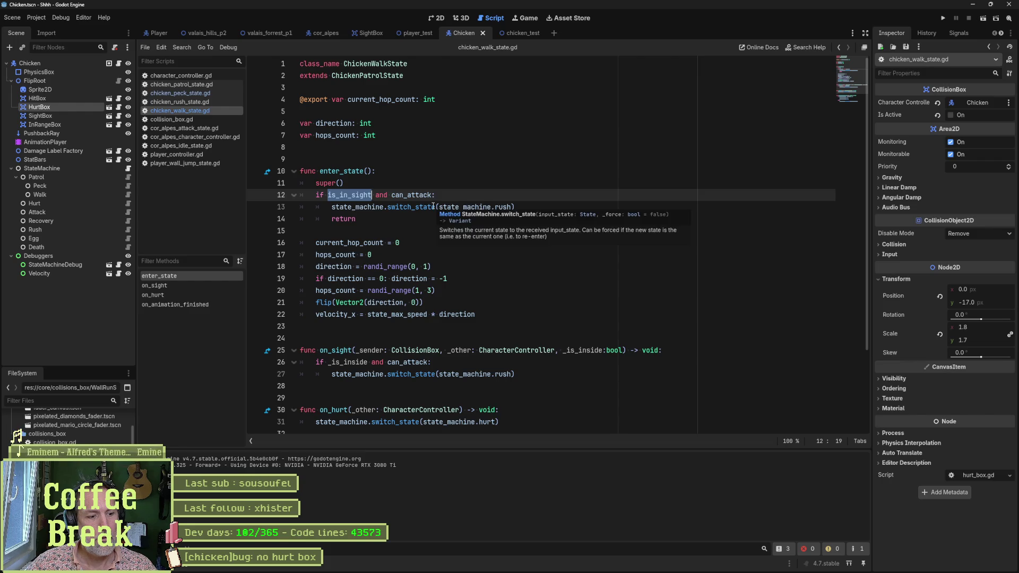
{"action": "key", "text": "ctrl+shift+f"}
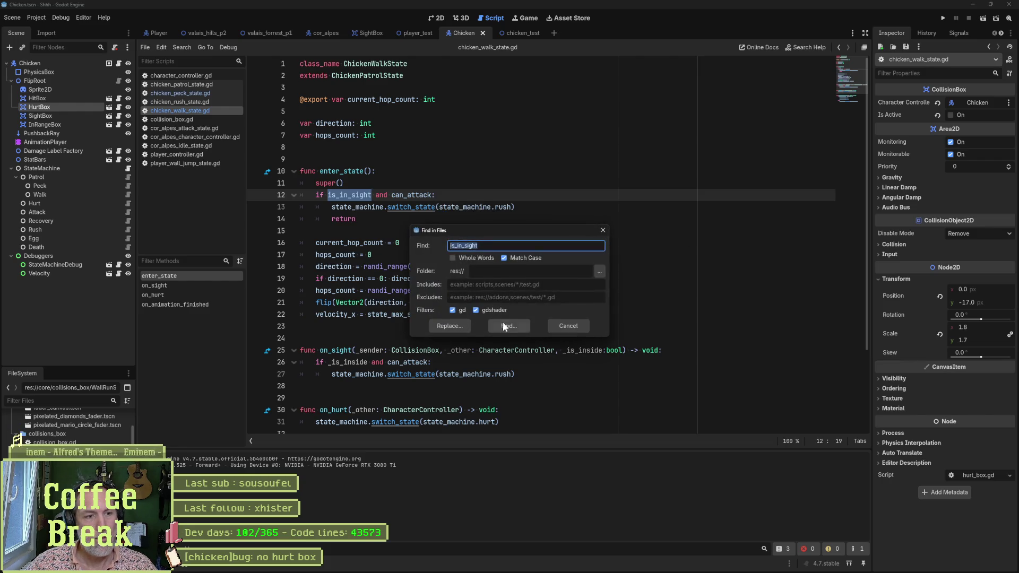
Run the Find in Files search, listing 13 is_in_sight matches across 7 files.
{"action": "left_click", "coordinate": [502, 321]}
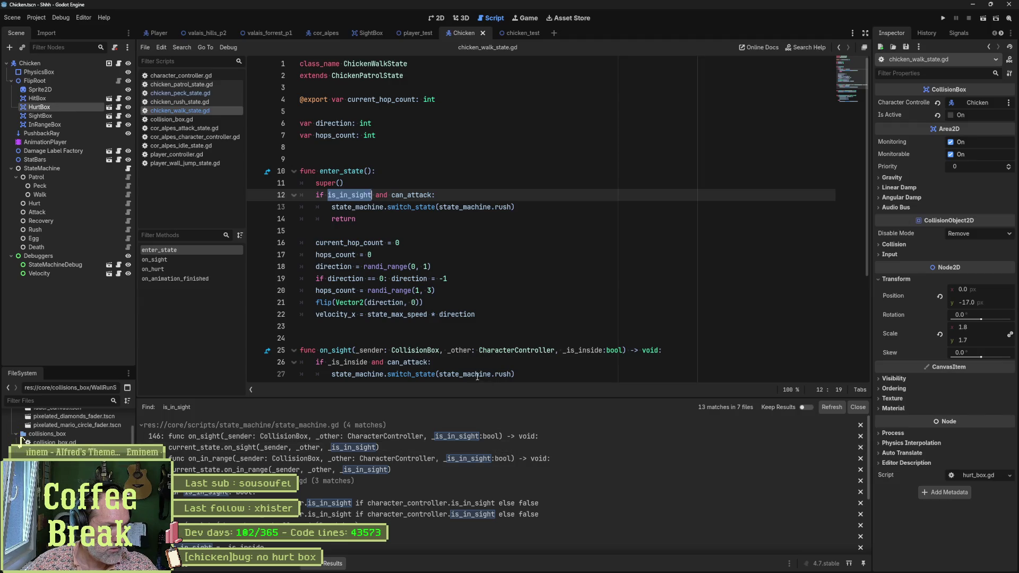
{"action": "scroll", "coordinate": [454, 363], "scroll_direction": "down", "scroll_amount": 1}
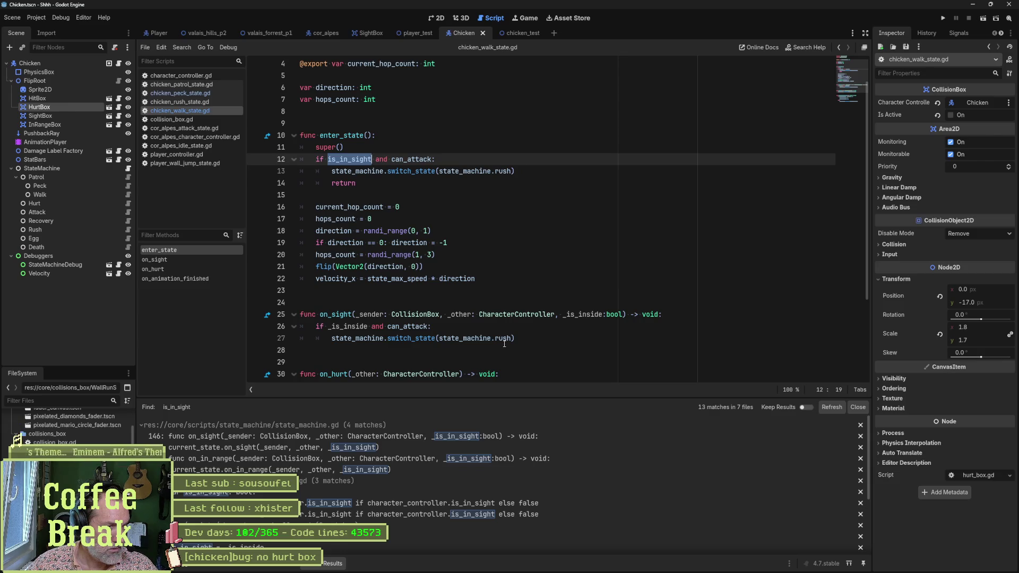
{"action": "scroll", "coordinate": [502, 344], "scroll_direction": "down", "scroll_amount": 2}
{"action": "scroll", "coordinate": [500, 350], "scroll_direction": "up", "scroll_amount": 2}
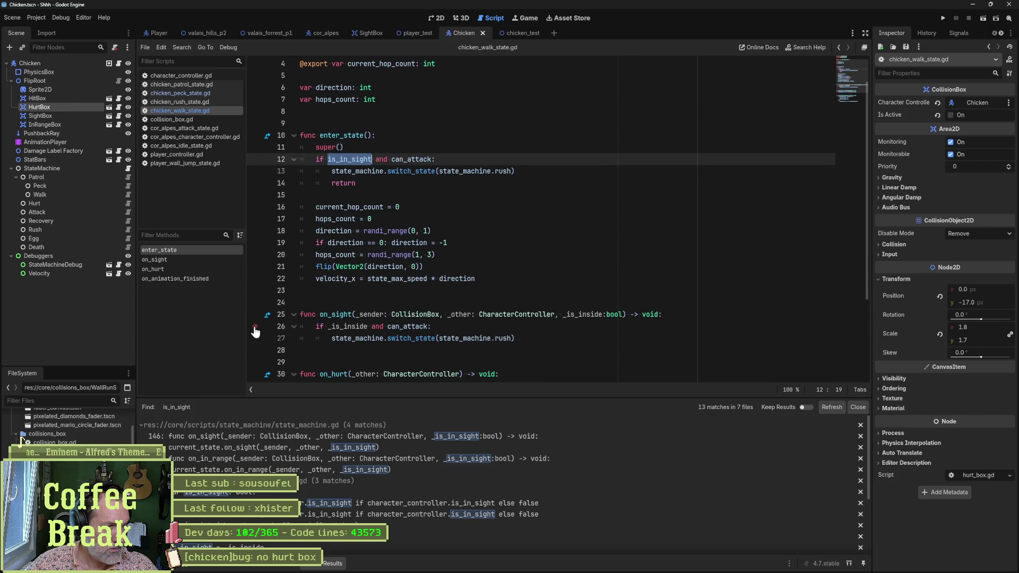
Run chicken_test, walk the player toward the chicken to watch its states, stop, then bring up Fork.
{"action": "key", "text": "F5"}
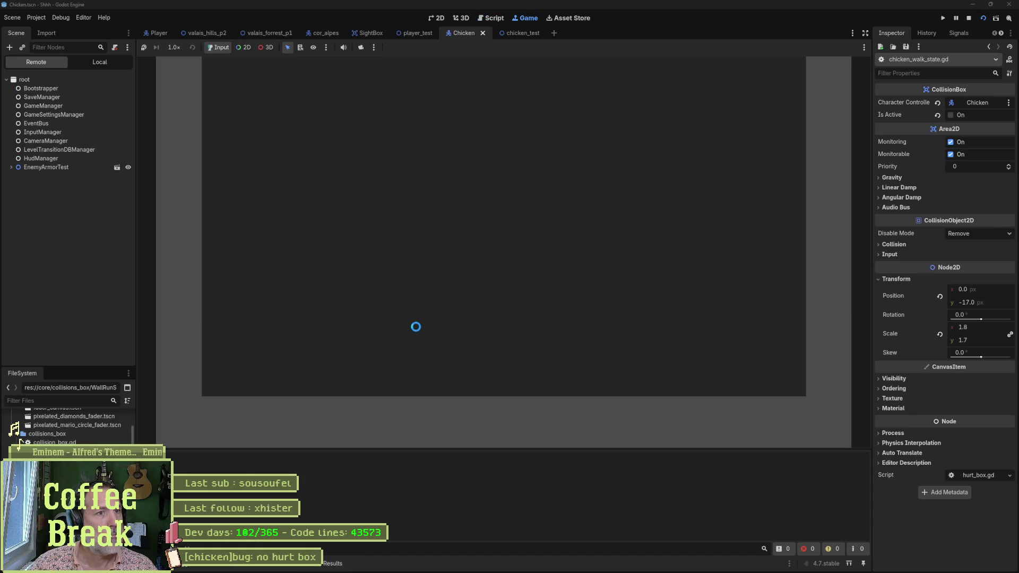
{"action": "key", "text": "F8"}
{"action": "left_click", "coordinate": [518, 34]}
{"action": "key", "text": "F6"}
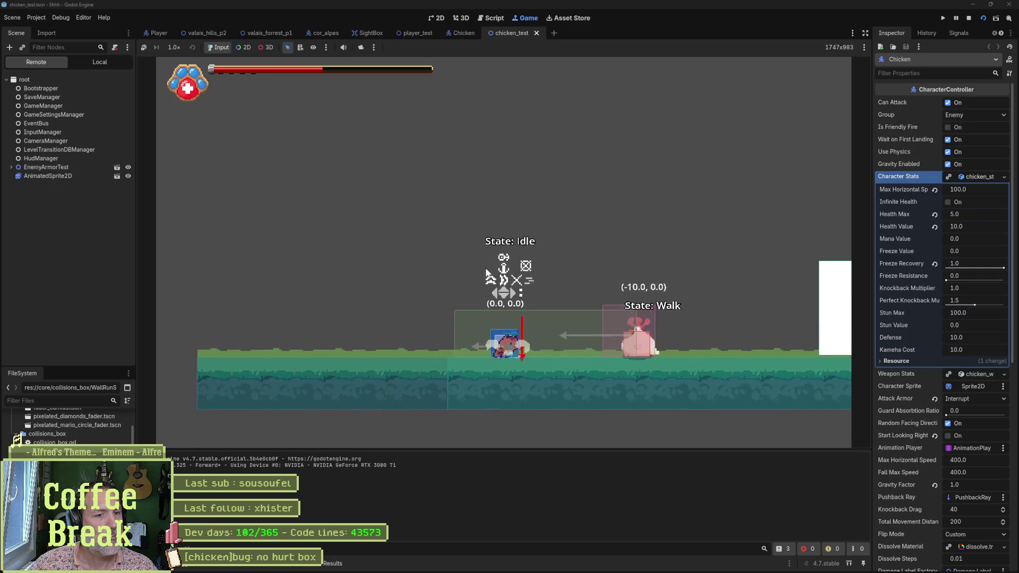
{"action": "key", "text": "Right"}
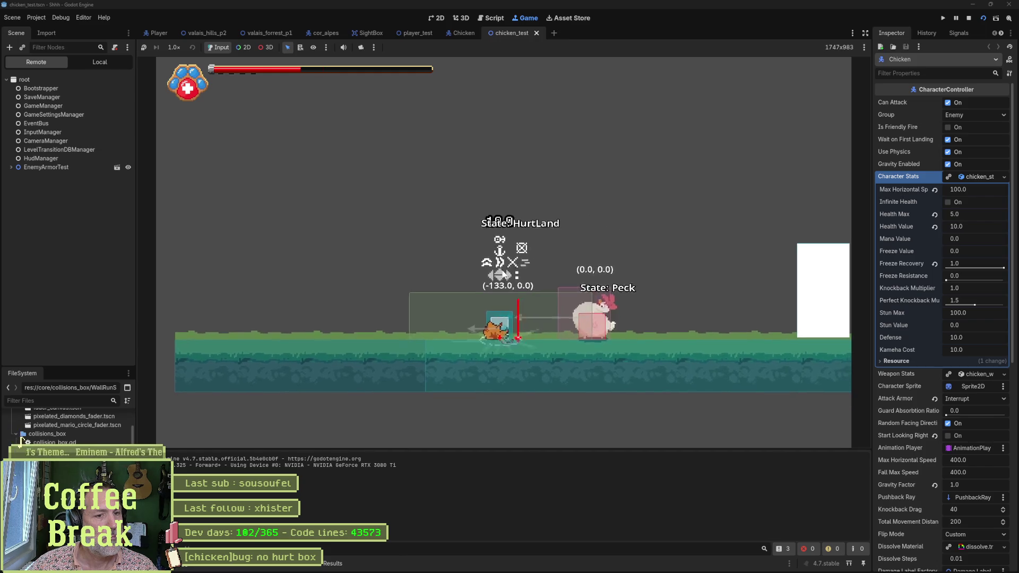
{"action": "key", "text": "F8"}
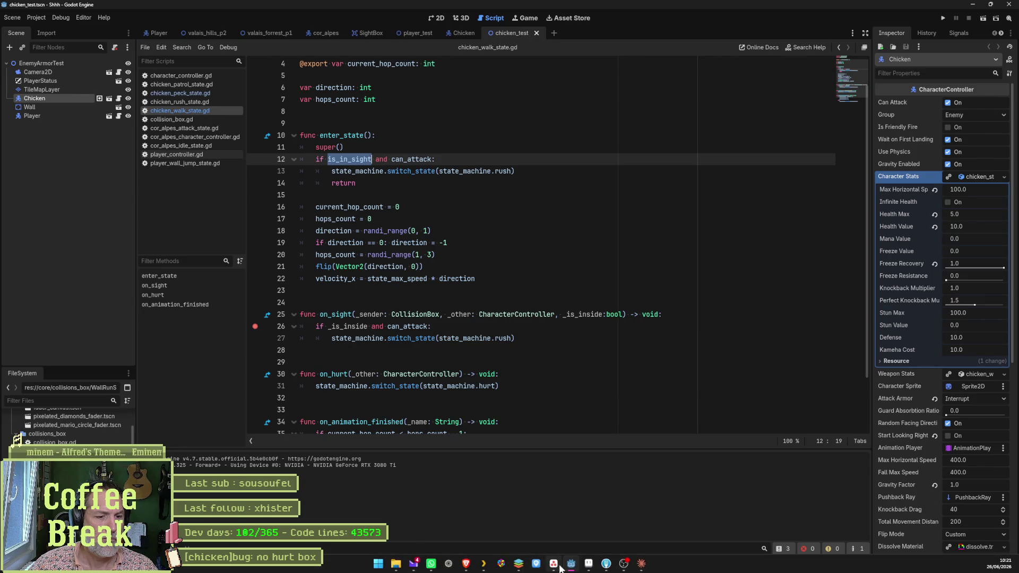
{"action": "left_click", "coordinate": [591, 564]}
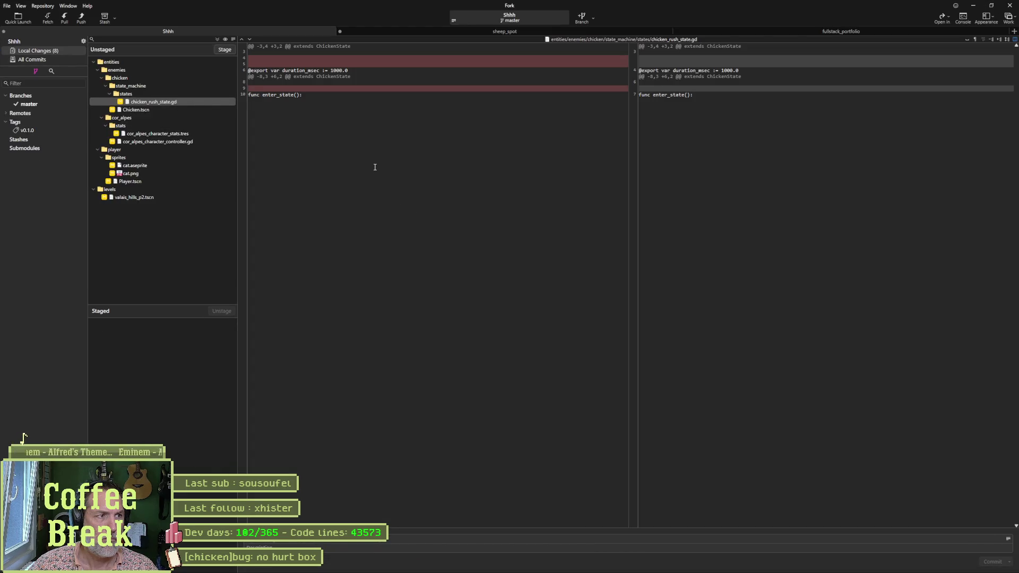
View the cor_alpes_character_controller.gd diff in Fork and return to Godot.
{"action": "left_click", "coordinate": [191, 142]}
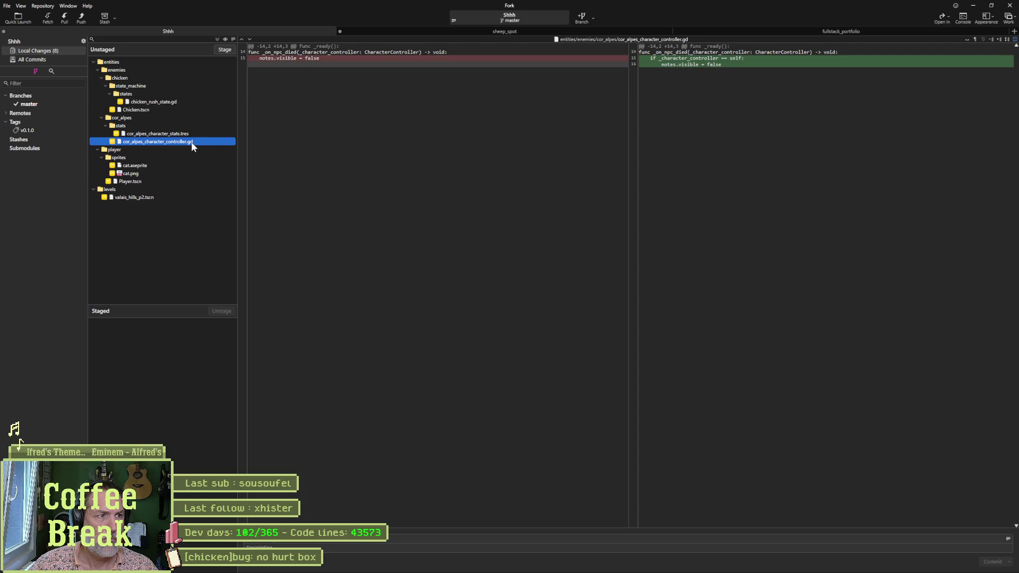
{"action": "left_click", "coordinate": [972, 6]}
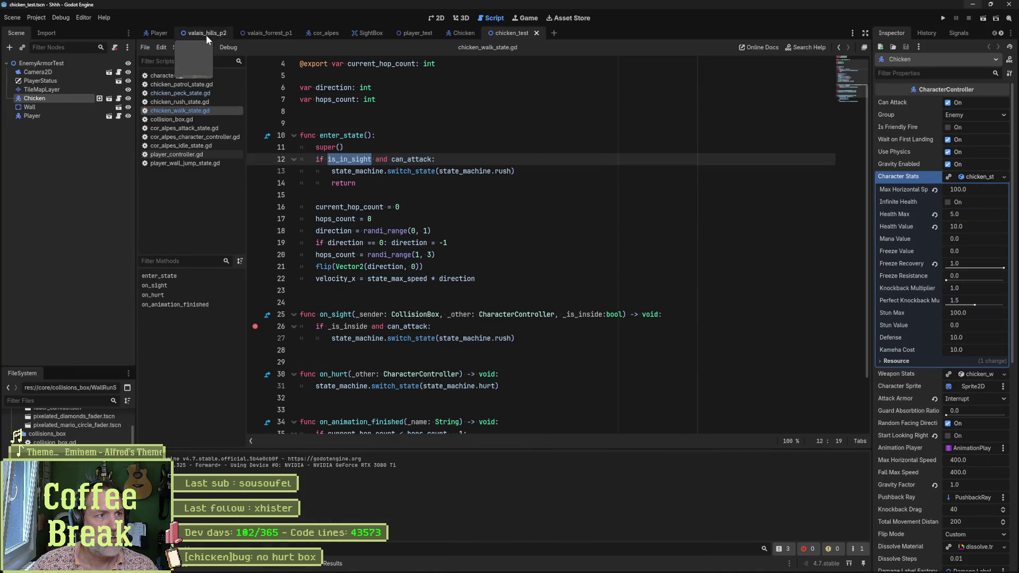
Run the valais_hills_p2 level to watch the chicken attack, then stop back in the script.
{"action": "left_click", "coordinate": [206, 35]}
{"action": "key", "text": "F6"}
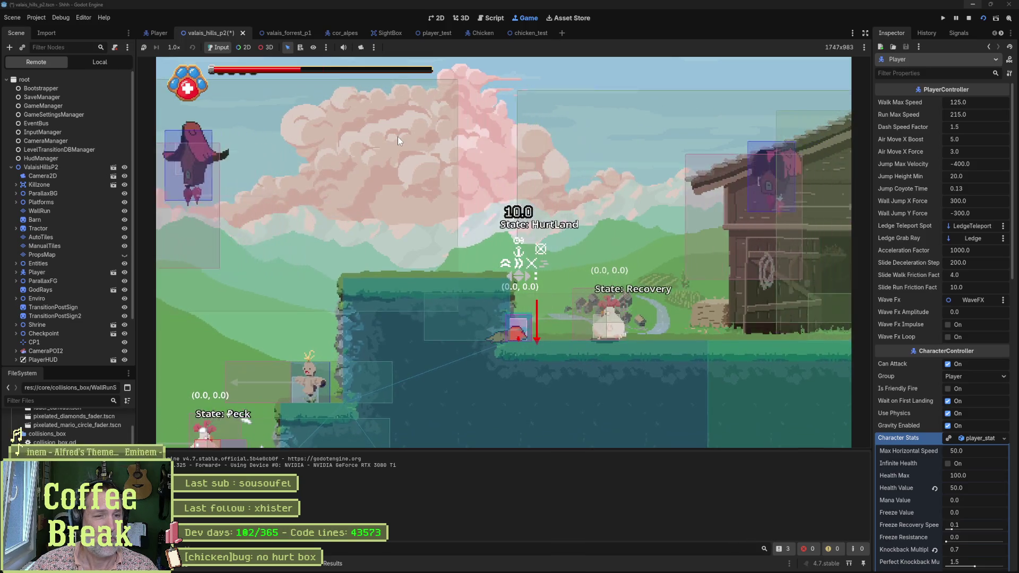
{"action": "key", "text": "ctrl+F3"}
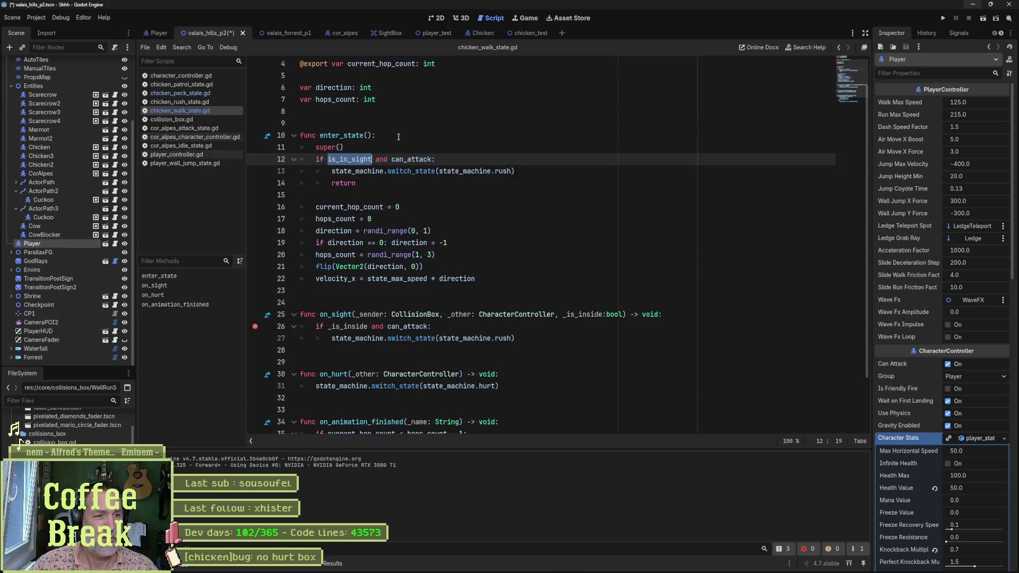
Hide the output panel and inspect the Chicken, Chicken3 and Chicken2 instances in valais_hills_p2.
{"action": "left_click", "coordinate": [519, 32]}
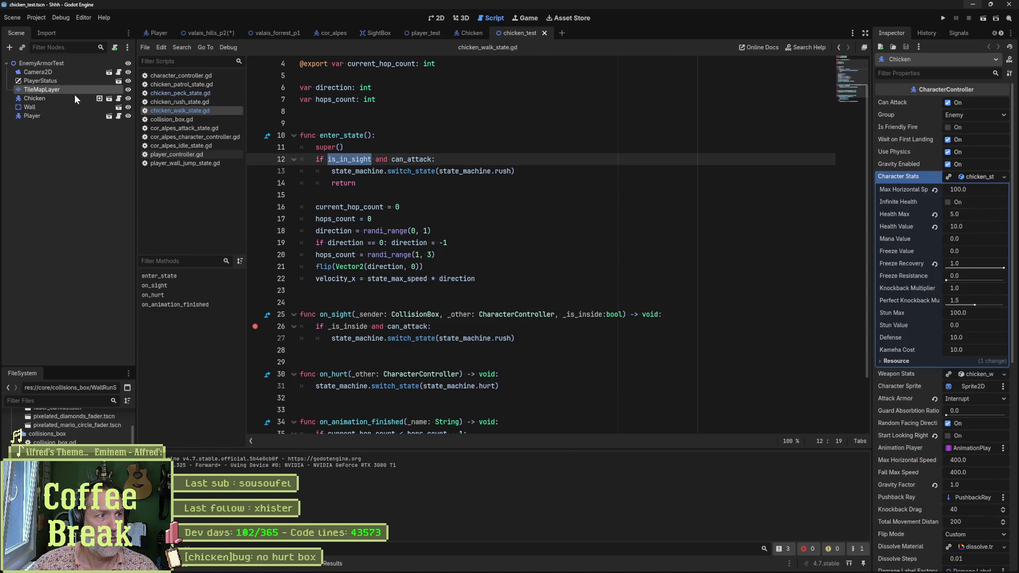
{"action": "key", "text": "ctrl+j"}
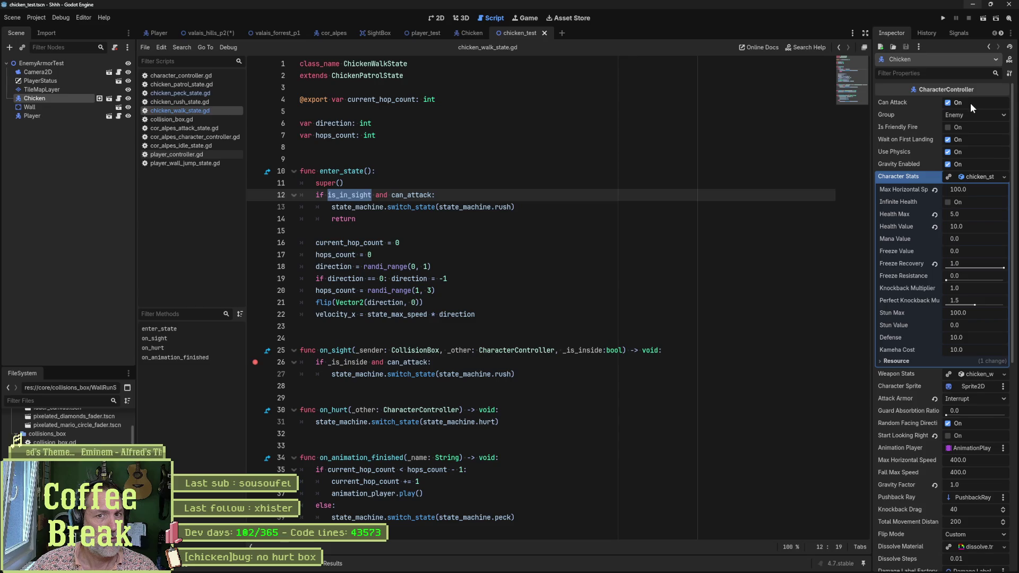
{"action": "left_click", "coordinate": [213, 34]}
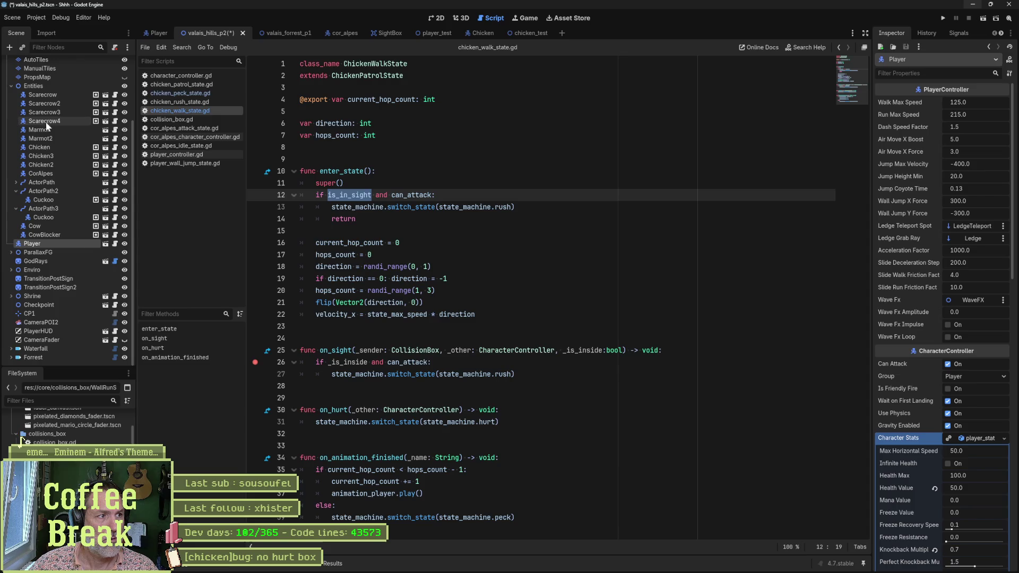
{"action": "left_click", "coordinate": [59, 146]}
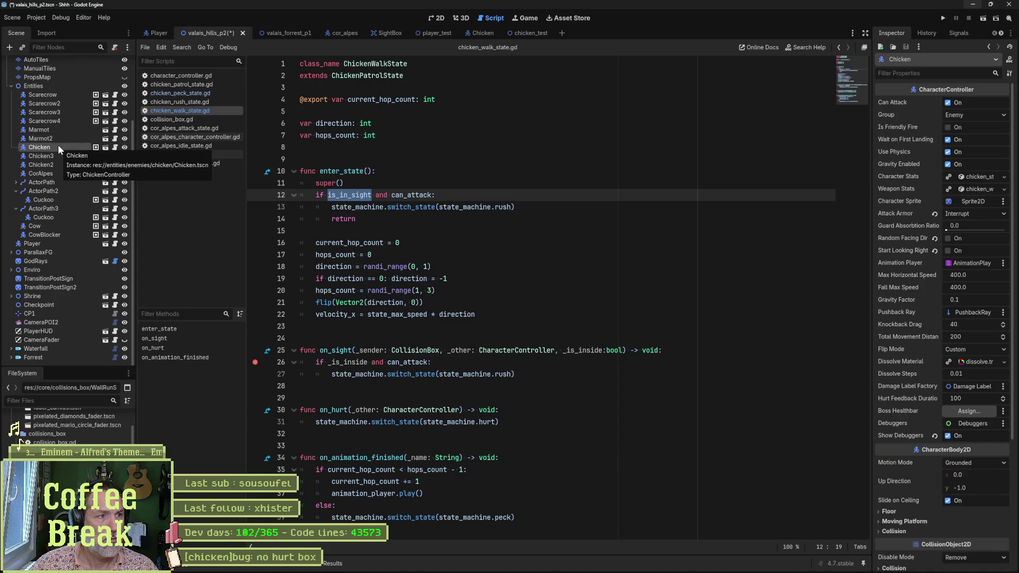
{"action": "left_click", "coordinate": [59, 154]}
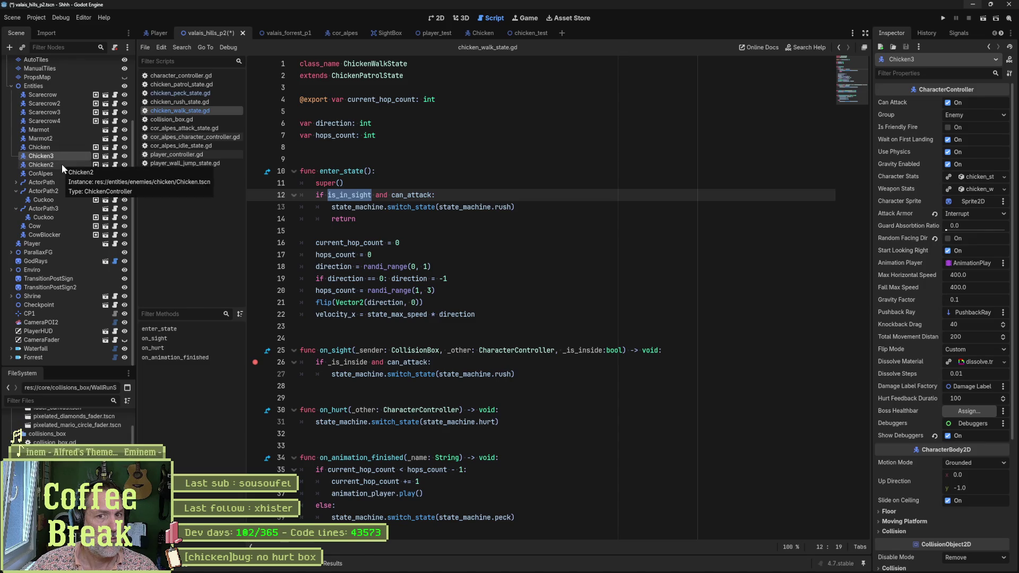
{"action": "left_click", "coordinate": [61, 164]}
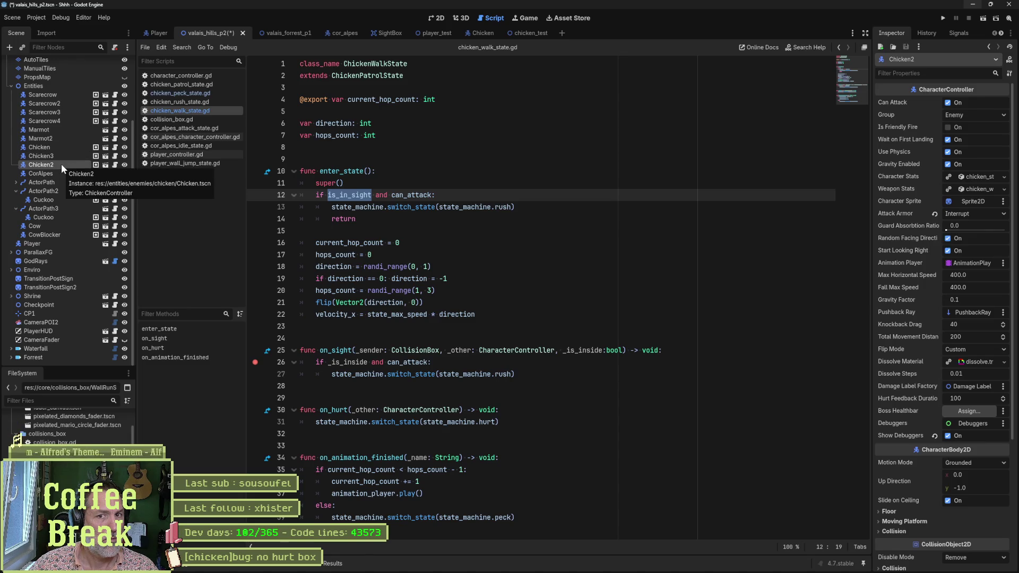
Return to chicken_test and collapse the chicken's Character Stats details.
{"action": "left_click", "coordinate": [531, 30]}
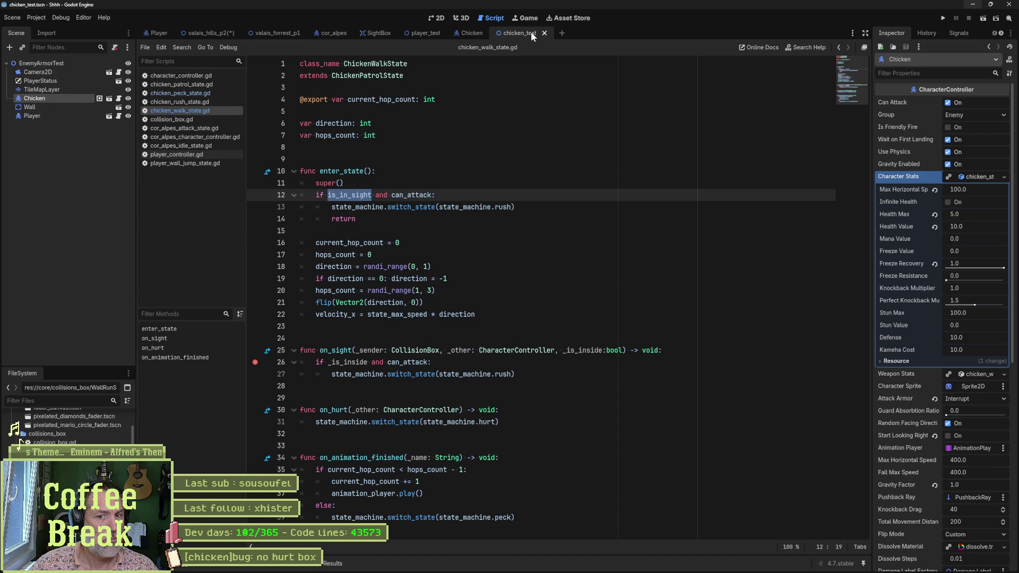
{"action": "left_click", "coordinate": [977, 176]}
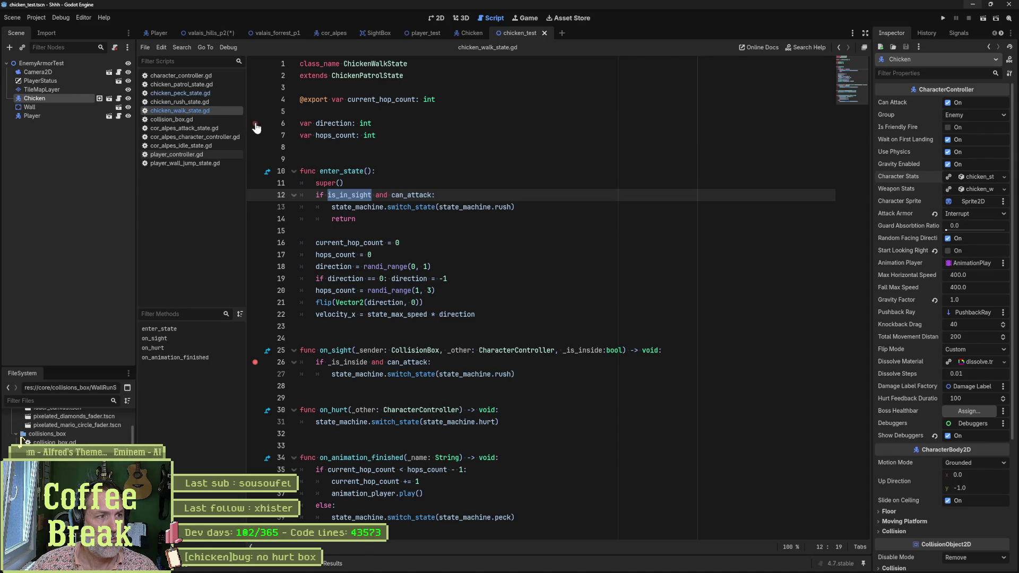
Read chicken_controller.gd, then jump from chicken_walk_state.gd to the parent on_sight declaration in state.gd.
{"action": "left_click", "coordinate": [119, 98]}
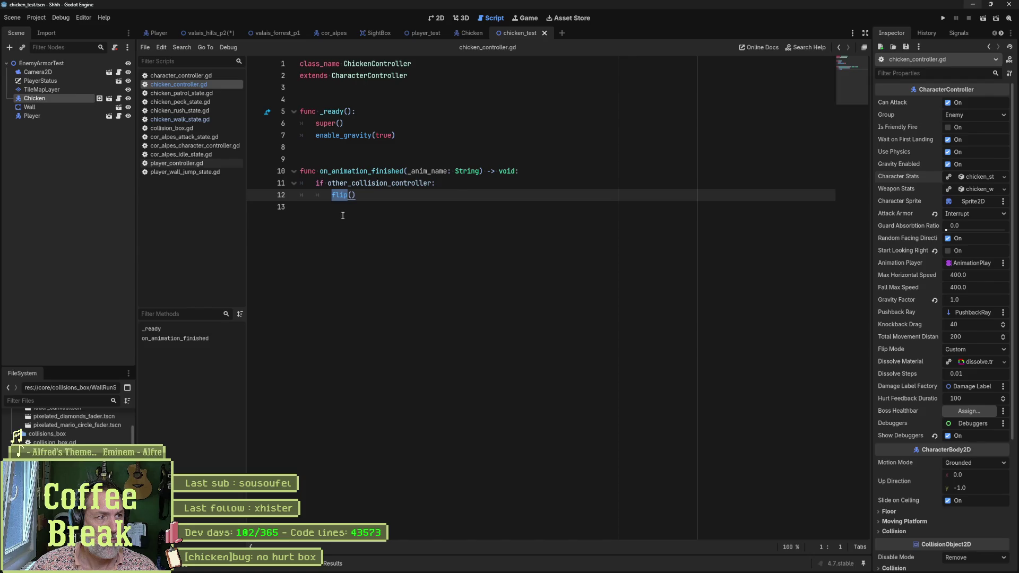
{"action": "left_click", "coordinate": [202, 121]}
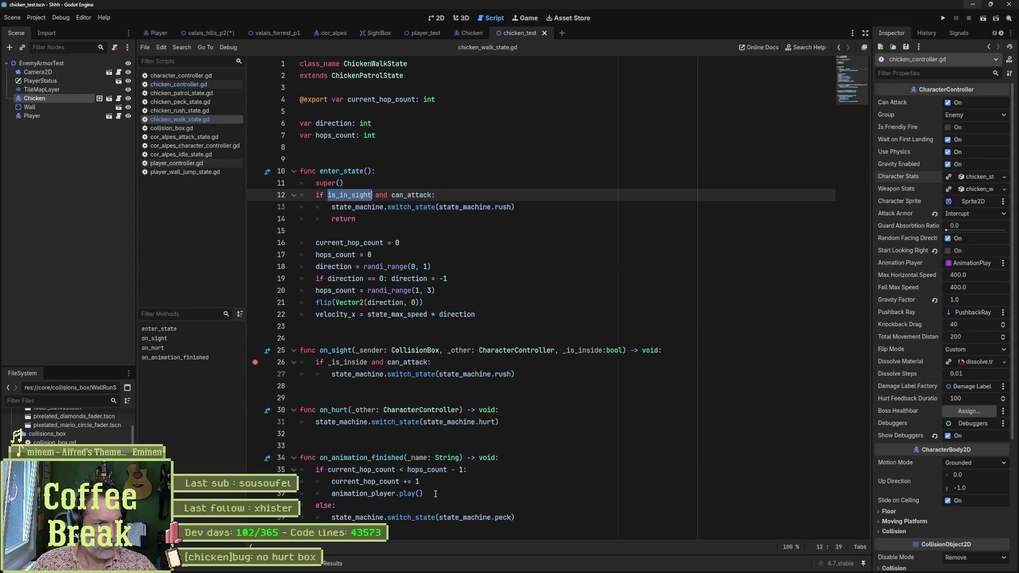
{"action": "left_click", "coordinate": [336, 350]}
{"action": "left_click", "coordinate": [268, 351]}
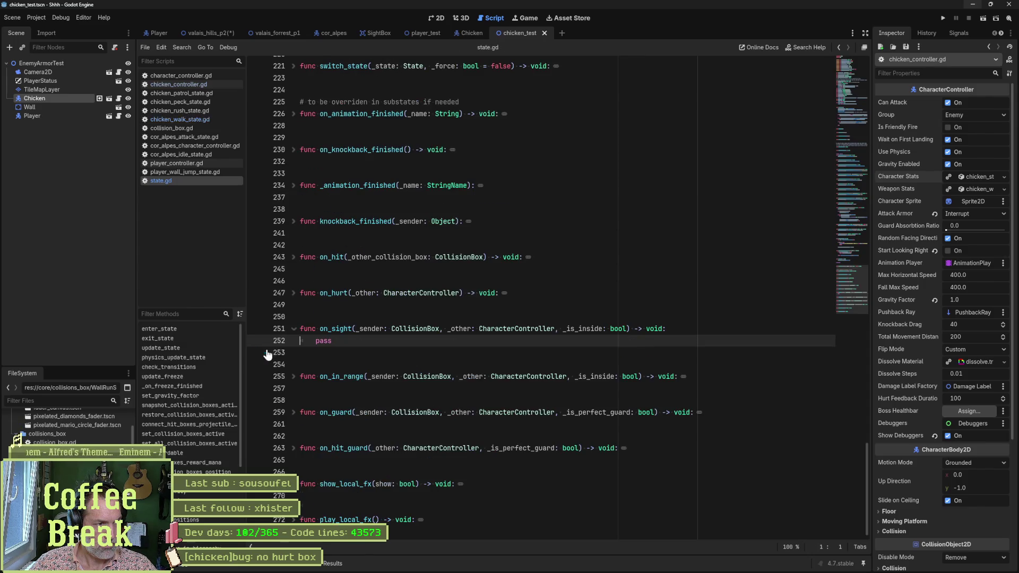
{"action": "mouse_move", "coordinate": [338, 329]}
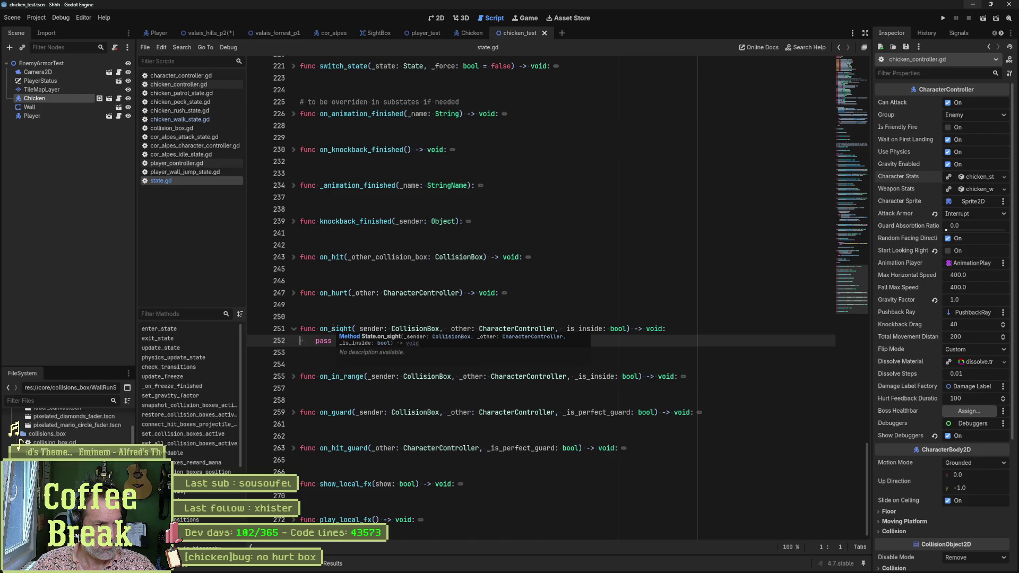
Search the project for on_sight and open its connection in state_machine.gd.
{"action": "left_click", "coordinate": [333, 328]}
{"action": "double_click", "coordinate": [336, 329]}
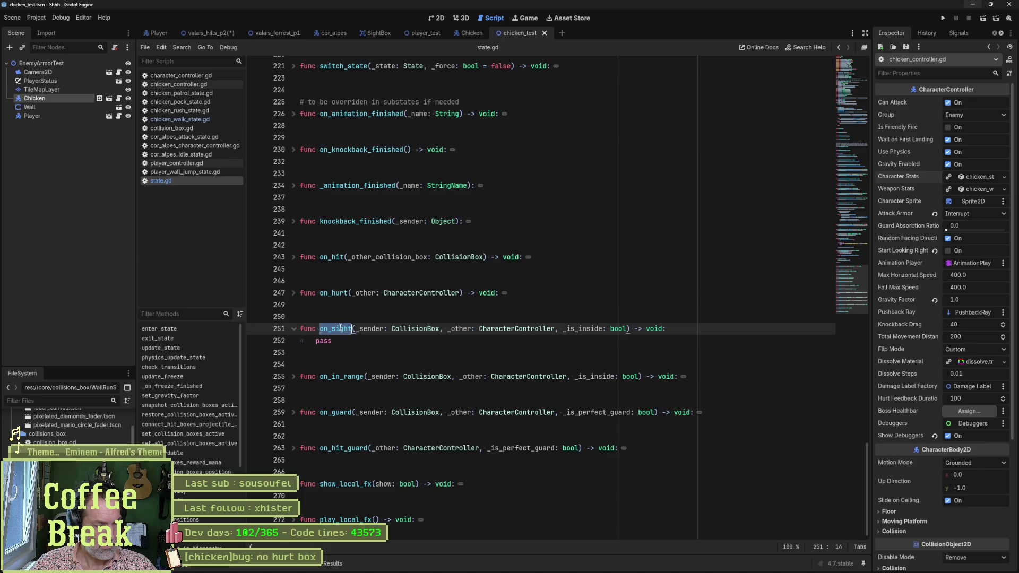
{"action": "key", "text": "ctrl+shift+f"}
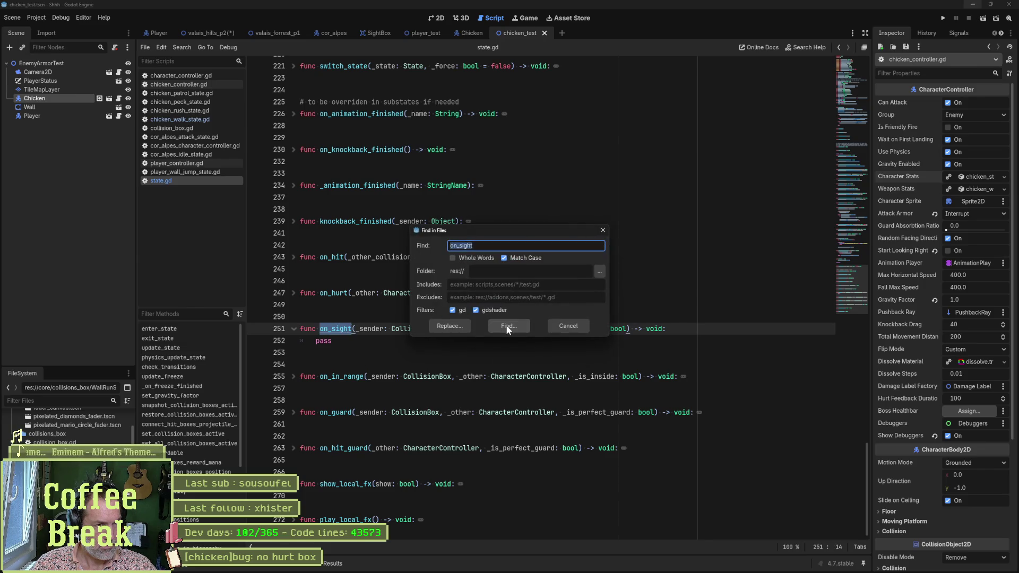
{"action": "left_click", "coordinate": [508, 328]}
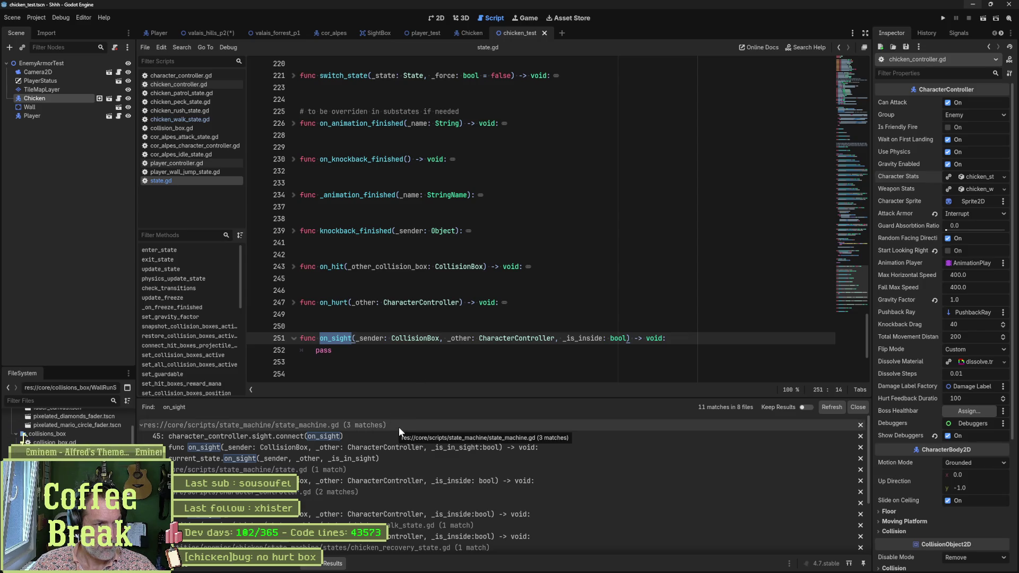
{"action": "left_click", "coordinate": [393, 435]}
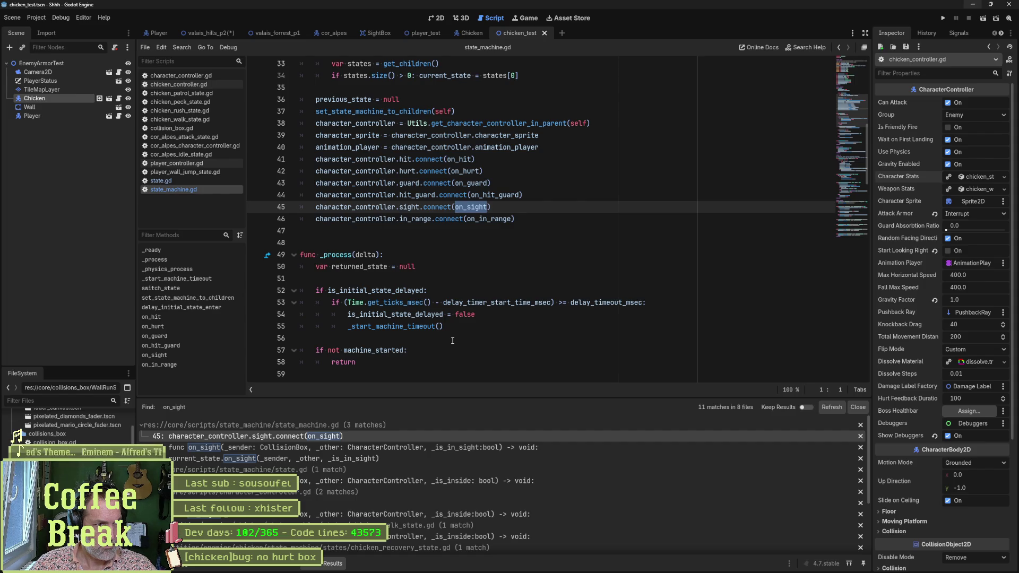
{"action": "left_click", "coordinate": [415, 206]}
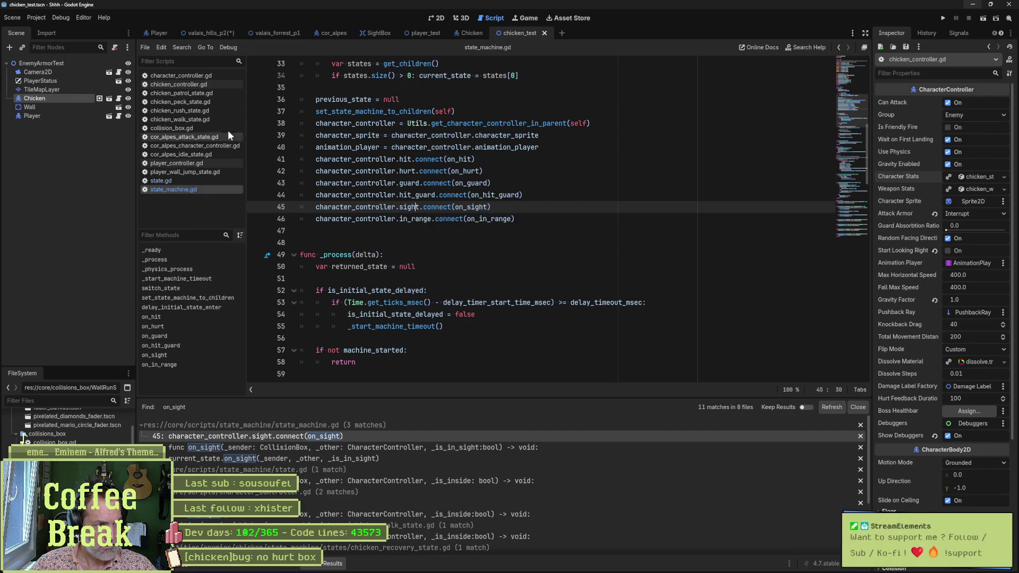
Go to the on_sight function in character_controller.gd and start the game with F5.
{"action": "left_click", "coordinate": [195, 74]}
{"action": "scroll", "coordinate": [190, 328], "scroll_direction": "down", "scroll_amount": 10}
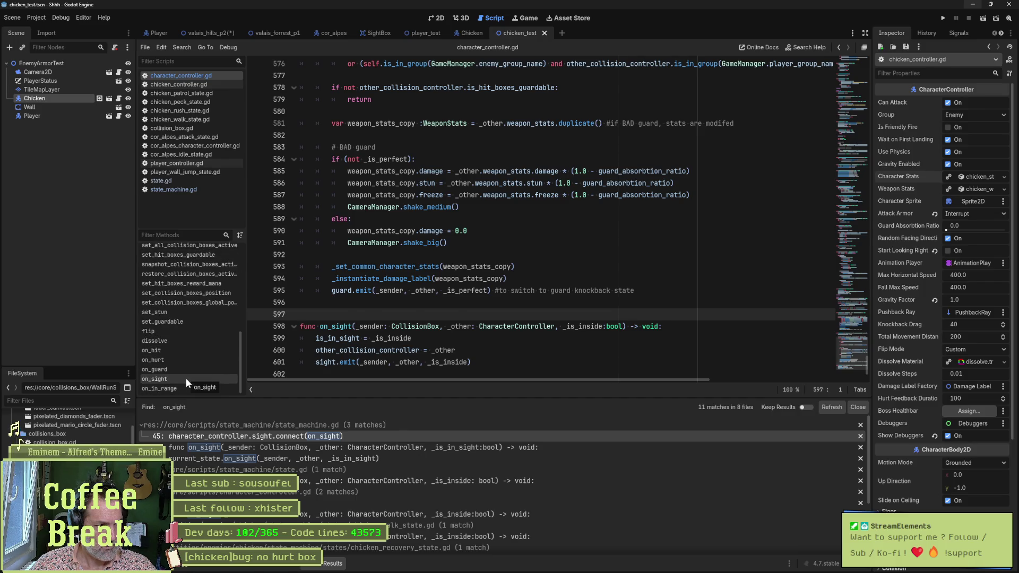
{"action": "left_click", "coordinate": [186, 378]}
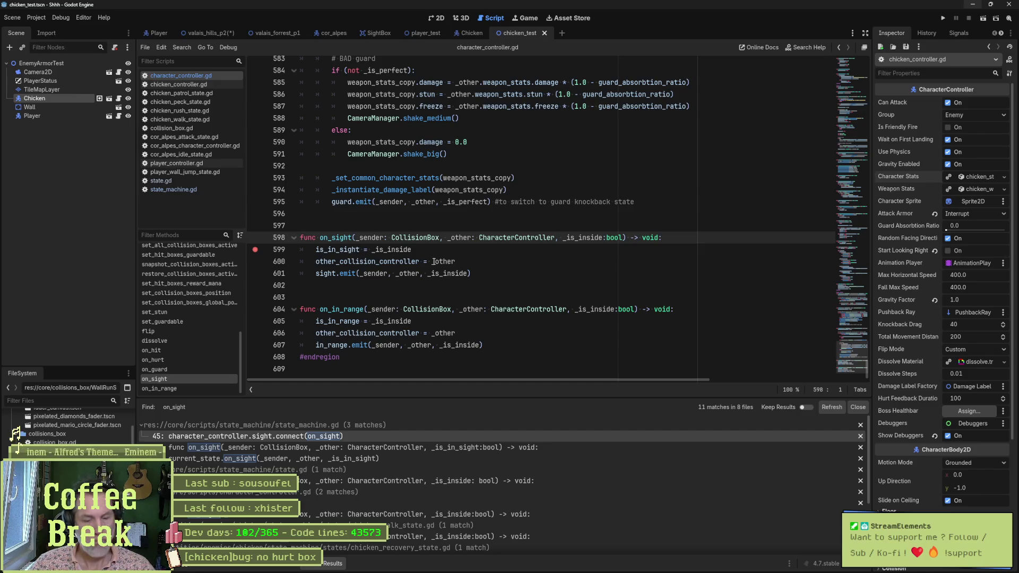
{"action": "key", "text": "F5"}
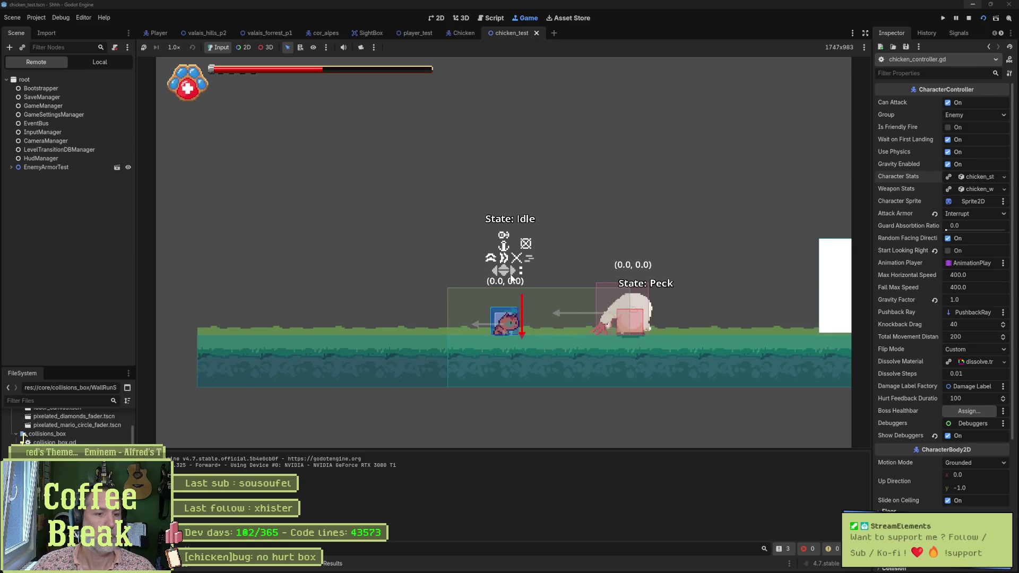
Stop the running game with F8 to return to character_controller.gd's on_sight code.
{"action": "key", "text": "F8"}
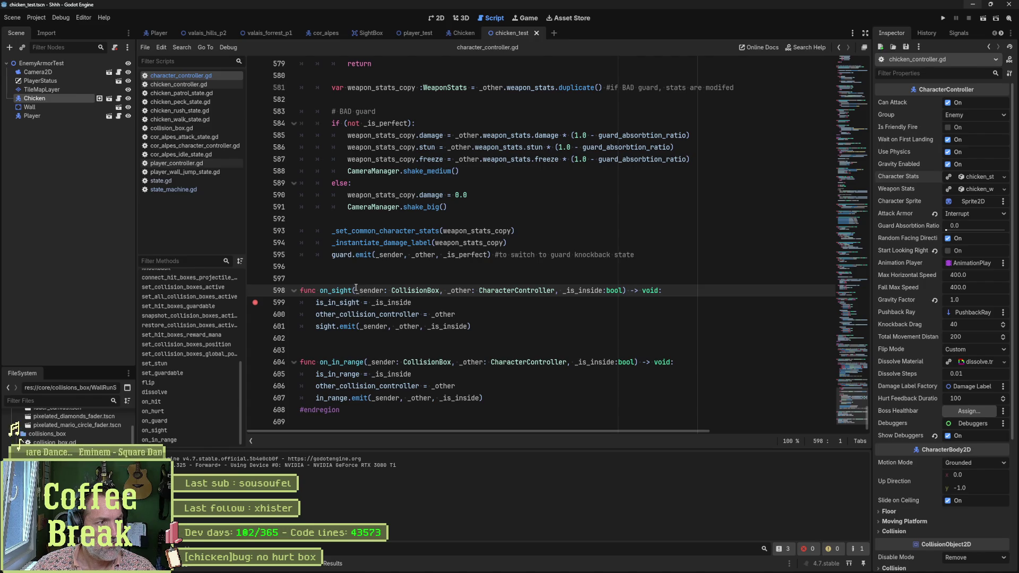
Open SightBox via the quick finder to see collision_box.gd, then switch to the Player scene.
{"action": "key", "text": "shift+alt+o"}
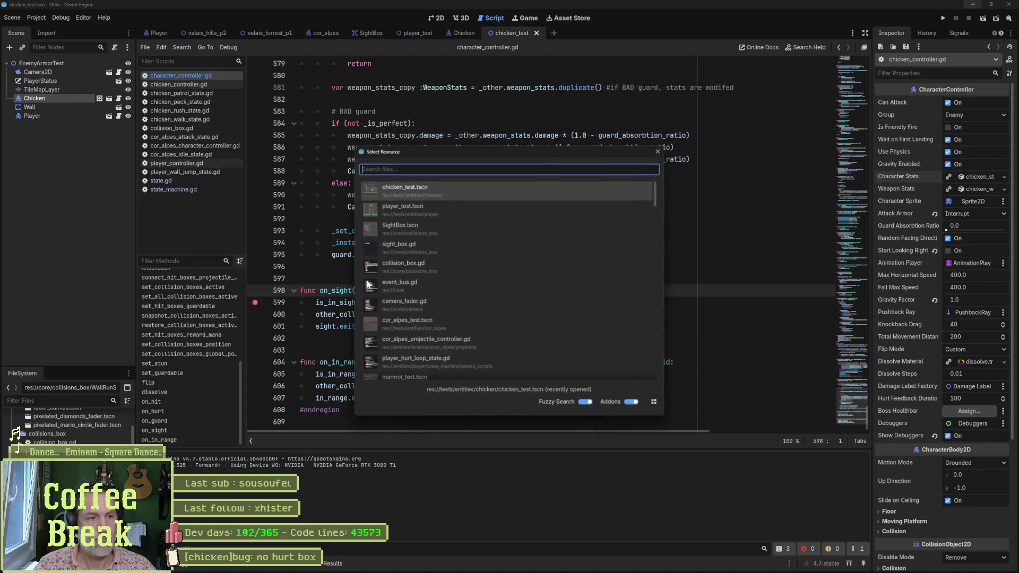
{"action": "type", "text": "insight"}
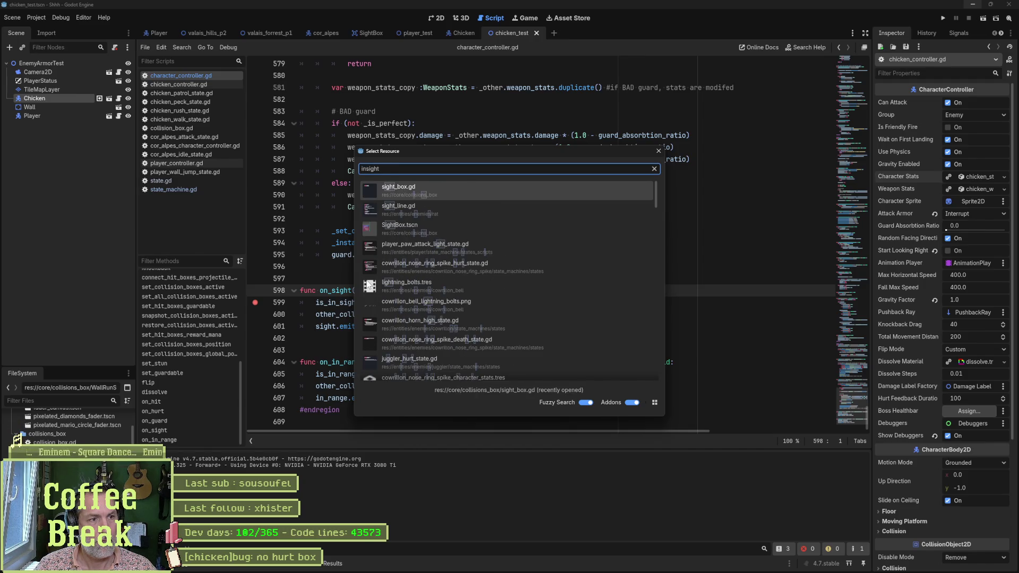
{"action": "type", "text": "b"}
{"action": "key", "text": "Return"}
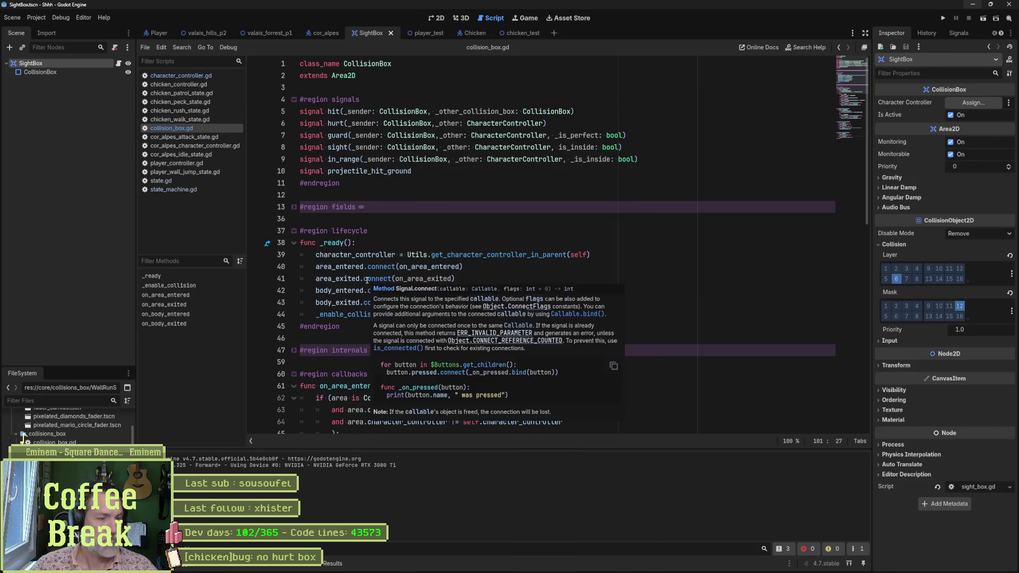
{"action": "scroll", "coordinate": [423, 226], "scroll_direction": "down", "scroll_amount": 4}
{"action": "scroll", "coordinate": [429, 225], "scroll_direction": "down", "scroll_amount": 2}
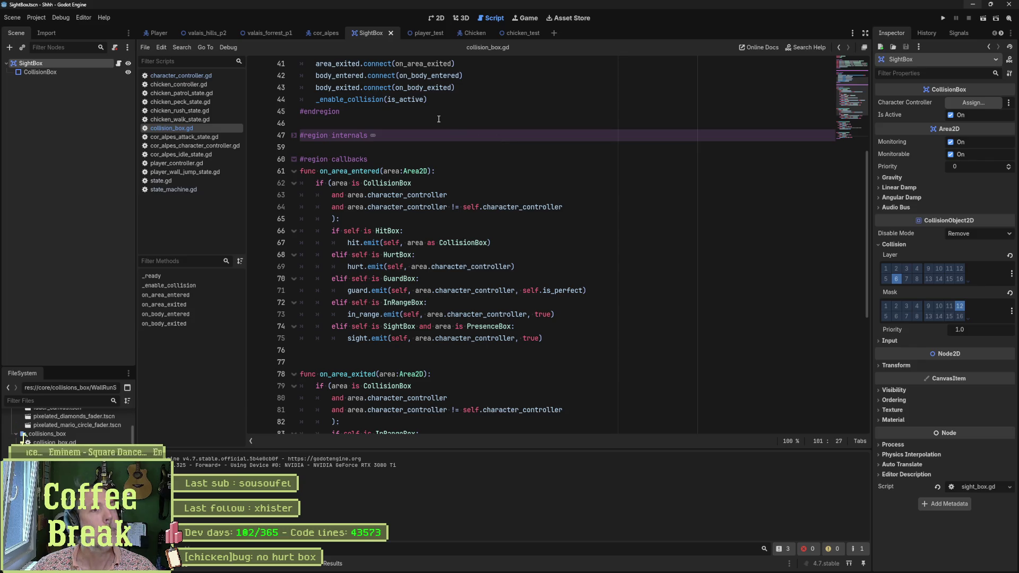
{"action": "left_click", "coordinate": [147, 31]}
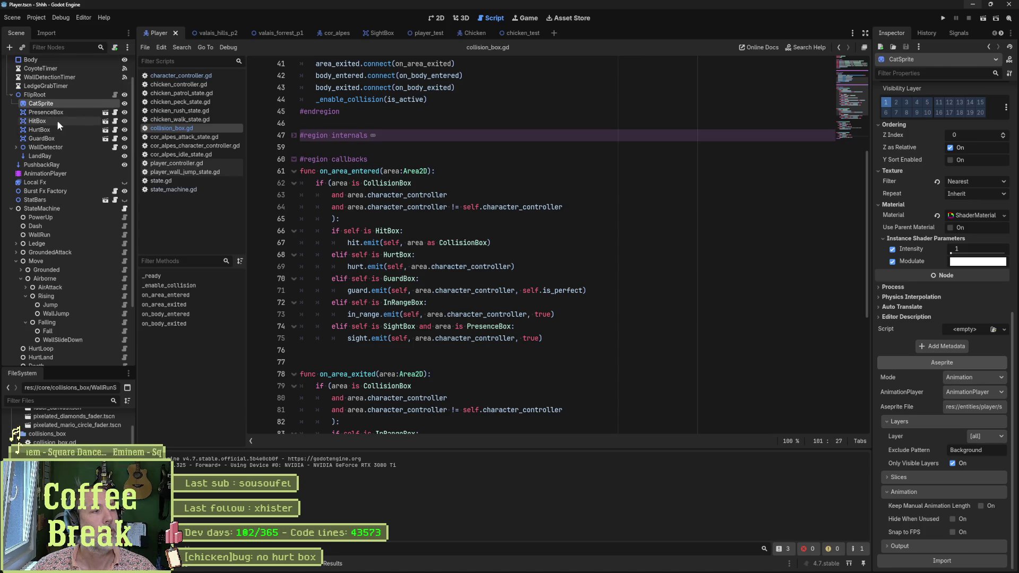
Show the chicken_test scene in 2D after checking Player, then run it with F6.
{"action": "left_click", "coordinate": [527, 34]}
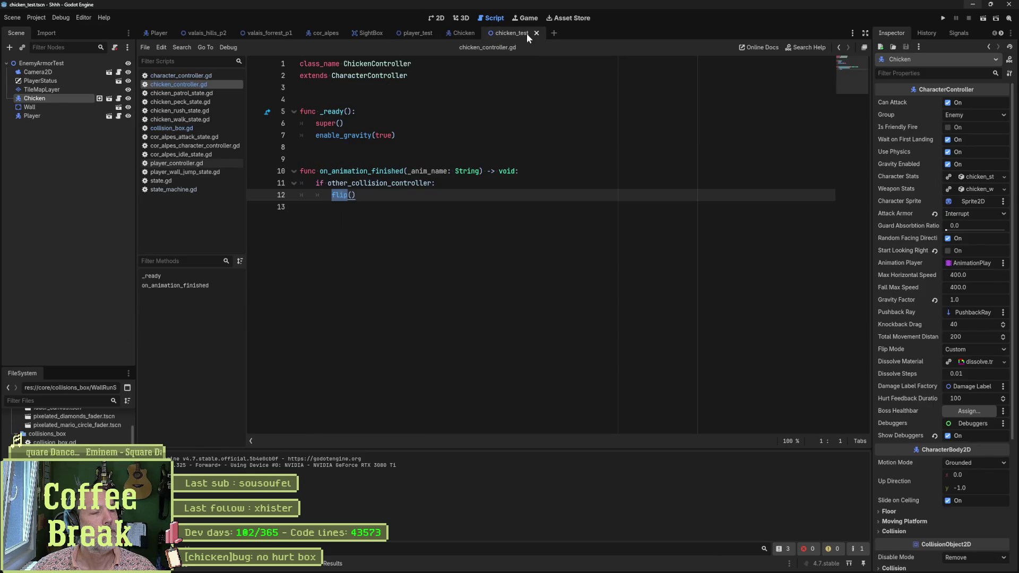
{"action": "left_click", "coordinate": [154, 33]}
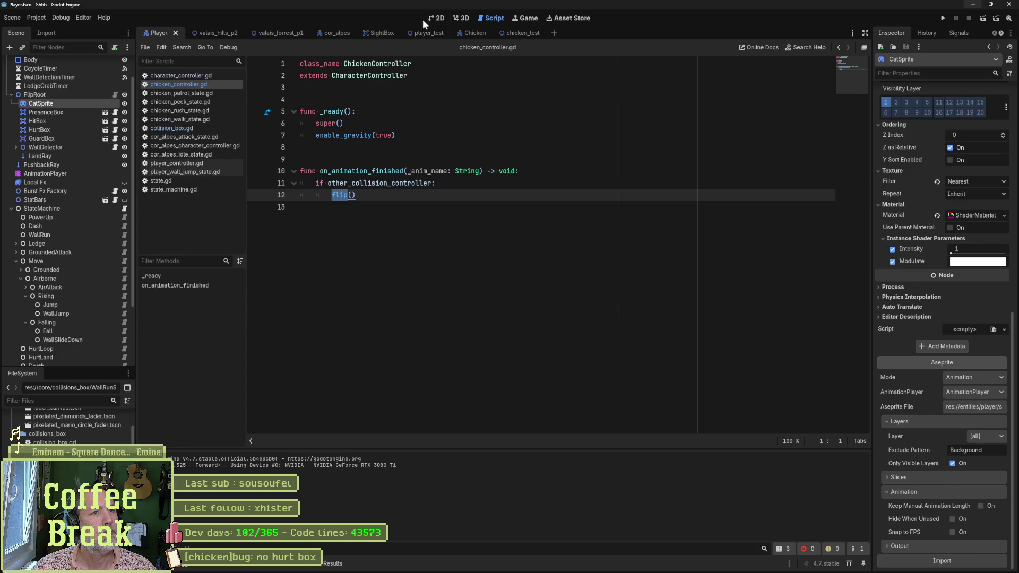
{"action": "left_click", "coordinate": [508, 30]}
{"action": "left_click", "coordinate": [438, 18]}
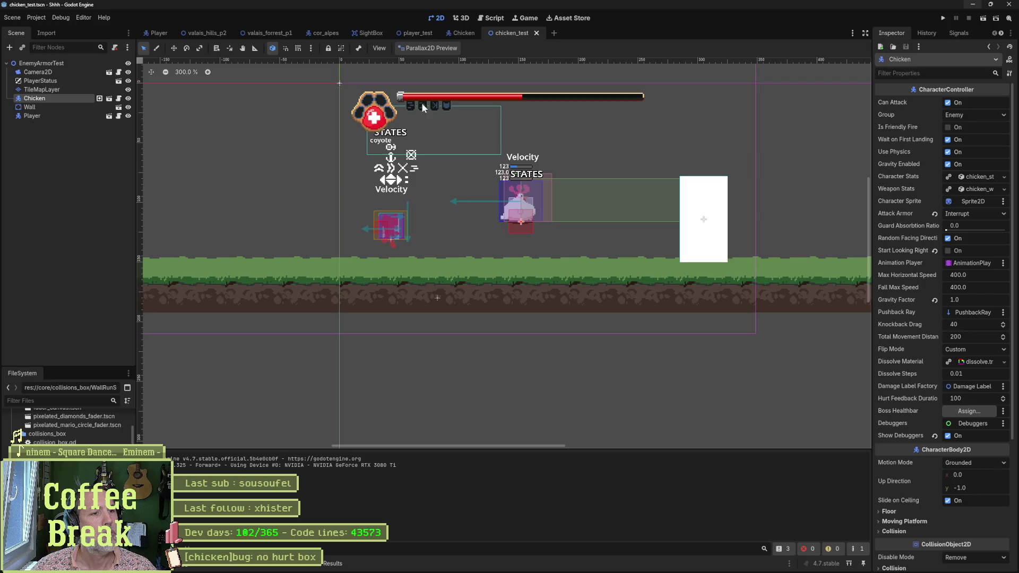
{"action": "scroll", "coordinate": [384, 223], "scroll_direction": "up", "scroll_amount": 5}
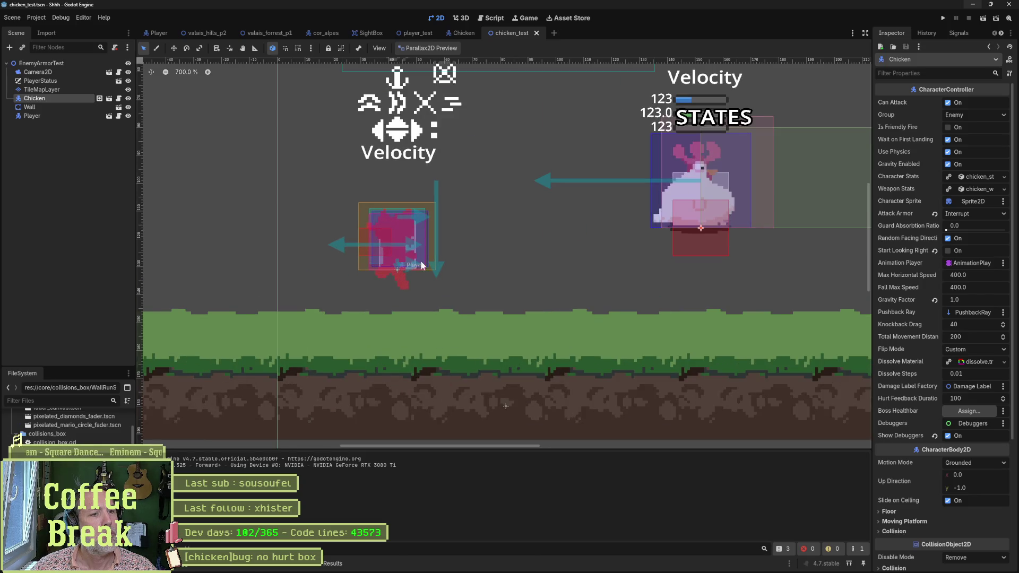
{"action": "key", "text": "F6"}
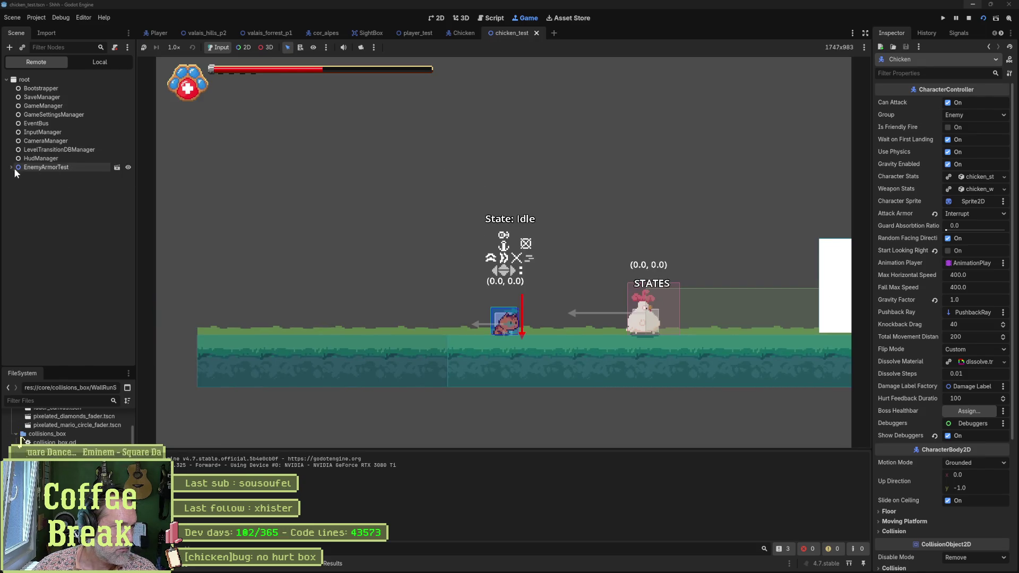
Expand Player > FlipRoot in the Remote tree and enable Is Active on PresenceBox, hitting the on_sight breakpoint.
{"action": "left_click", "coordinate": [17, 220]}
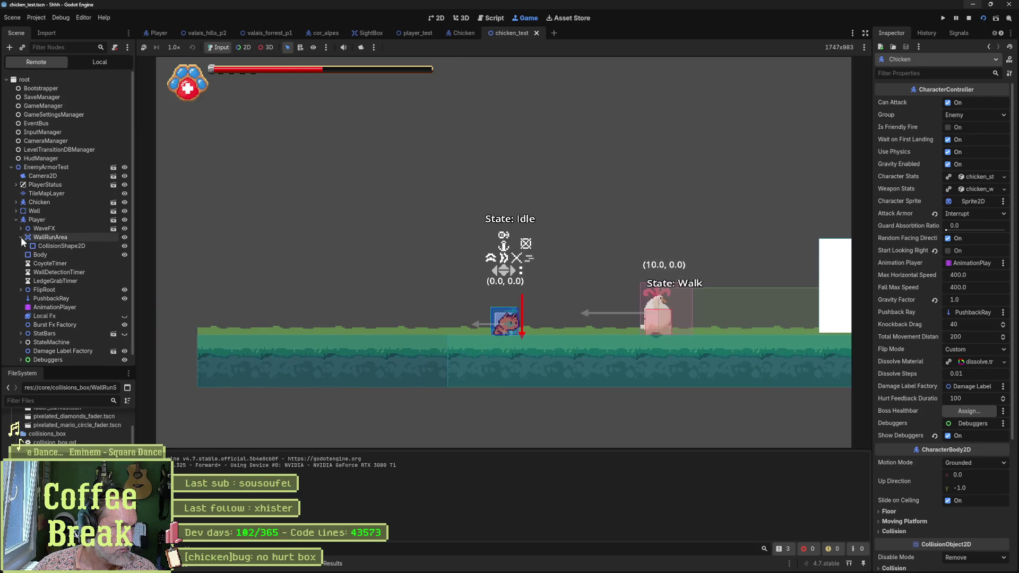
{"action": "left_click", "coordinate": [21, 282]}
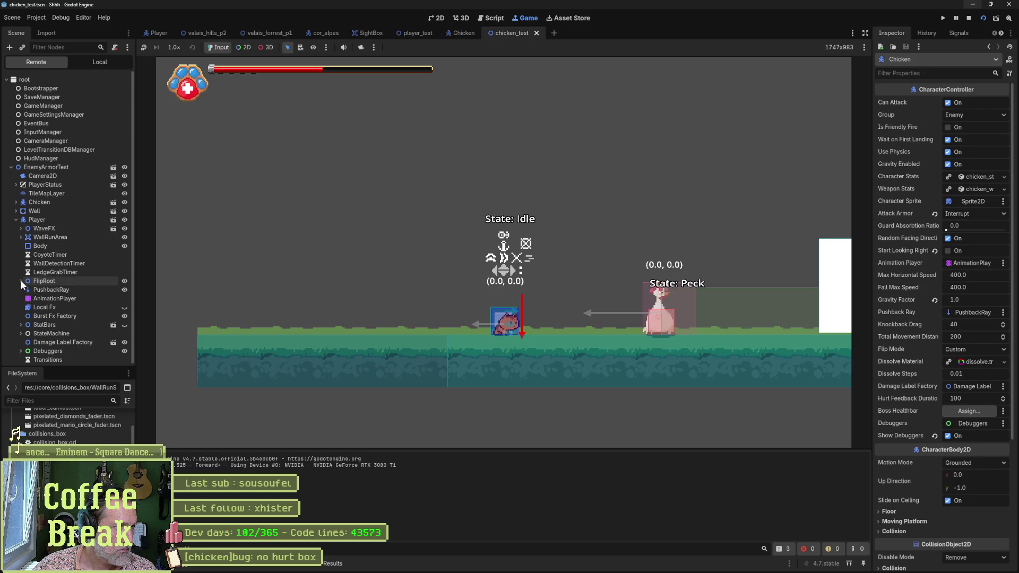
{"action": "left_click", "coordinate": [61, 300]}
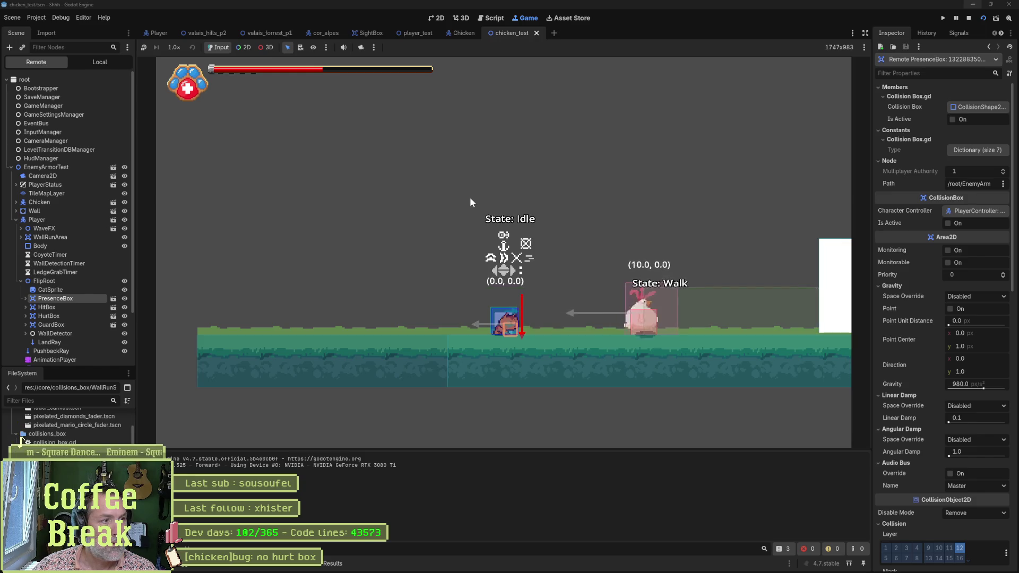
{"action": "left_click", "coordinate": [953, 118]}
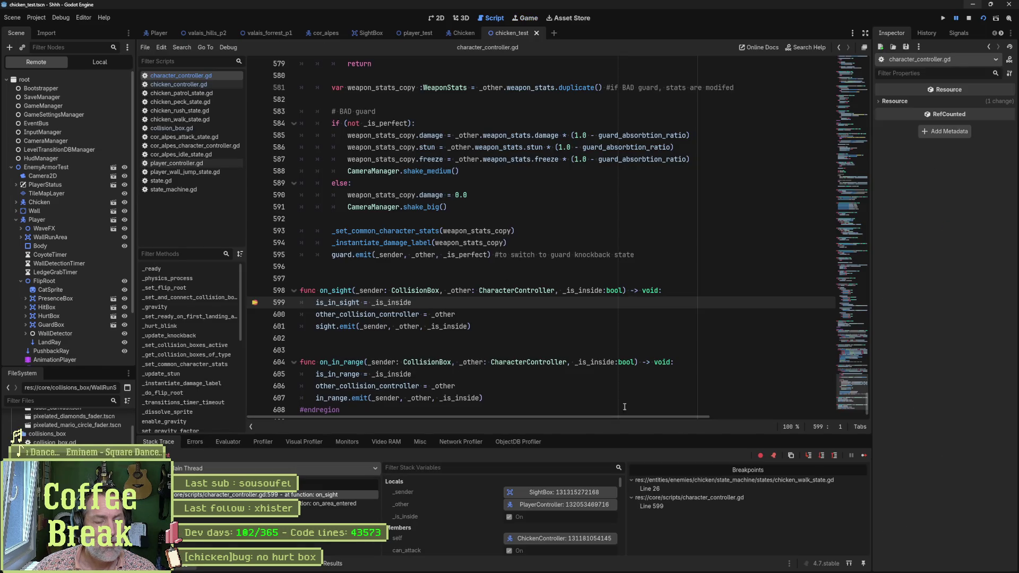
Delete all breakpoints from the Breakpoints panel and continue the paused game.
{"action": "right_click", "coordinate": [720, 490]}
{"action": "left_click", "coordinate": [755, 517]}
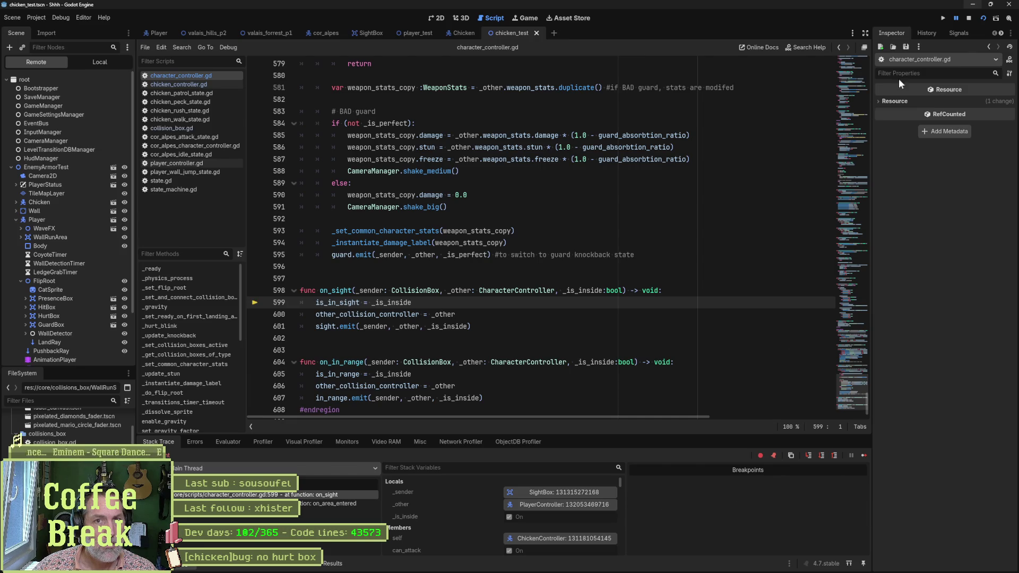
{"action": "left_click", "coordinate": [857, 458]}
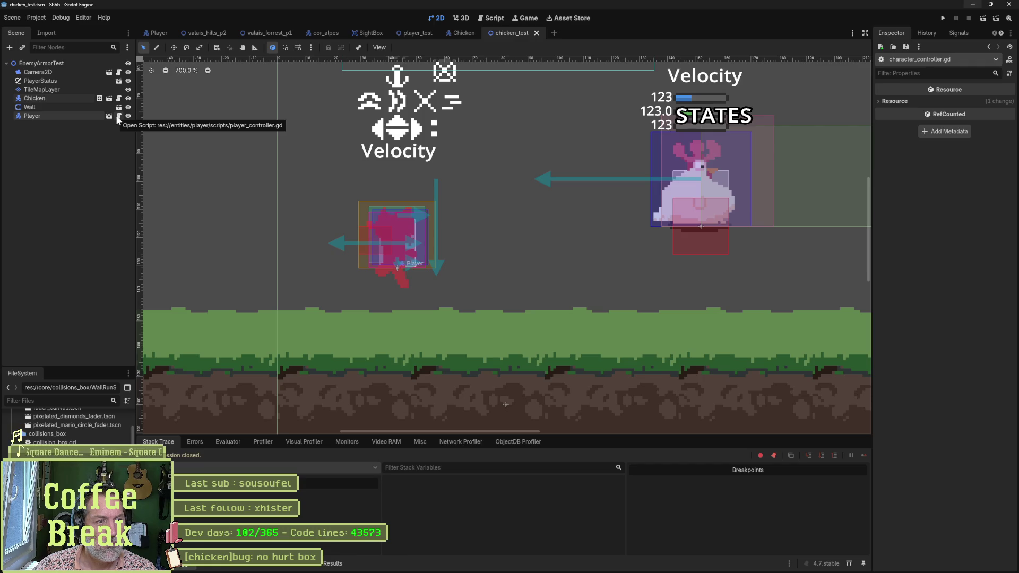
Glance at the Player scene, then inspect the Player node's properties in chicken_test.
{"action": "left_click", "coordinate": [157, 33]}
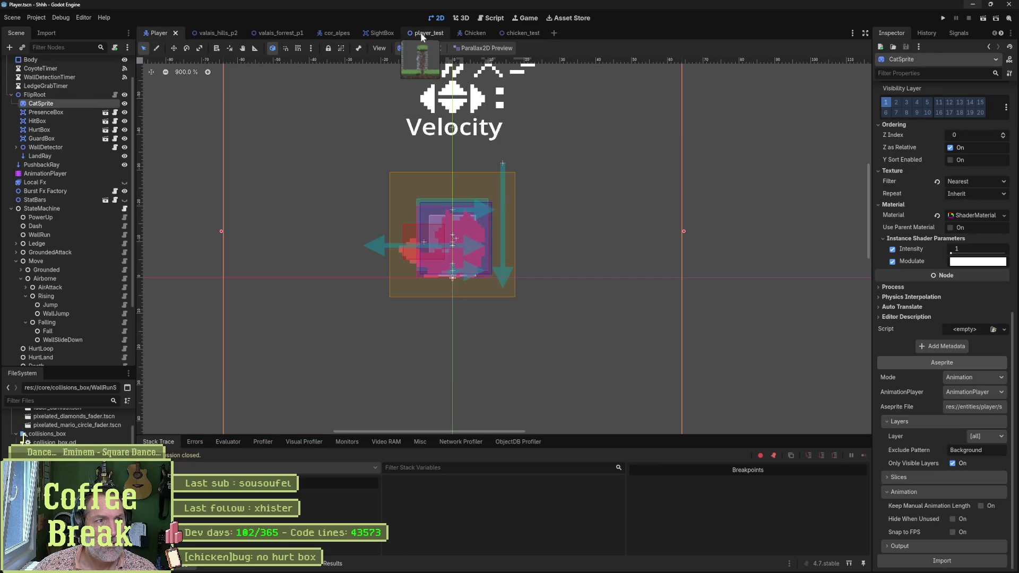
{"action": "mouse_move", "coordinate": [421, 32]}
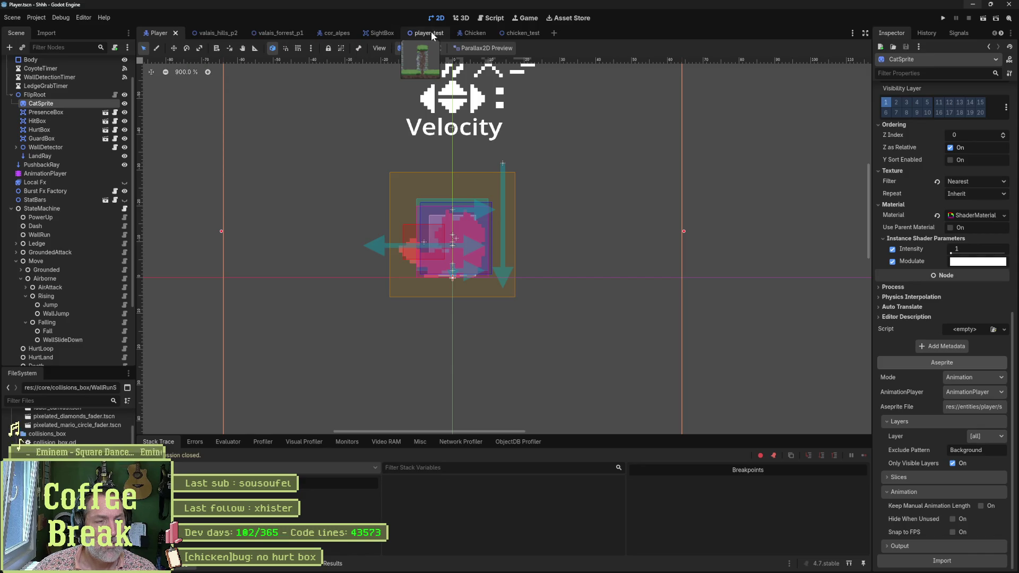
{"action": "left_click", "coordinate": [522, 33]}
{"action": "left_click", "coordinate": [32, 116]}
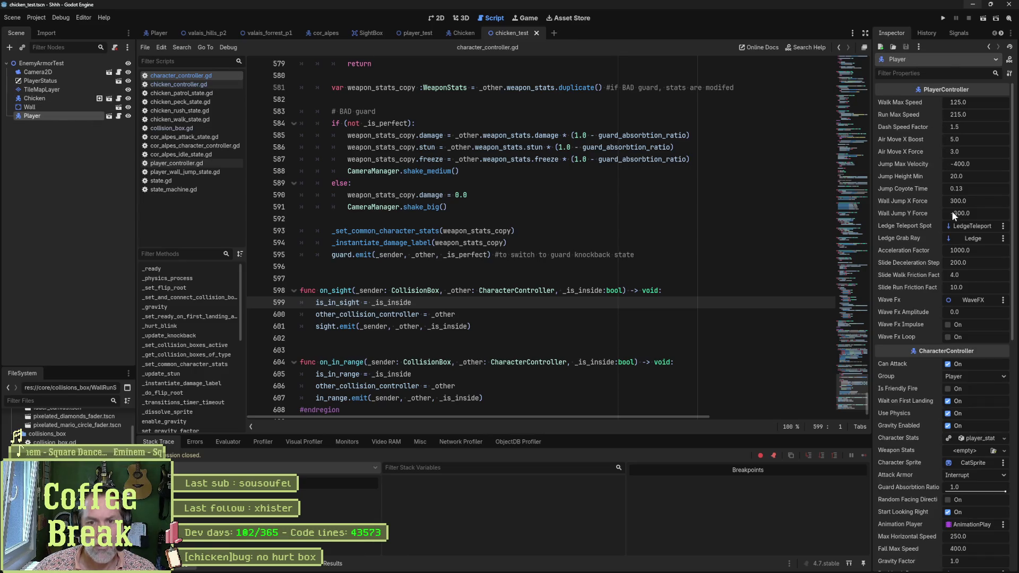
{"action": "scroll", "coordinate": [924, 306], "scroll_direction": "down", "scroll_amount": 3}
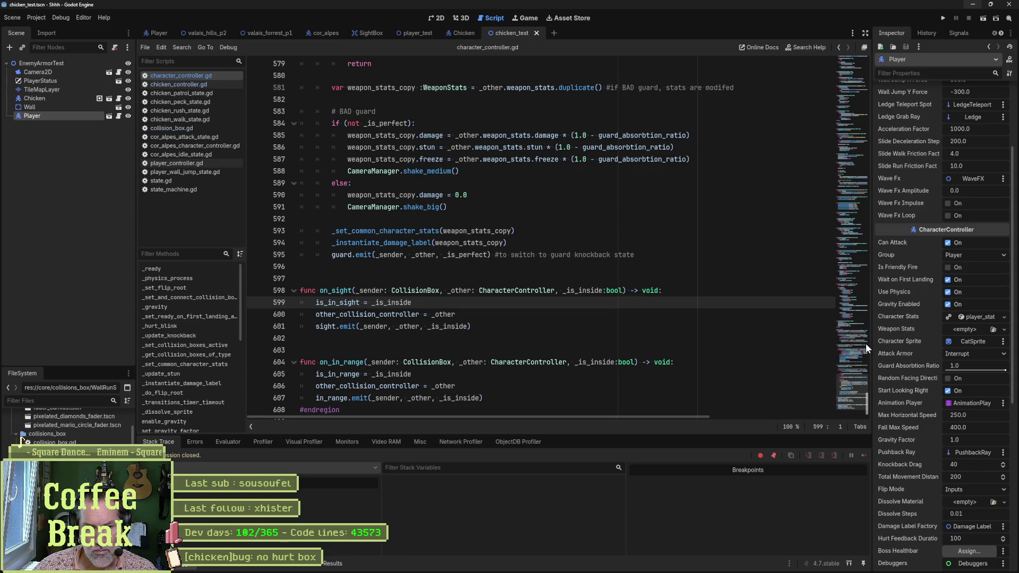
Switch to the valais_hills_p2 scene, save it and launch the game with F5.
{"action": "left_click", "coordinate": [203, 32]}
{"action": "key", "text": "F5"}
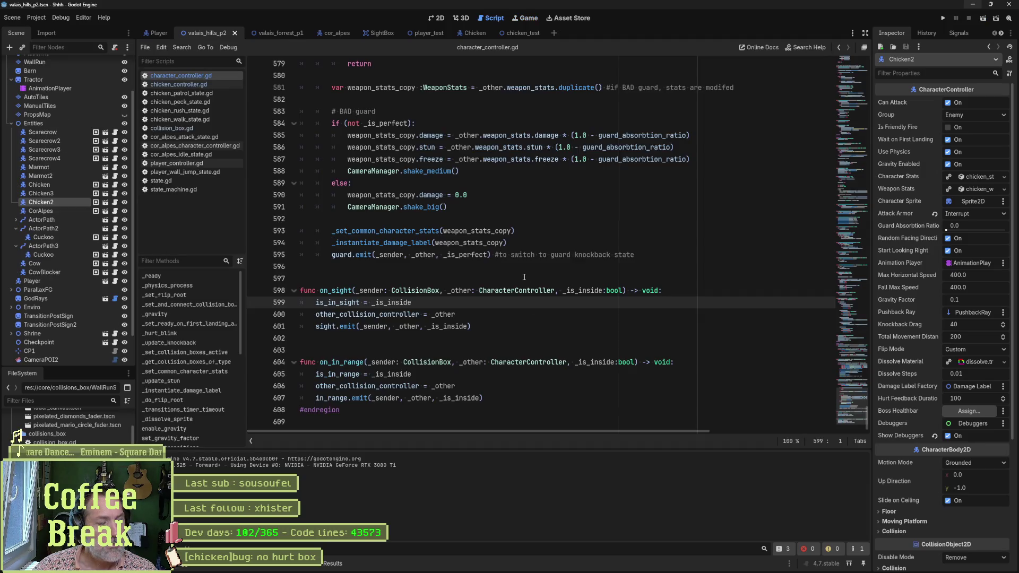
Show chicken_test in 2D, return to the Script workspace and load player_controller.gd.
{"action": "left_click", "coordinate": [524, 32]}
{"action": "left_click", "coordinate": [436, 18]}
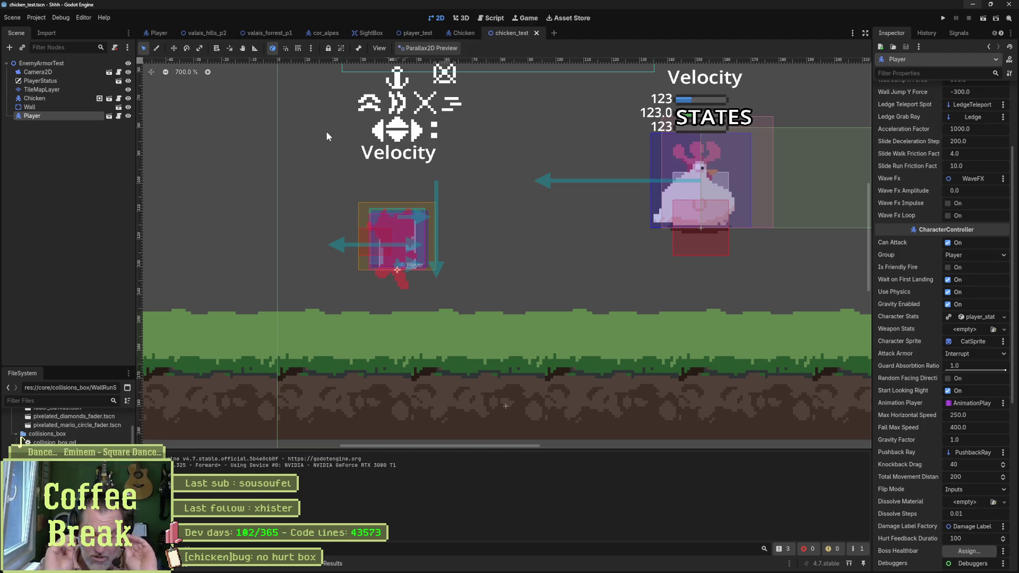
{"action": "left_click", "coordinate": [492, 17]}
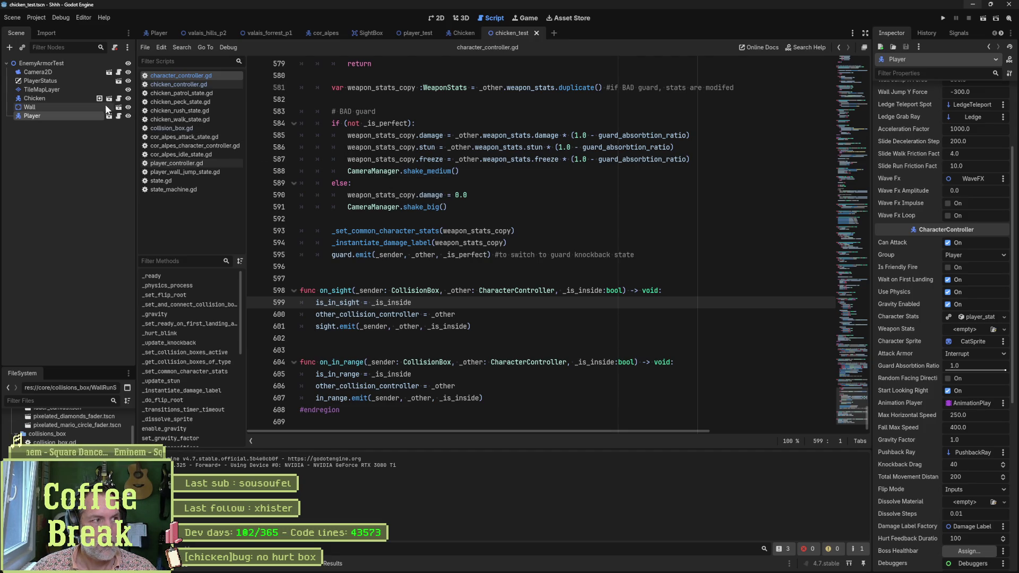
{"action": "left_click", "coordinate": [118, 115]}
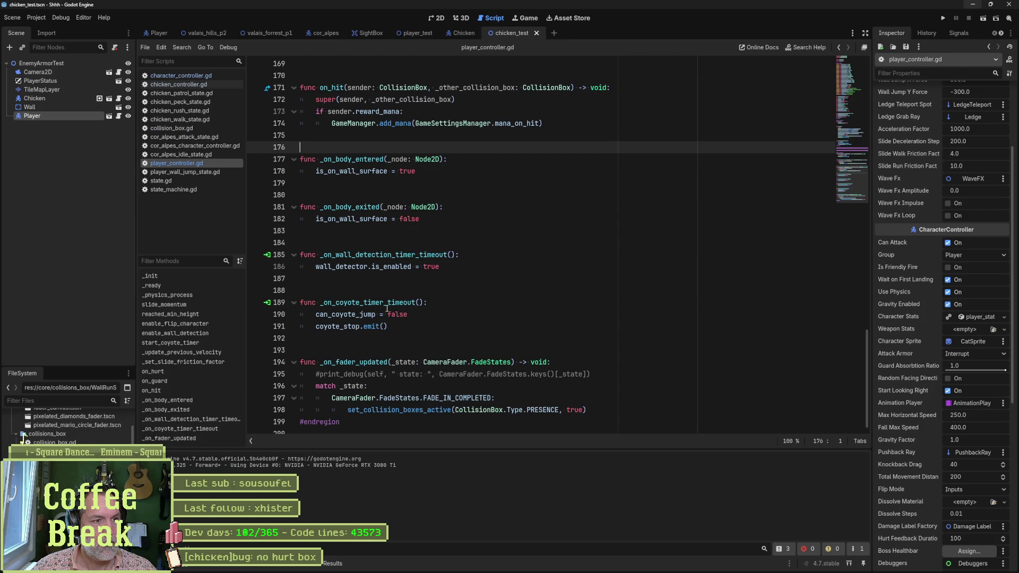
Review _on_fader_updated's FADE_IN_COMPLETED branch, then jump to the player's _ready function.
{"action": "double_click", "coordinate": [370, 363]}
{"action": "left_click_drag", "start_coordinate": [611, 408], "coordinate": [610, 401]}
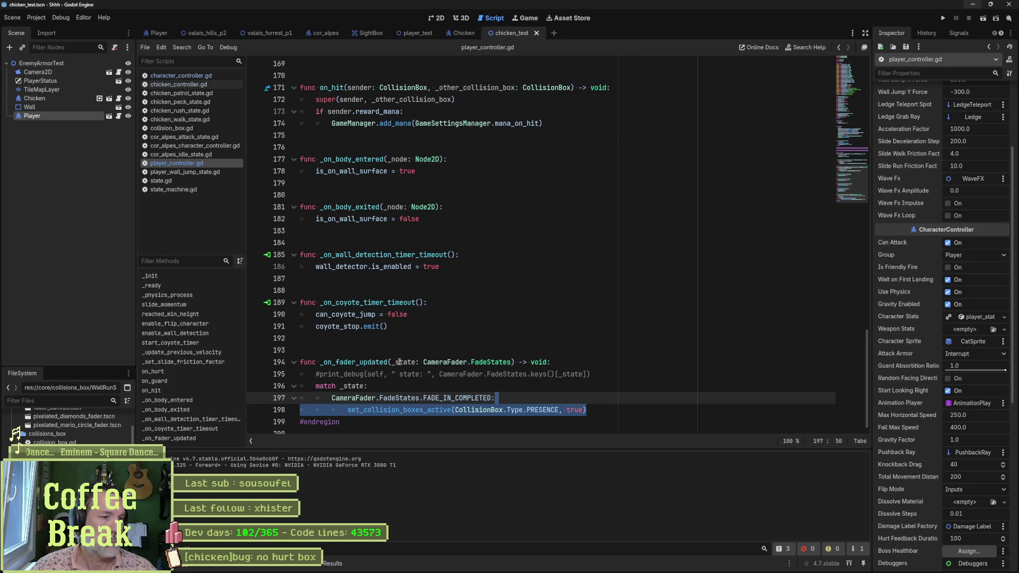
{"action": "double_click", "coordinate": [381, 362]}
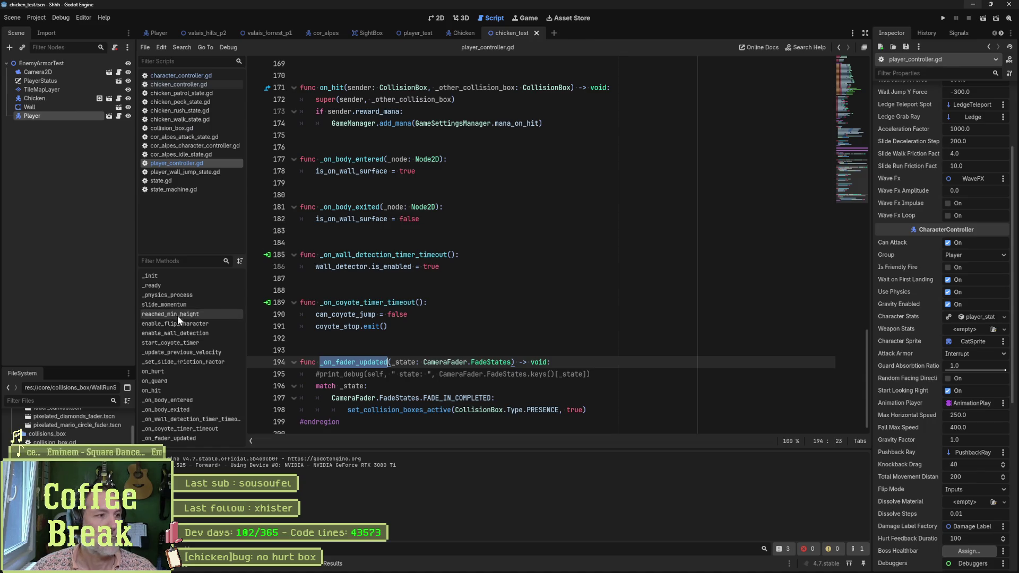
{"action": "left_click", "coordinate": [176, 288]}
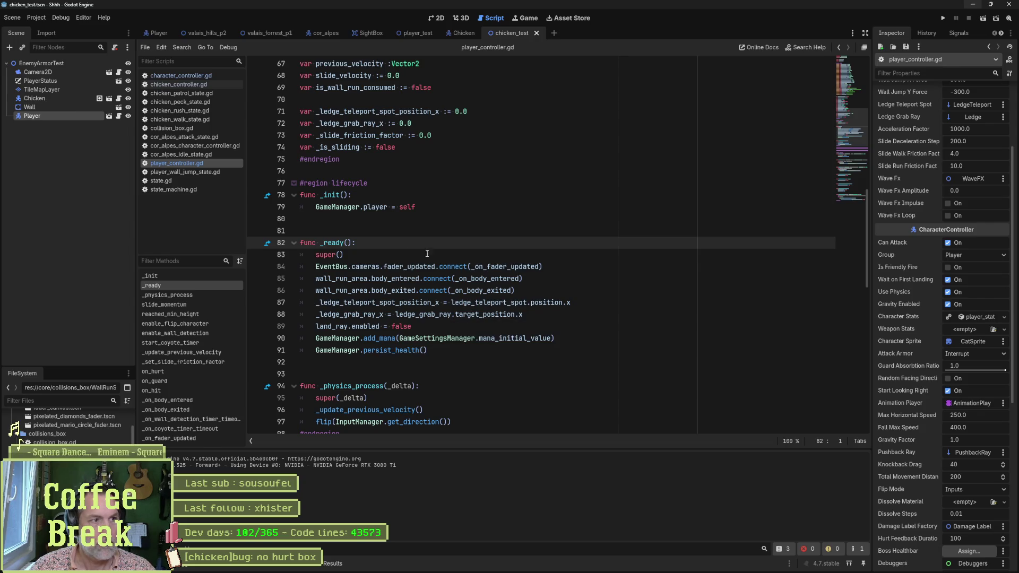
Read character_controller.gd's _ready, return to the player's _ready after super() and run the scene.
{"action": "left_click", "coordinate": [211, 74]}
{"action": "left_click", "coordinate": [216, 274]}
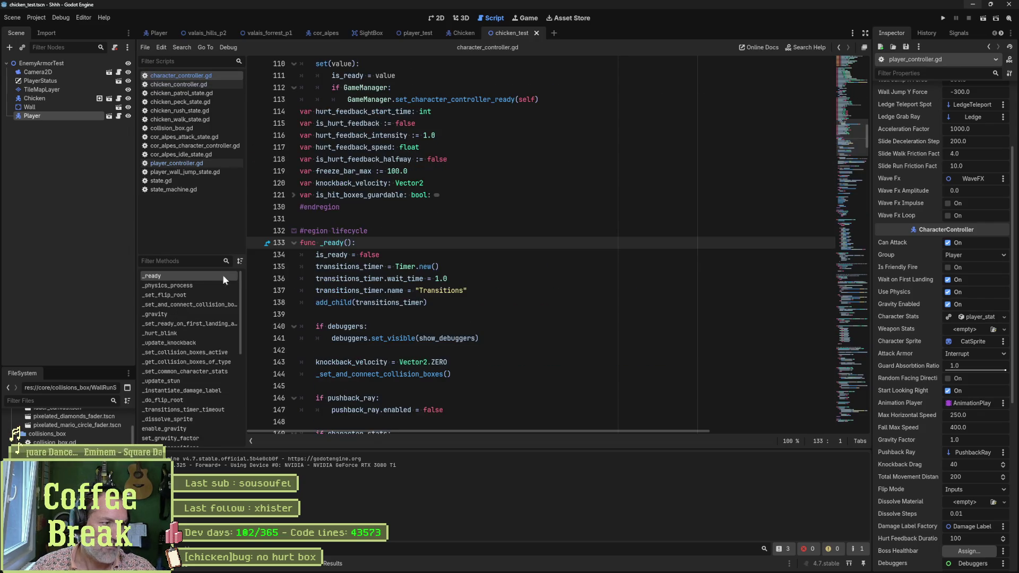
{"action": "scroll", "coordinate": [497, 293], "scroll_direction": "down", "scroll_amount": 7}
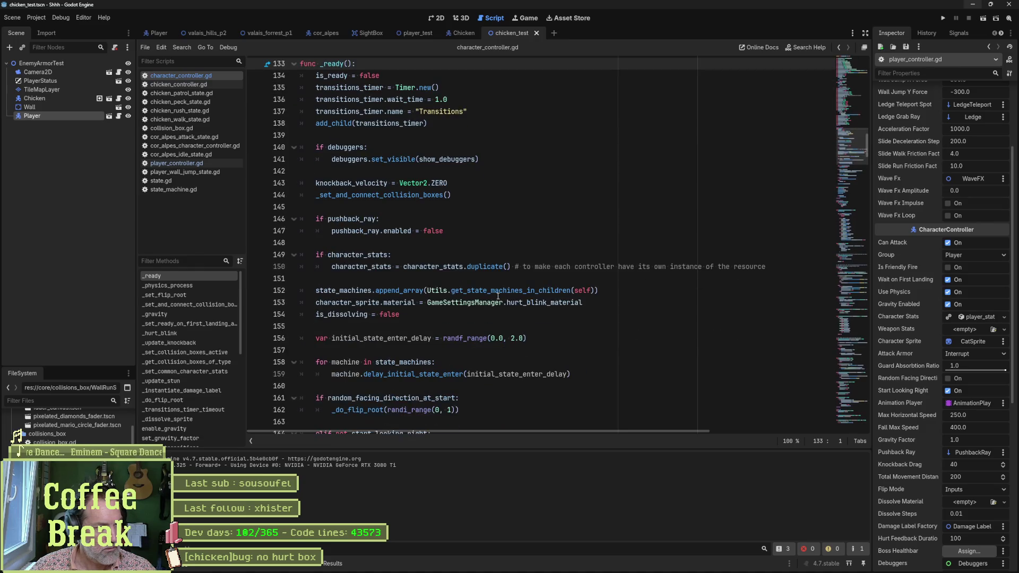
{"action": "scroll", "coordinate": [558, 315], "scroll_direction": "down", "scroll_amount": 1}
{"action": "scroll", "coordinate": [560, 315], "scroll_direction": "down", "scroll_amount": 3}
{"action": "scroll", "coordinate": [561, 314], "scroll_direction": "down", "scroll_amount": 1}
{"action": "scroll", "coordinate": [560, 315], "scroll_direction": "down", "scroll_amount": 2}
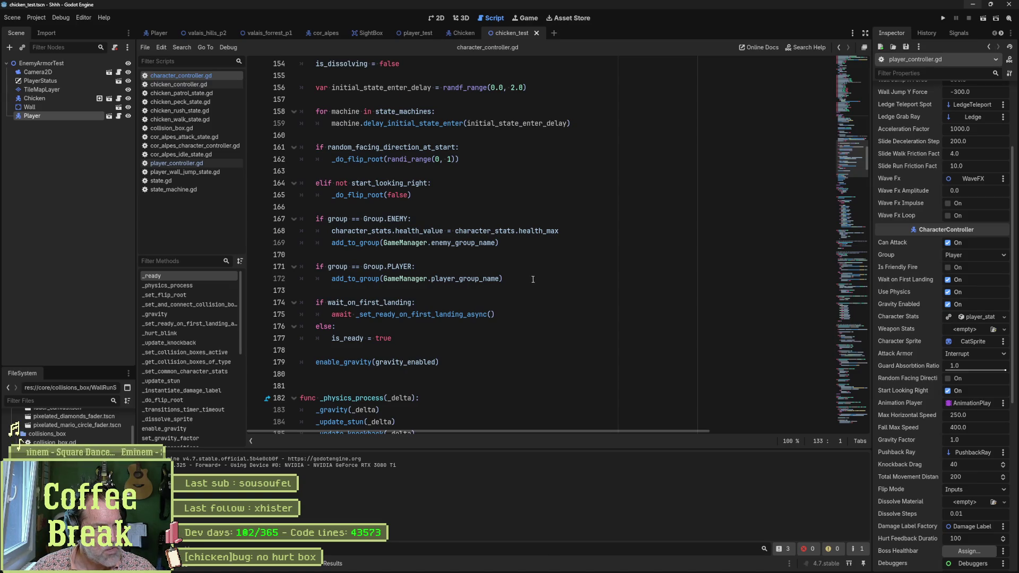
{"action": "left_click", "coordinate": [194, 165]}
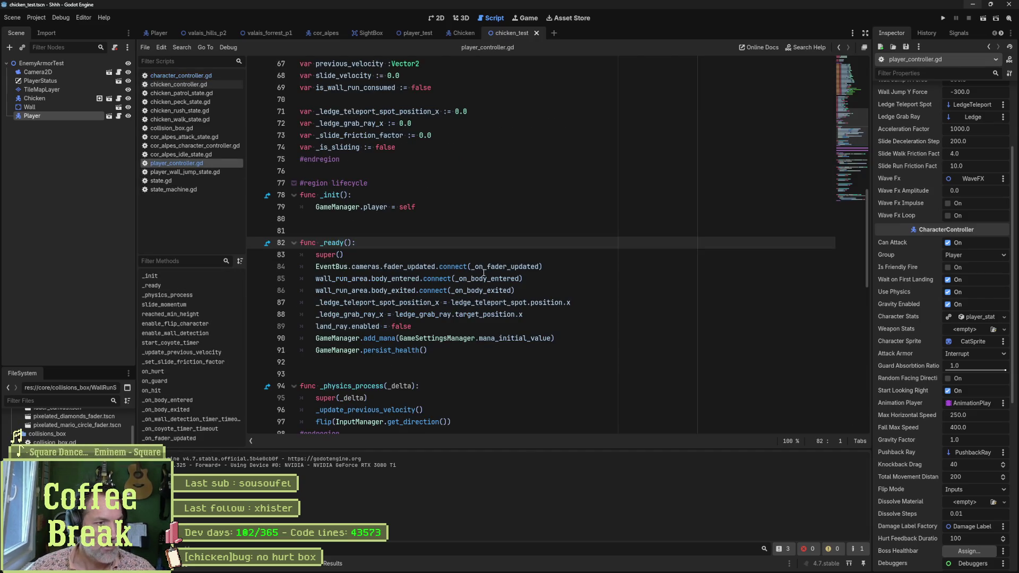
{"action": "left_click", "coordinate": [568, 253]}
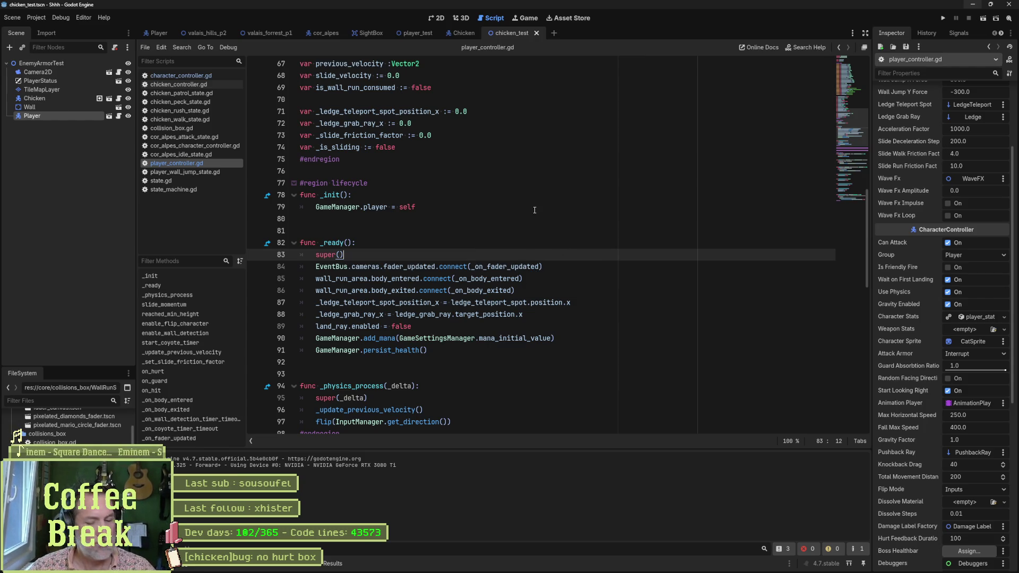
{"action": "key", "text": "F6"}
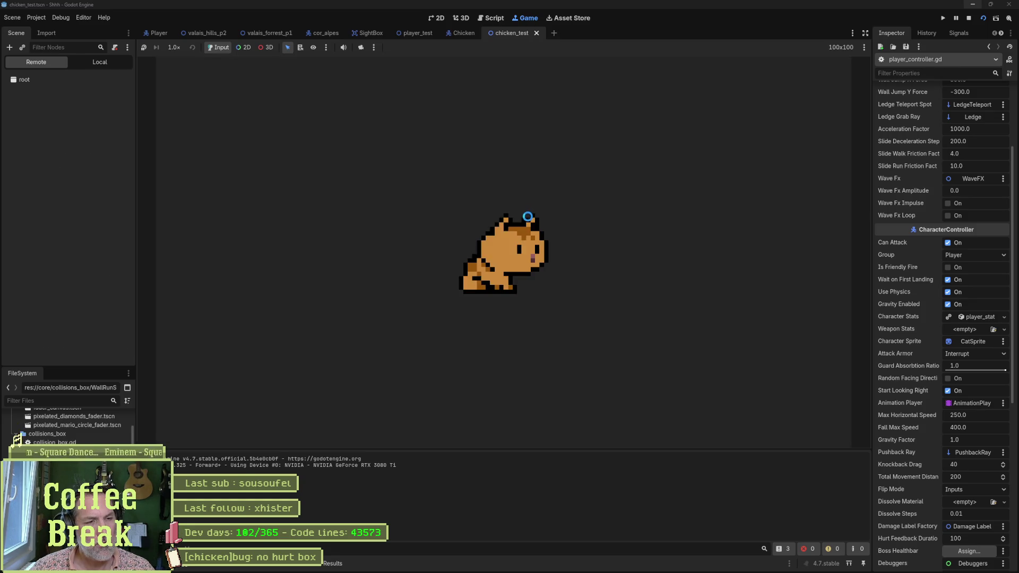
{"action": "key", "text": "F8"}
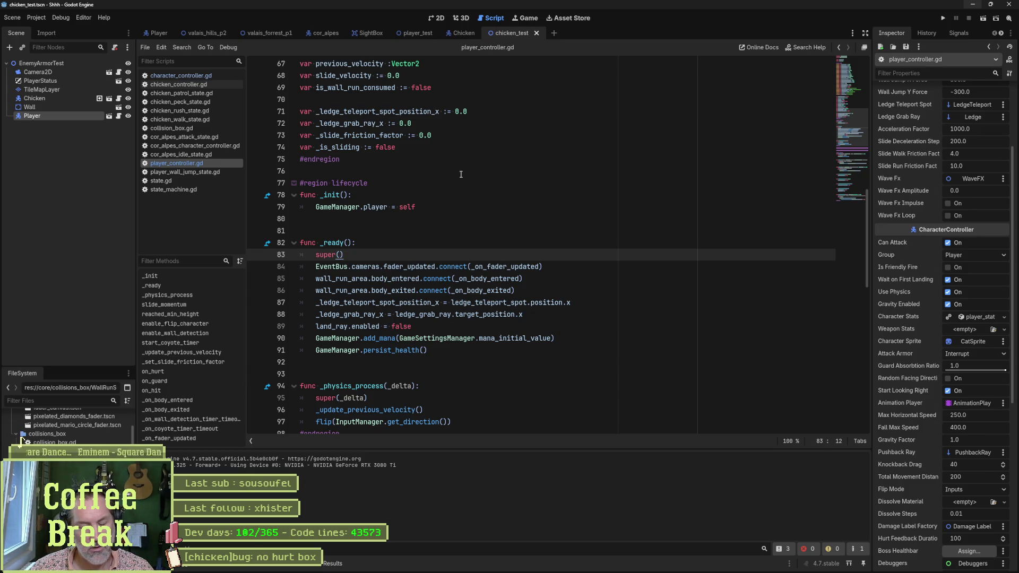
{"action": "key", "text": "F6"}
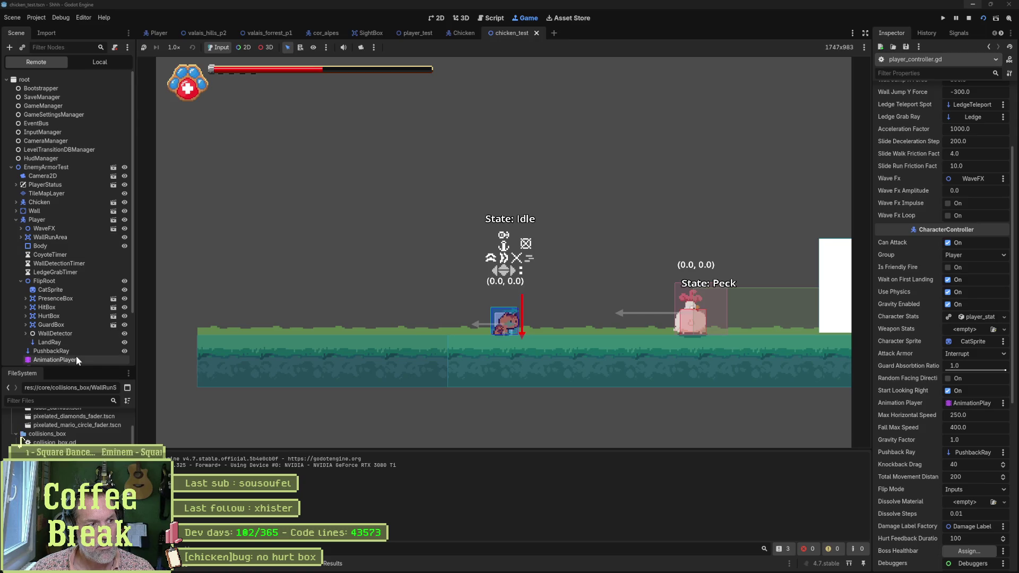
{"action": "key", "text": "ctrl+F3"}
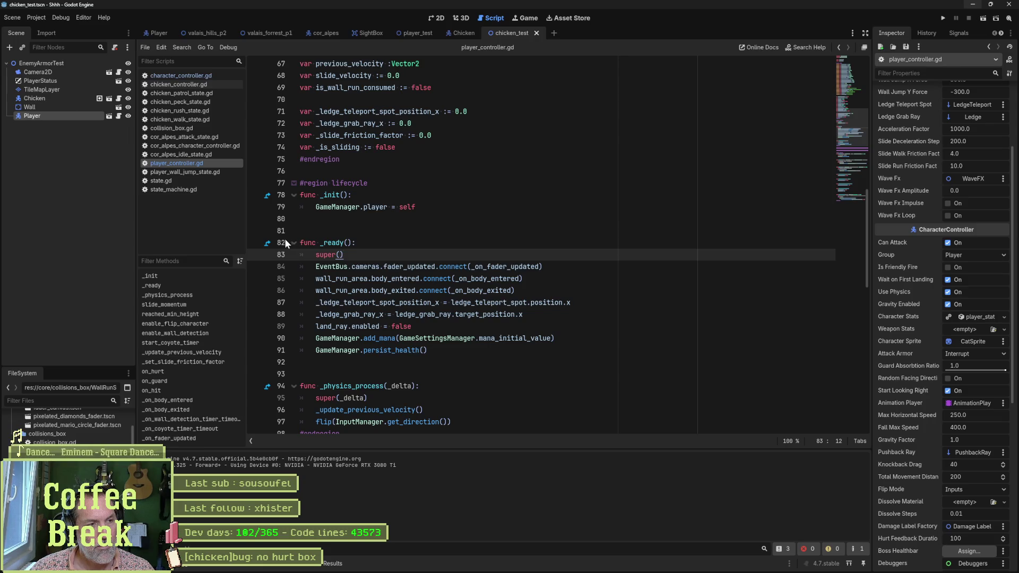
{"action": "key", "text": "shift+alt+o"}
{"action": "type", "text": "camera"}
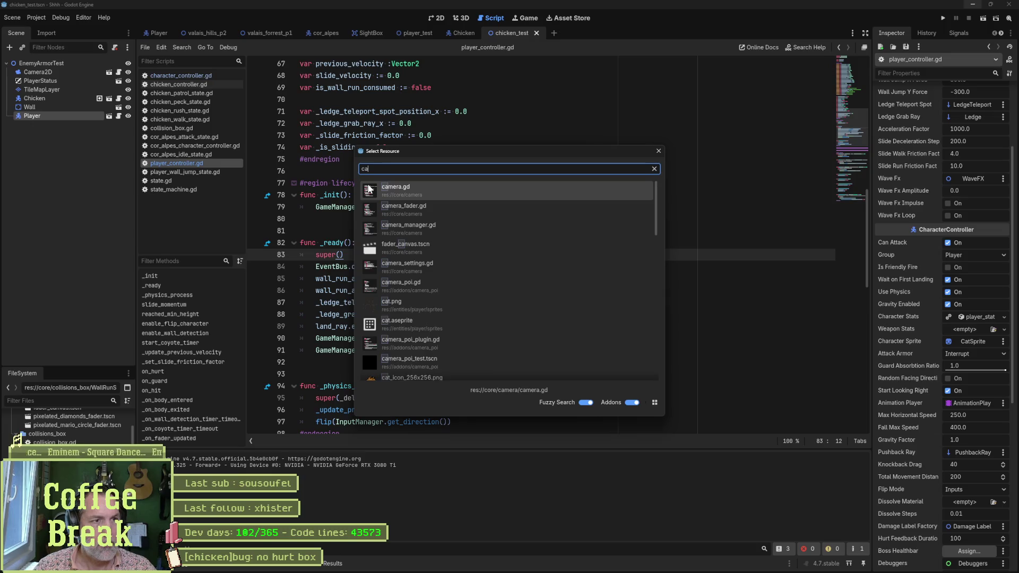
{"action": "double_click", "coordinate": [385, 199]}
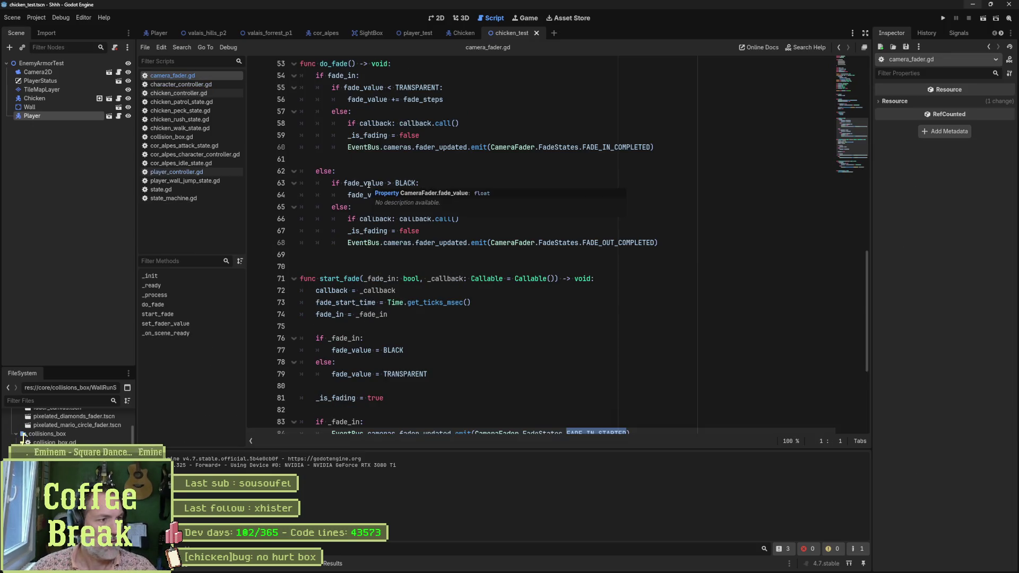
{"action": "left_click", "coordinate": [151, 285]}
{"action": "left_click_drag", "start_coordinate": [438, 266], "coordinate": [309, 266]}
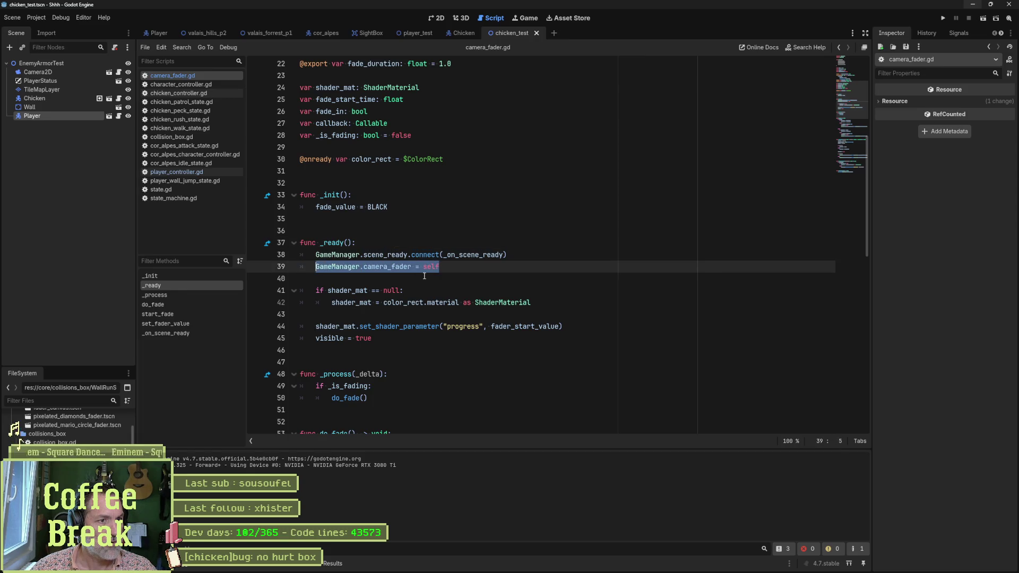
{"action": "left_click", "coordinate": [425, 265]}
{"action": "left_click_drag", "start_coordinate": [316, 266], "coordinate": [413, 268]}
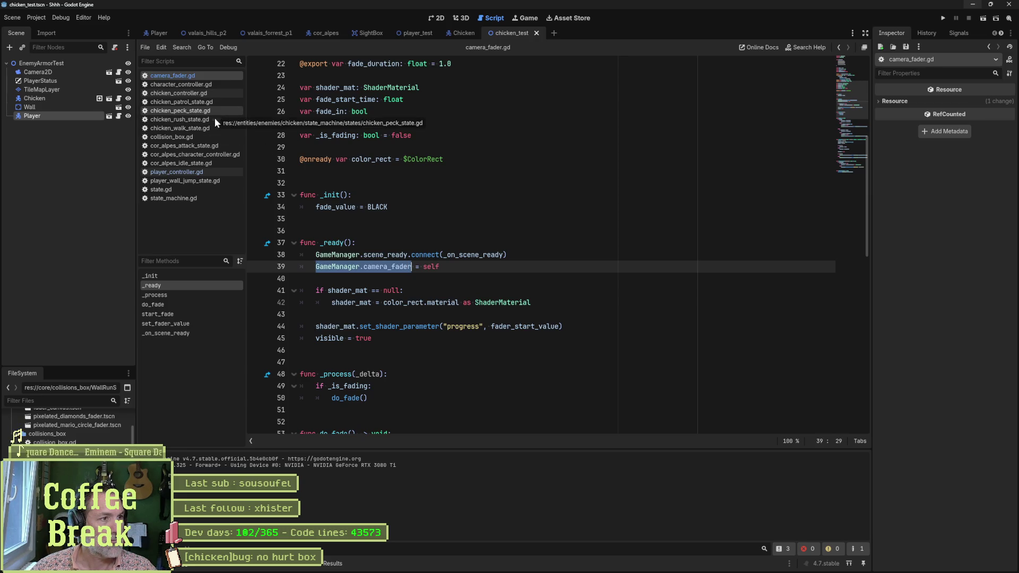
{"action": "left_click", "coordinate": [197, 171]}
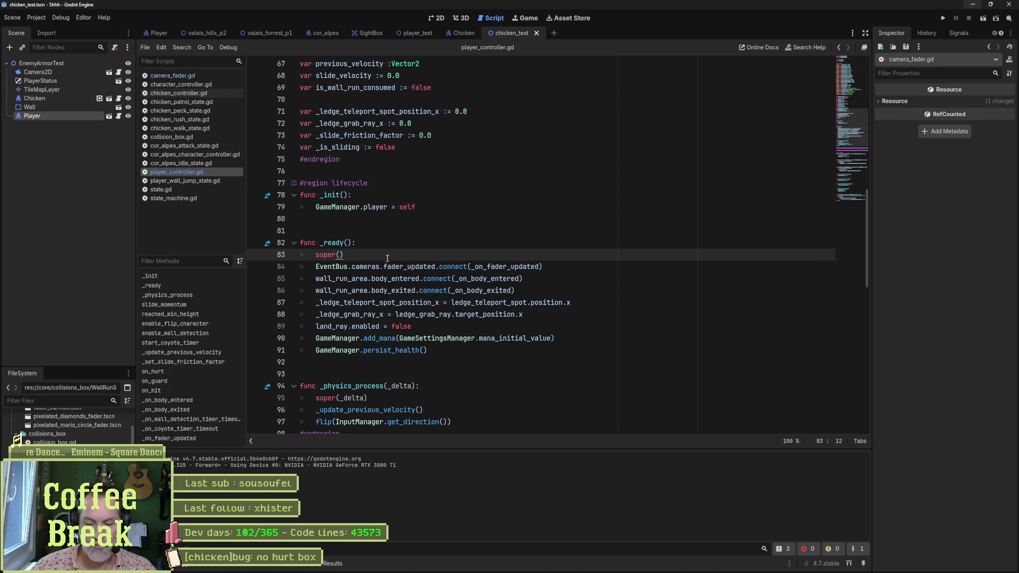
Wrap the fader connect call in 'if GameManager.camera_fader:' and start an else branch.
{"action": "key", "text": "Return"}
{"action": "type", "text": "if GameManager.camera_fad"}
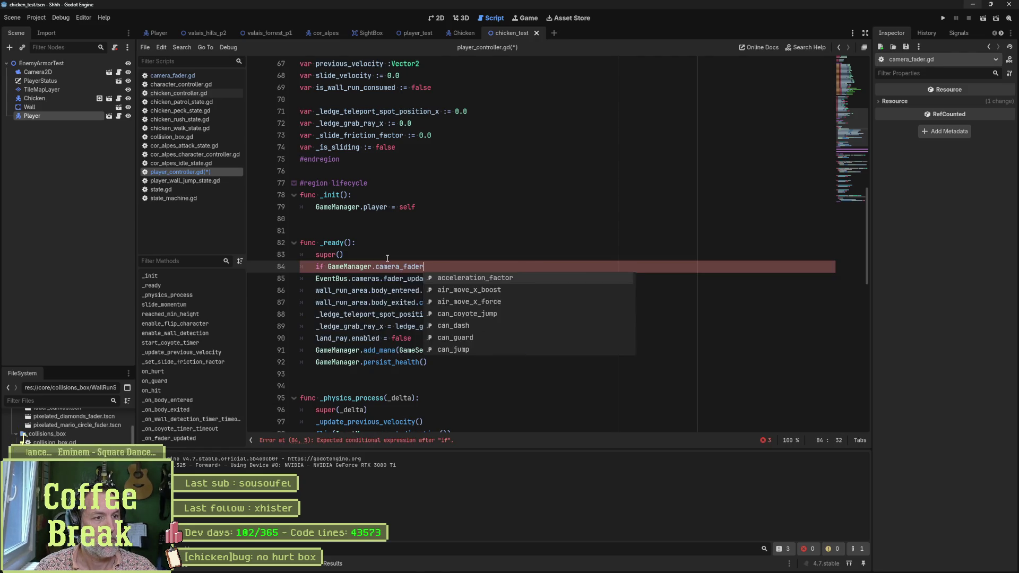
{"action": "type", "text": "er:"}
{"action": "key", "text": "Down"}
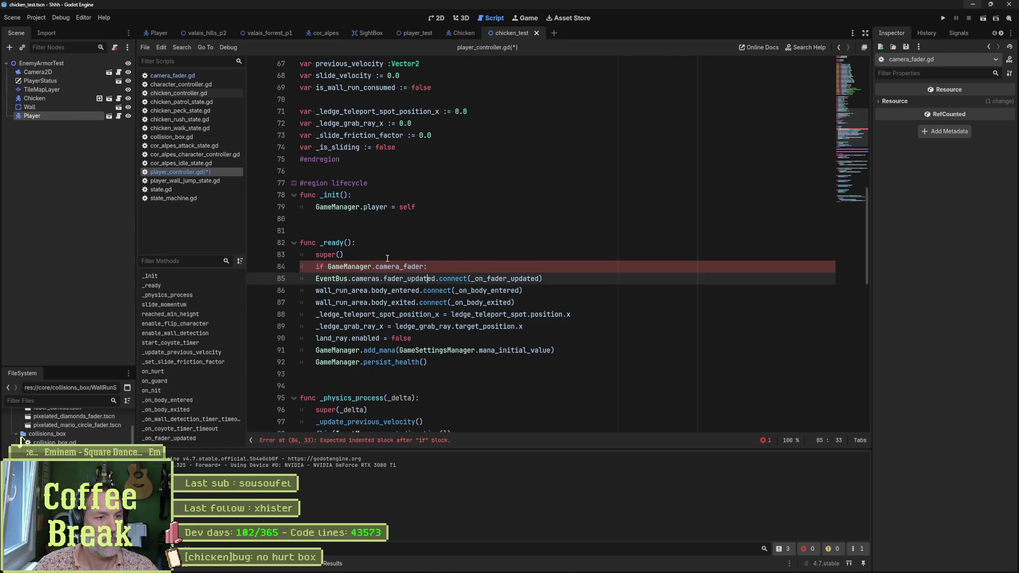
{"action": "key", "text": "Tab"}
{"action": "key", "text": "End"}
{"action": "key", "text": "Return"}
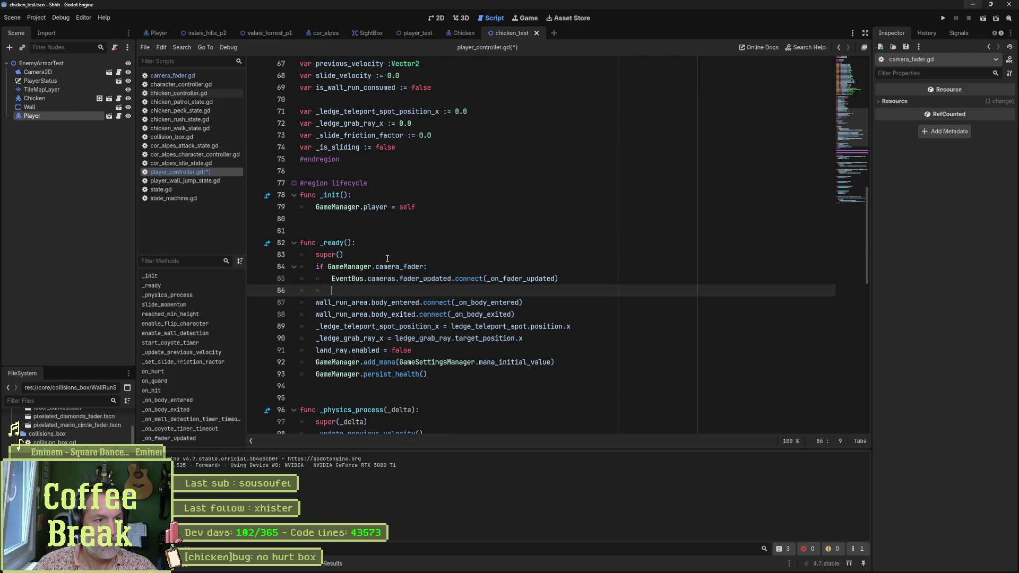
{"action": "type", "text": "else:"}
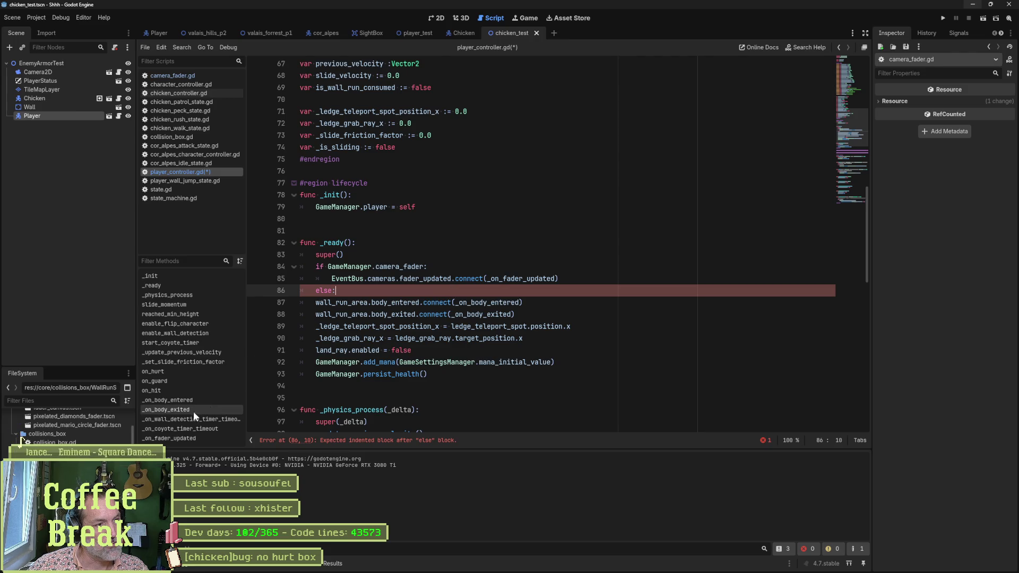
Copy the PRESENCE set_collision_boxes_active call from _on_fader_updated into the else branch, save and run.
{"action": "left_click", "coordinate": [198, 437]}
{"action": "left_click", "coordinate": [597, 398]}
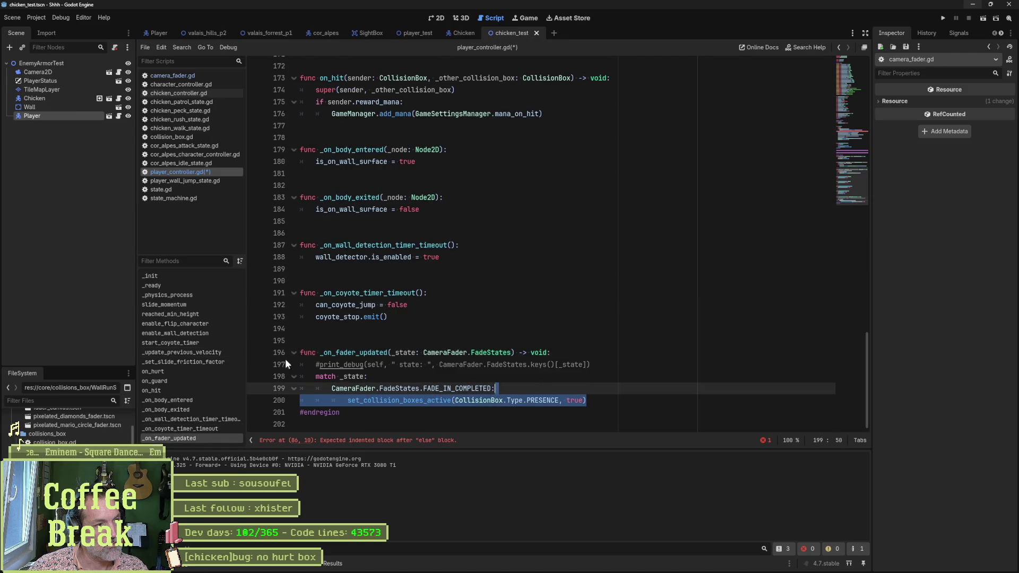
{"action": "left_click", "coordinate": [195, 287]}
{"action": "left_click", "coordinate": [466, 297]}
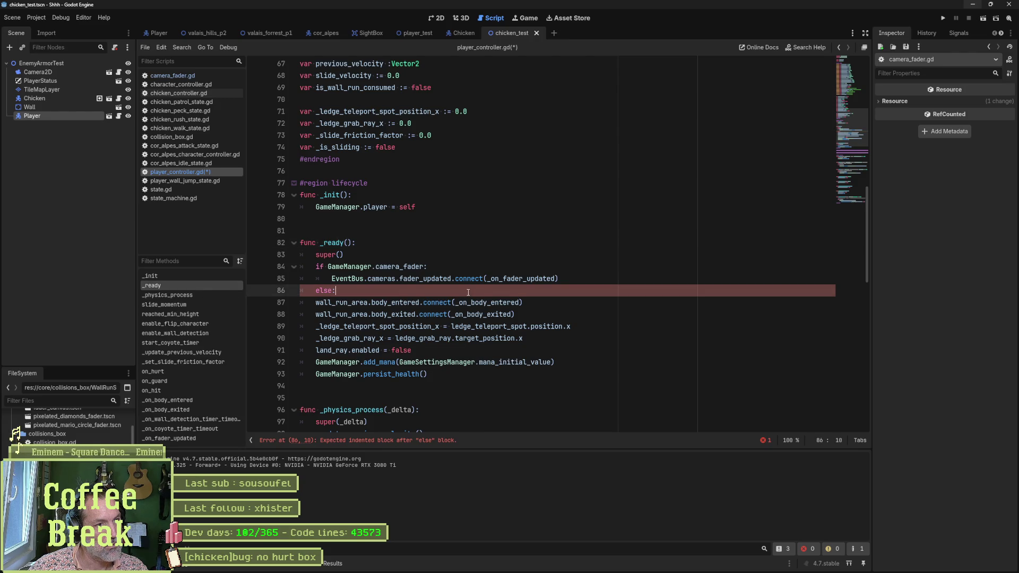
{"action": "key", "text": "Return"}
{"action": "type", "text": "set_collision_boxes_active(CollisionBox.Type.PRESENCE, true)"}
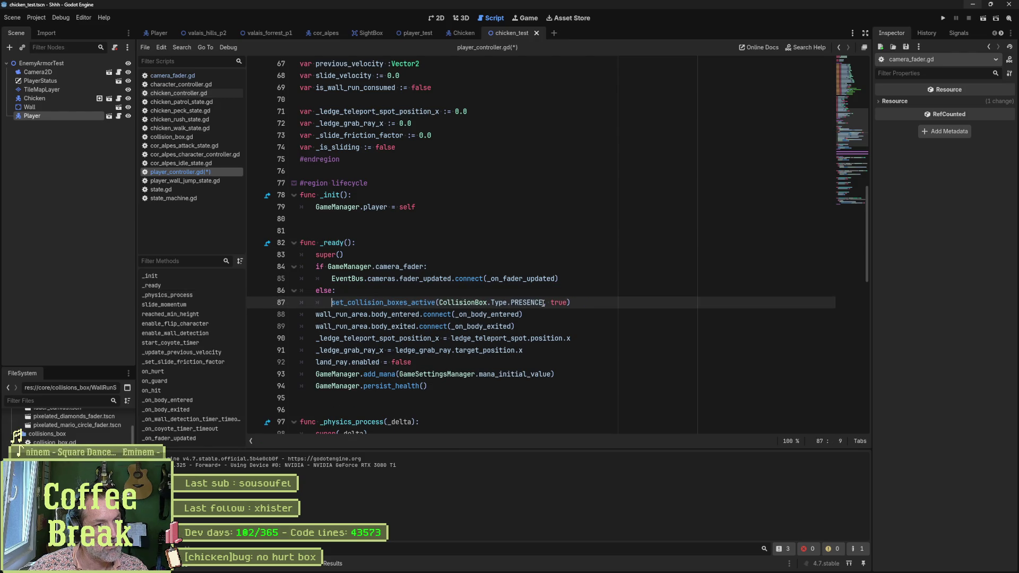
{"action": "key", "text": "ctrl+s"}
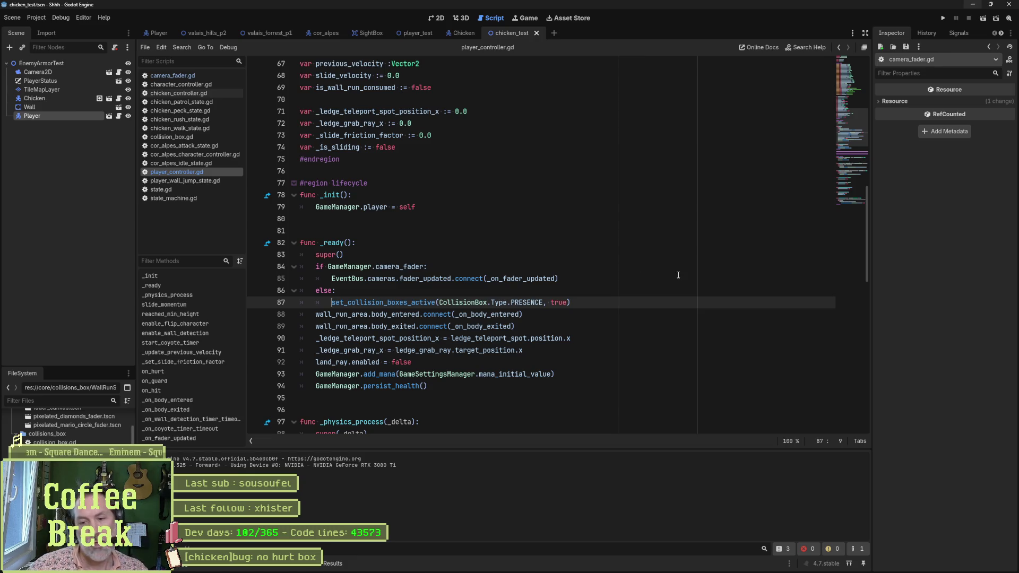
{"action": "key", "text": "F6"}
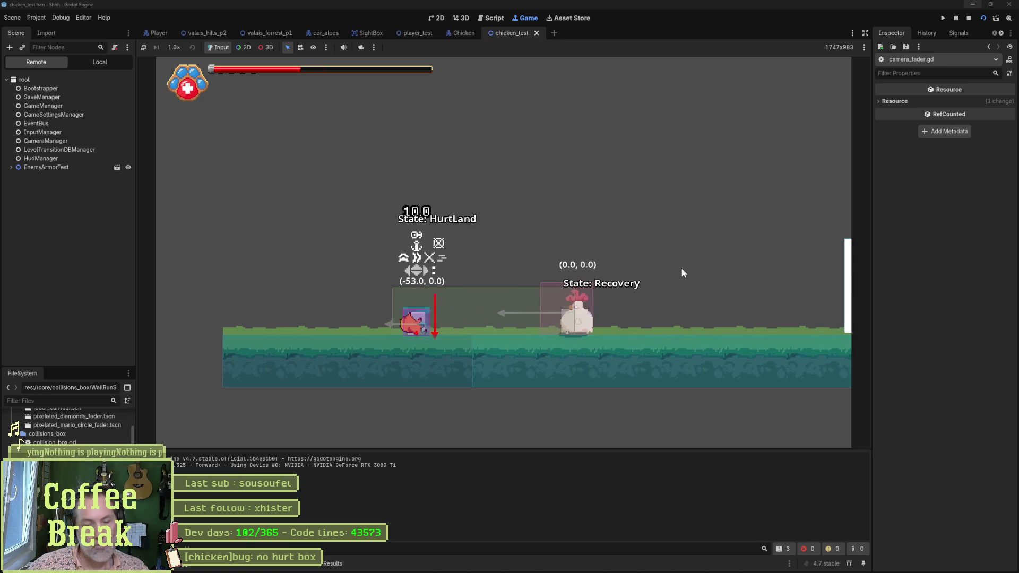
Stop the game and add a blank line after the presence call in _ready.
{"action": "key", "text": "F8"}
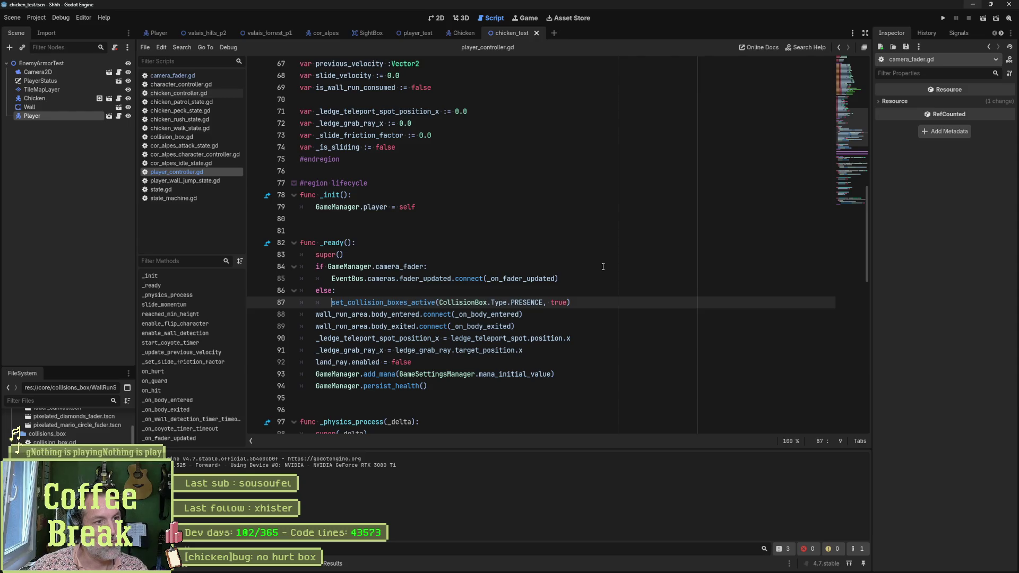
{"action": "left_click", "coordinate": [603, 303]}
{"action": "key", "text": "Return"}
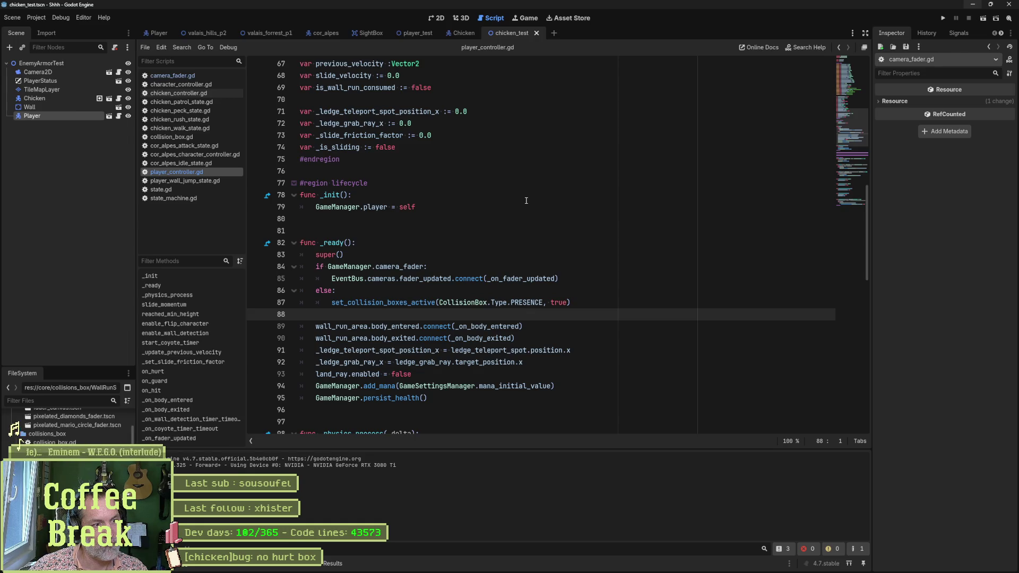
Switch to the Chicken scene and show it in 2D.
{"action": "left_click", "coordinate": [459, 34]}
{"action": "left_click", "coordinate": [436, 17]}
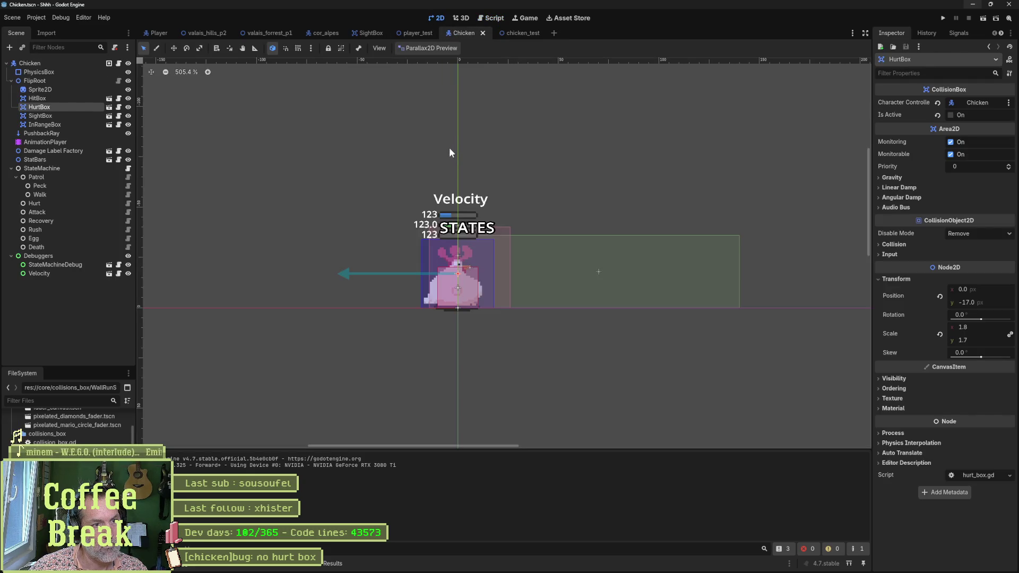
Preview the chicken's walk and rush animations in the AnimationPlayer, then stop playback.
{"action": "left_click", "coordinate": [68, 141]}
{"action": "left_click", "coordinate": [498, 397]}
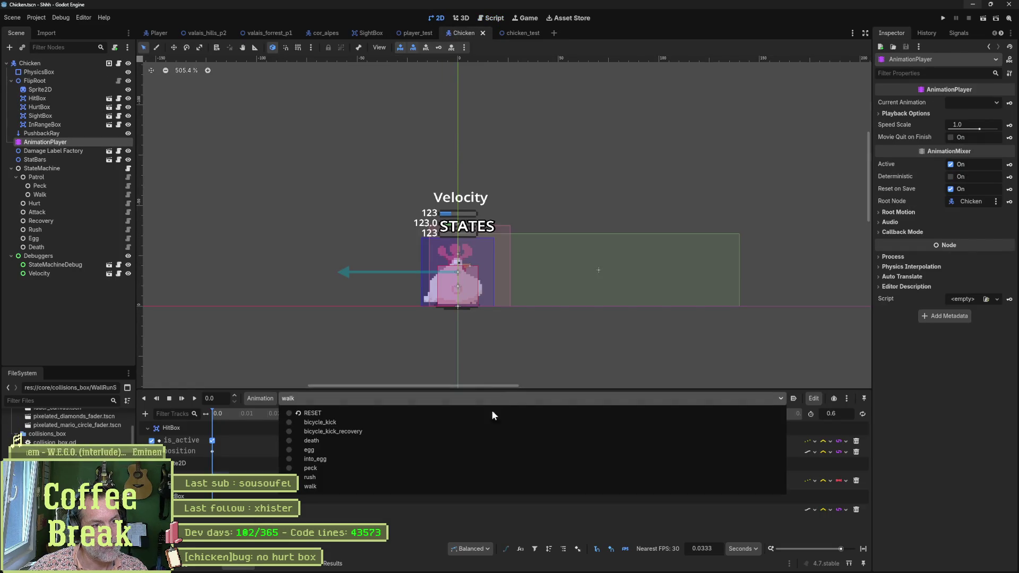
{"action": "left_click", "coordinate": [514, 510]}
{"action": "left_click", "coordinate": [194, 398]}
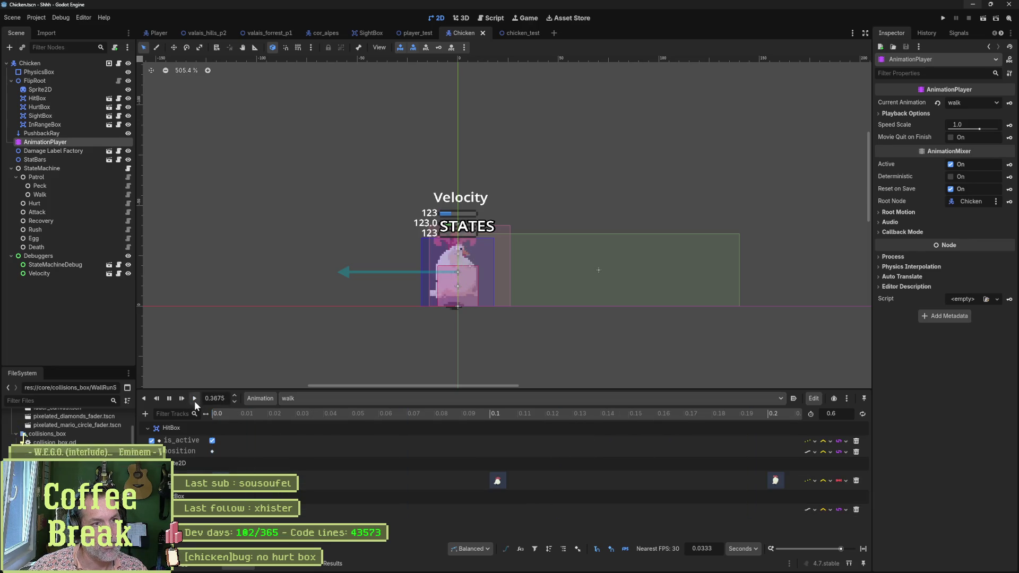
{"action": "left_click", "coordinate": [311, 398]}
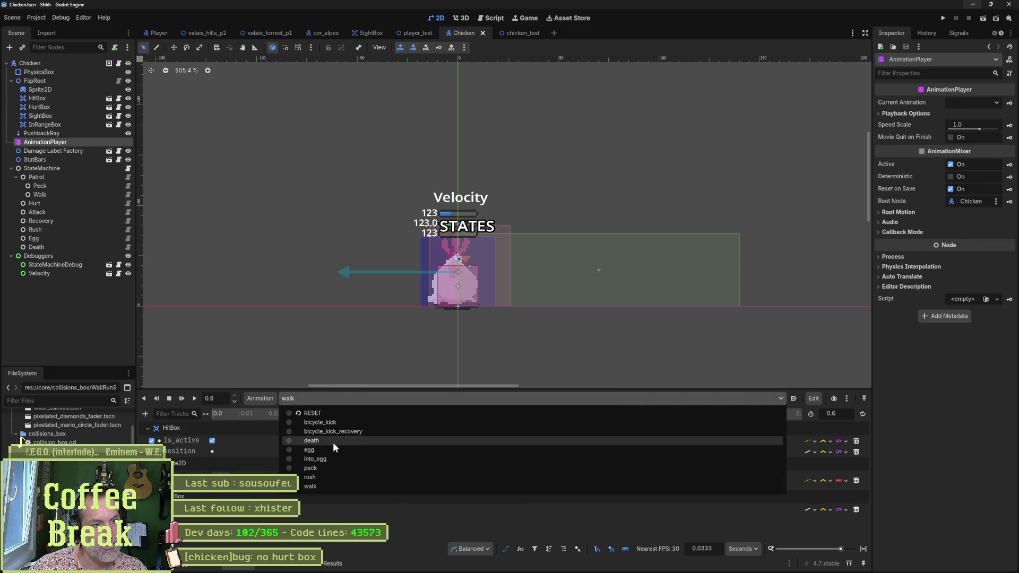
{"action": "left_click", "coordinate": [323, 476]}
{"action": "left_click", "coordinate": [194, 399]}
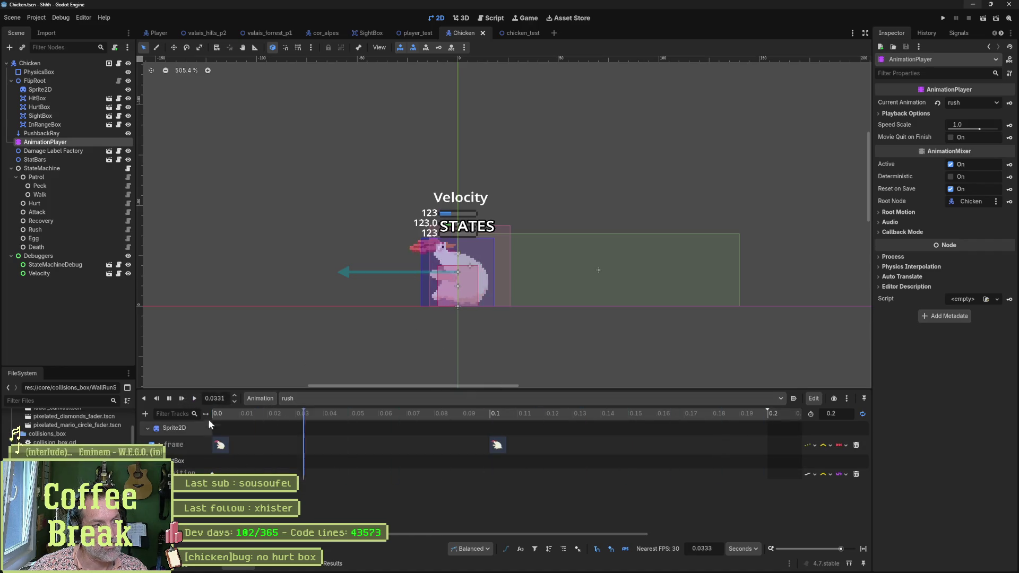
{"action": "left_click", "coordinate": [169, 398]}
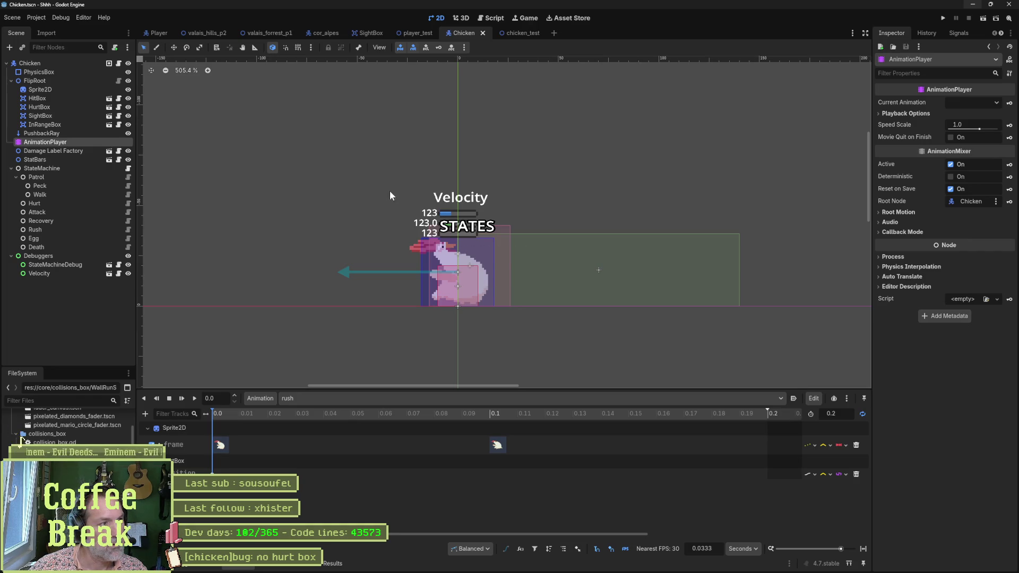
Bring up chicken_state_machine.gd and start a project-wide Find in Files search.
{"action": "left_click", "coordinate": [129, 168]}
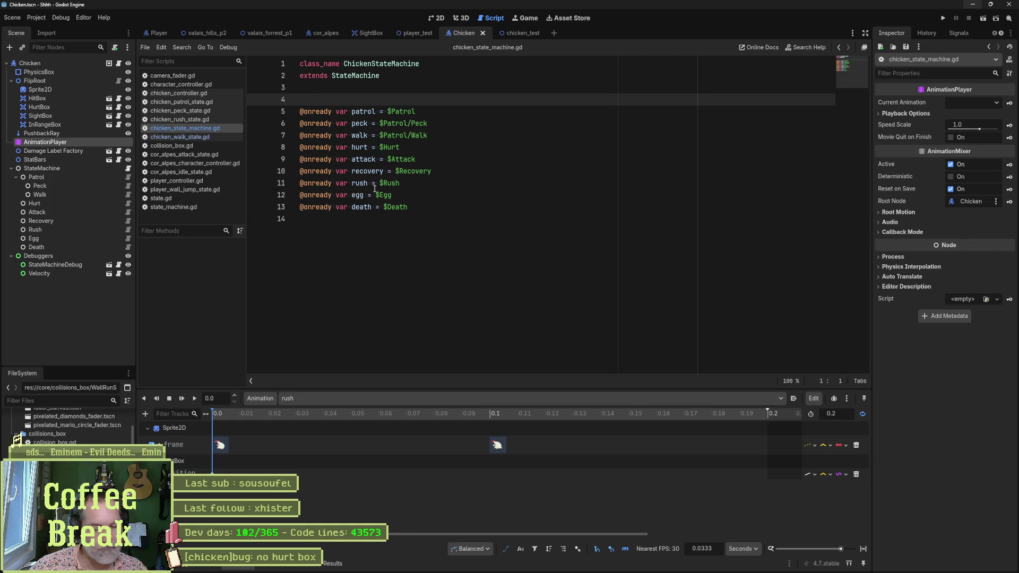
{"action": "key", "text": "ctrl+shift+f"}
{"action": "type", "text": "hur"}
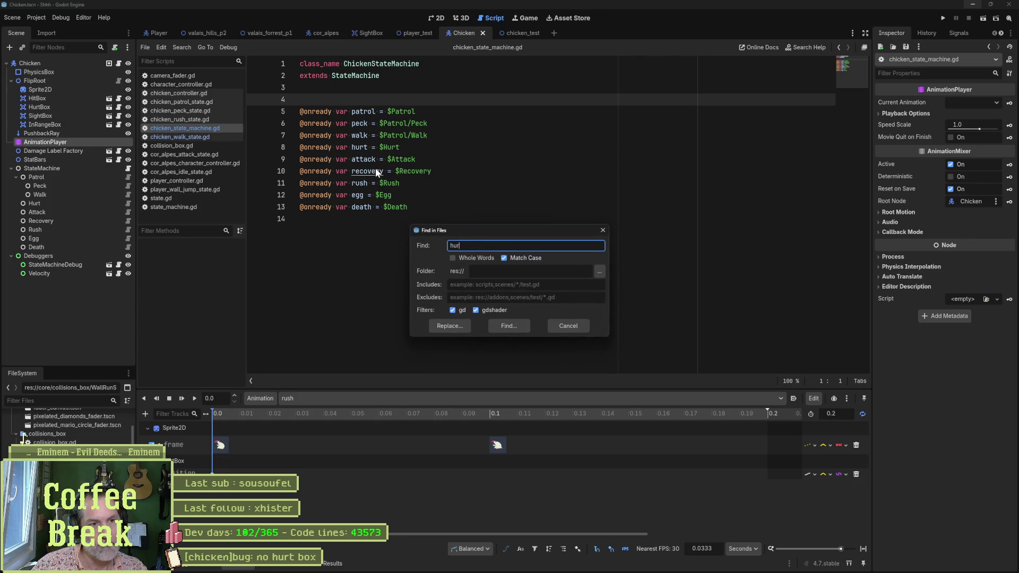
{"action": "type", "text": "t_box"}
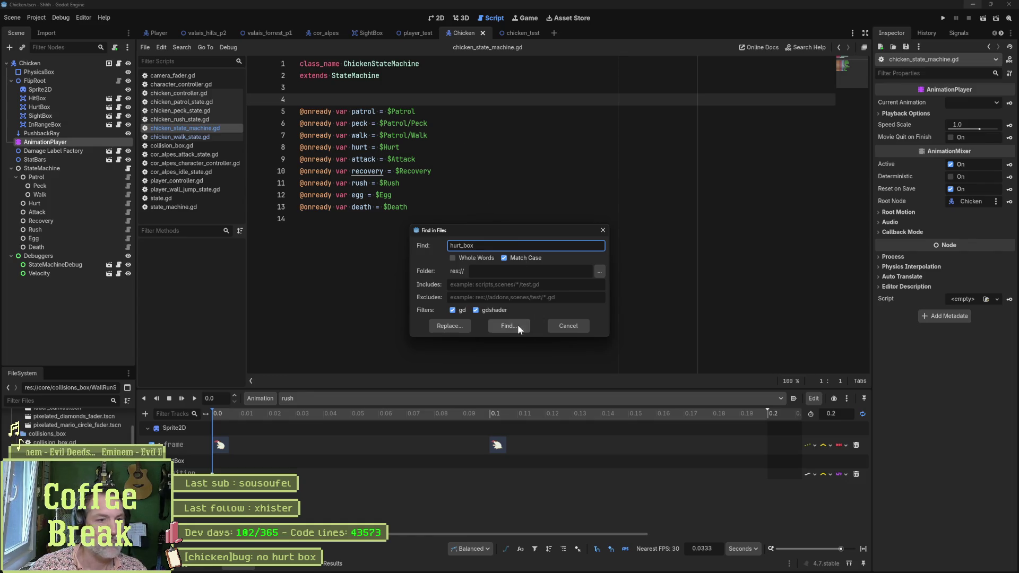
Run the project-wide search for hurt_box, listing 10 matches in 4 files.
{"action": "left_click", "coordinate": [508, 326]}
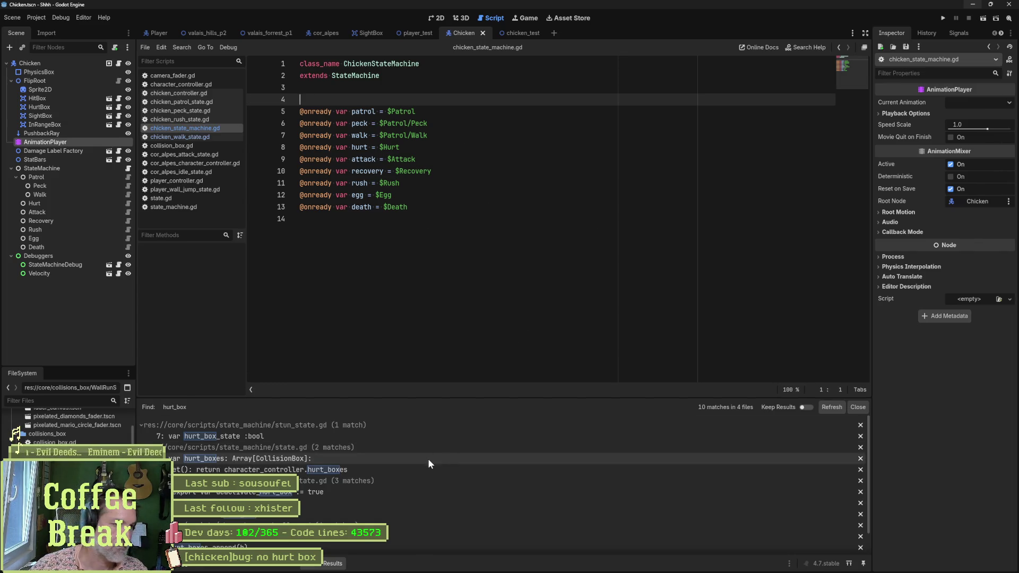
{"action": "scroll", "coordinate": [349, 489], "scroll_direction": "down", "scroll_amount": 1}
{"action": "scroll", "coordinate": [336, 495], "scroll_direction": "down", "scroll_amount": 1}
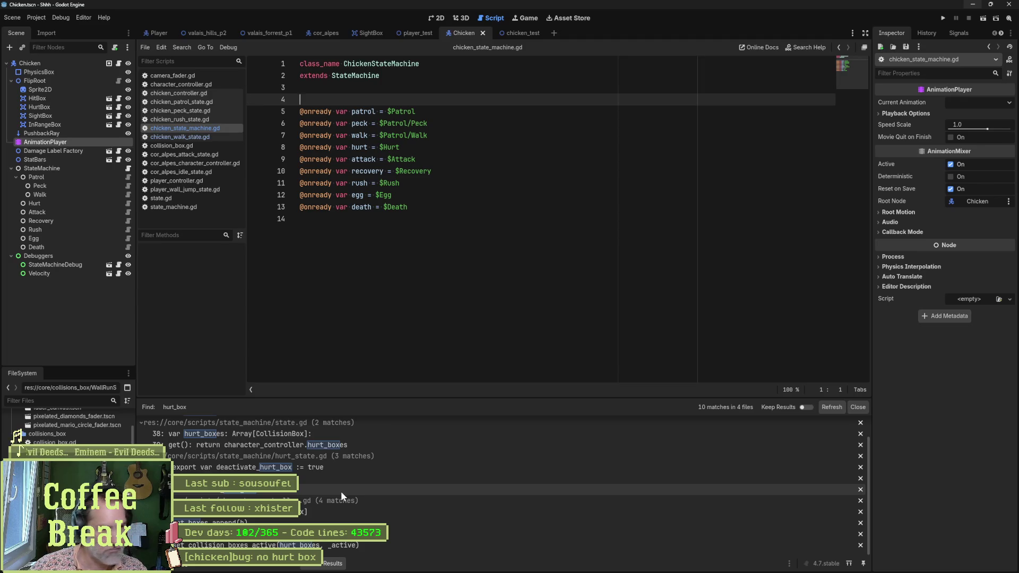
Jump to the hurt_boxes match in character_controller.gd, then move to the chicken_test scene.
{"action": "left_click", "coordinate": [349, 545]}
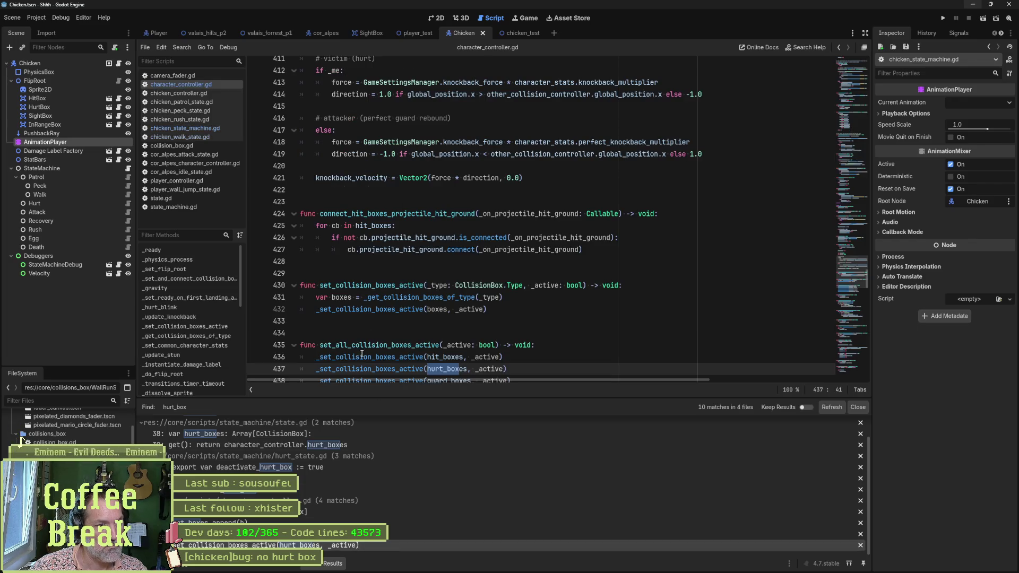
{"action": "scroll", "coordinate": [410, 347], "scroll_direction": "down", "scroll_amount": 1}
{"action": "scroll", "coordinate": [409, 353], "scroll_direction": "down", "scroll_amount": 1}
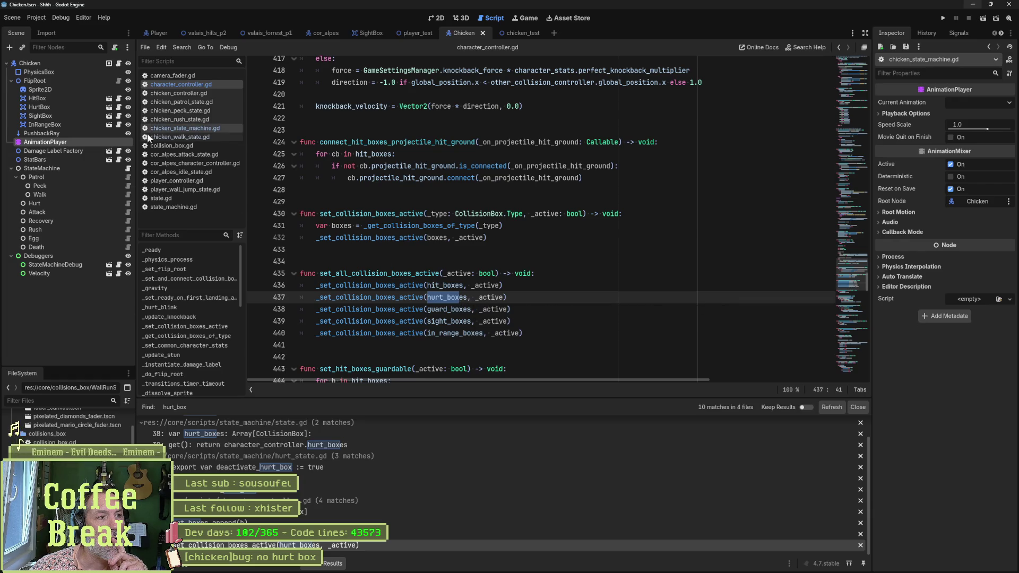
{"action": "left_click", "coordinate": [496, 39]}
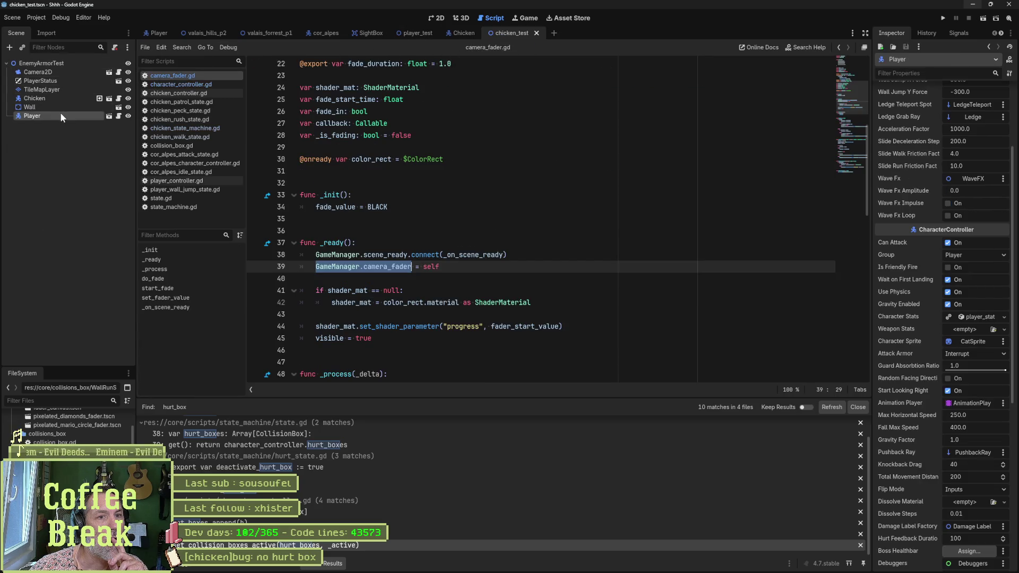
Review the Chicken instance's Enemy-group character controller properties in chicken_test.
{"action": "left_click", "coordinate": [58, 99]}
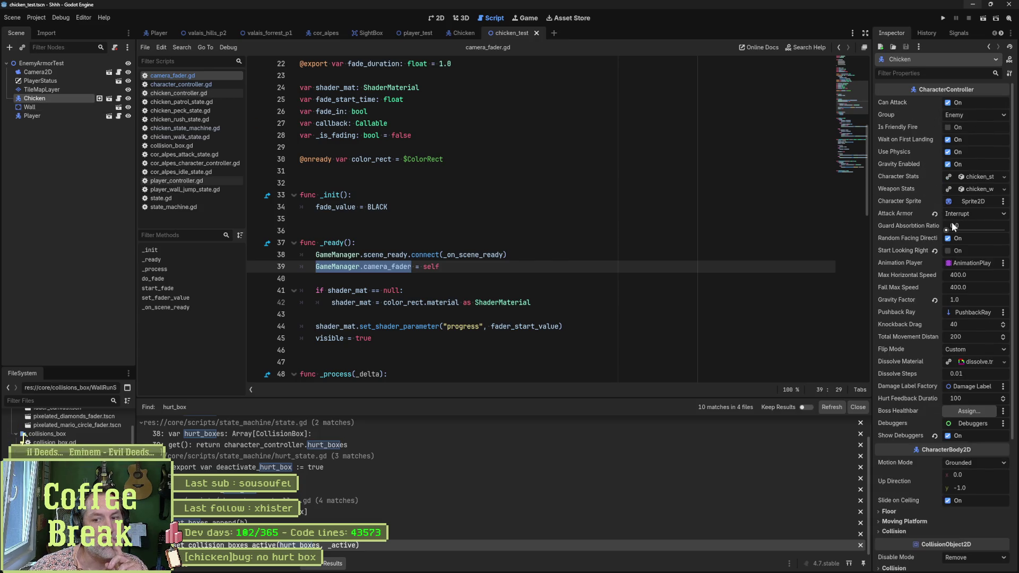
{"action": "scroll", "coordinate": [933, 226], "scroll_direction": "down", "scroll_amount": 3}
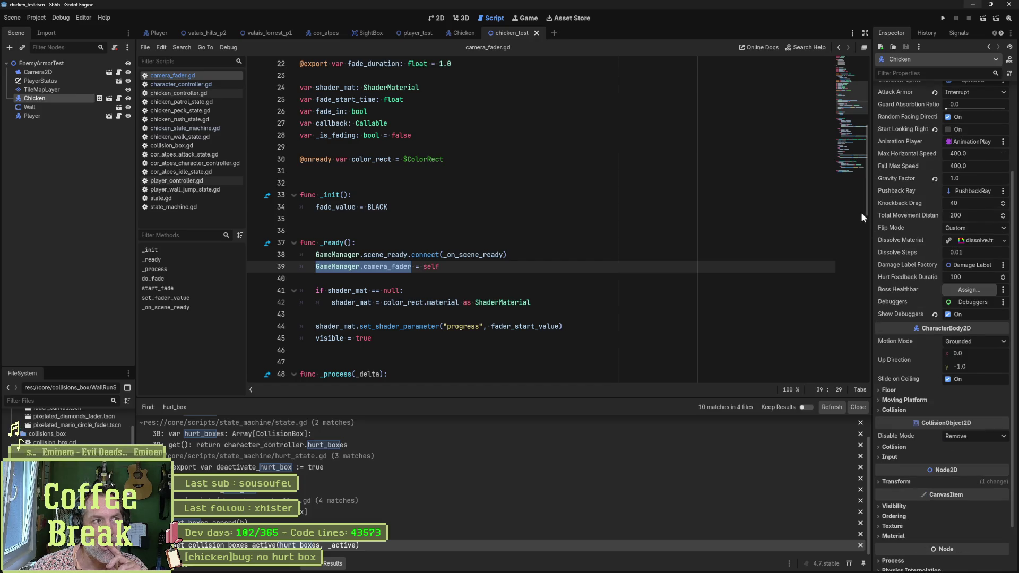
{"action": "scroll", "coordinate": [914, 235], "scroll_direction": "up", "scroll_amount": 3}
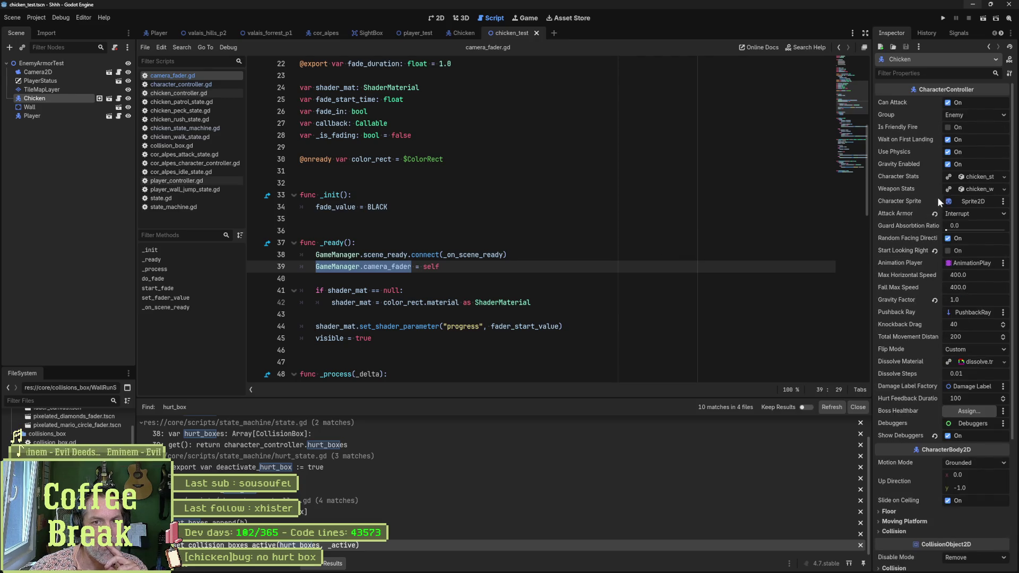
Review FlipRoot, StateMachine and root Chicken node settings, collapsing Weapon Stats, in the Chicken scene.
{"action": "left_click", "coordinate": [459, 33]}
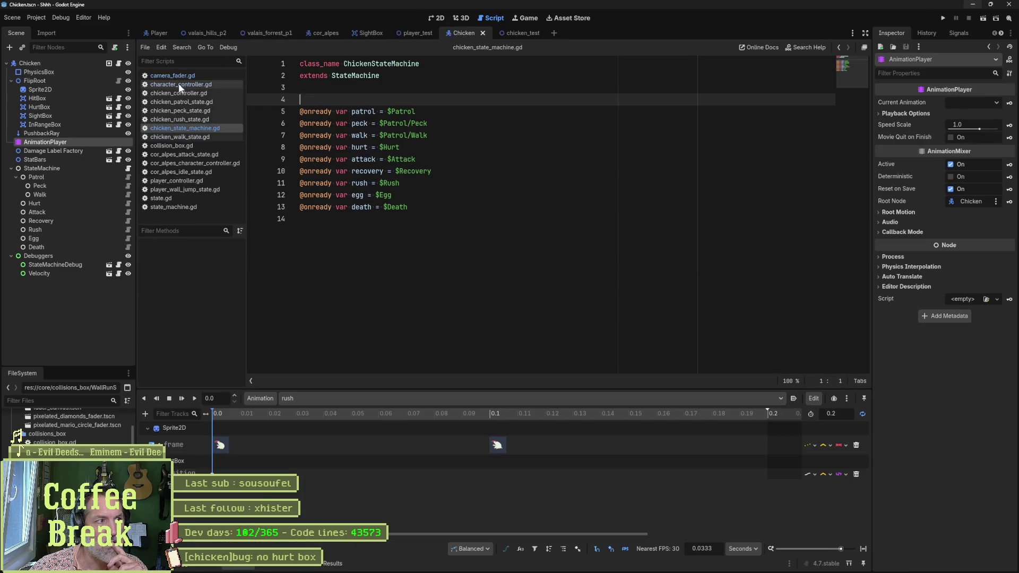
{"action": "left_click", "coordinate": [45, 81]}
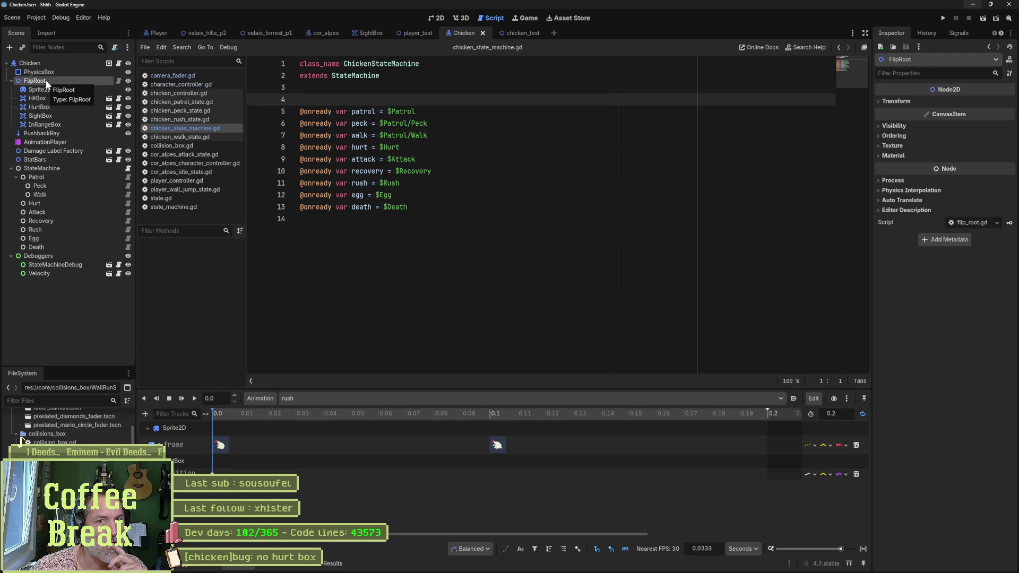
{"action": "left_click", "coordinate": [49, 64]}
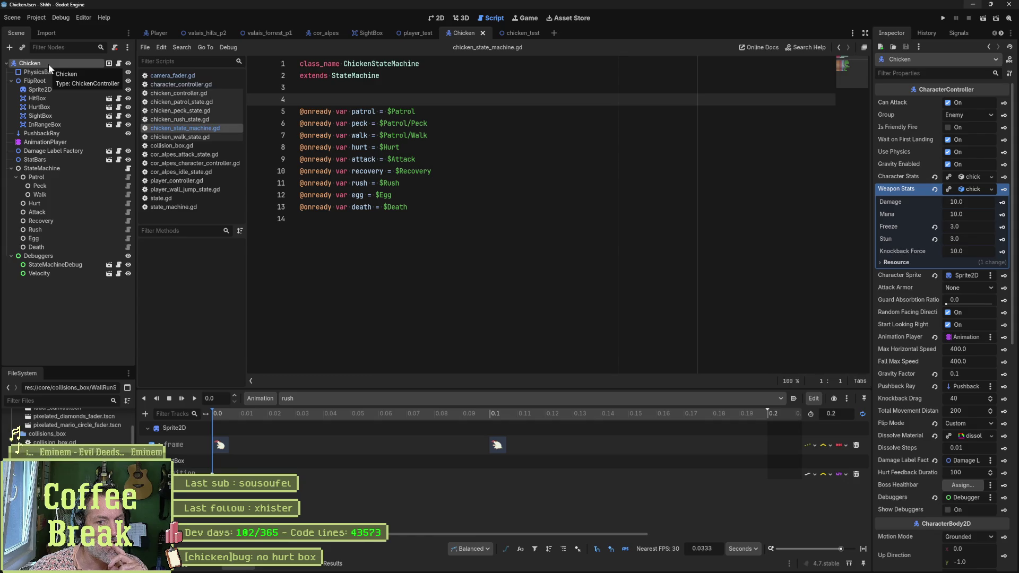
{"action": "left_click", "coordinate": [52, 169]}
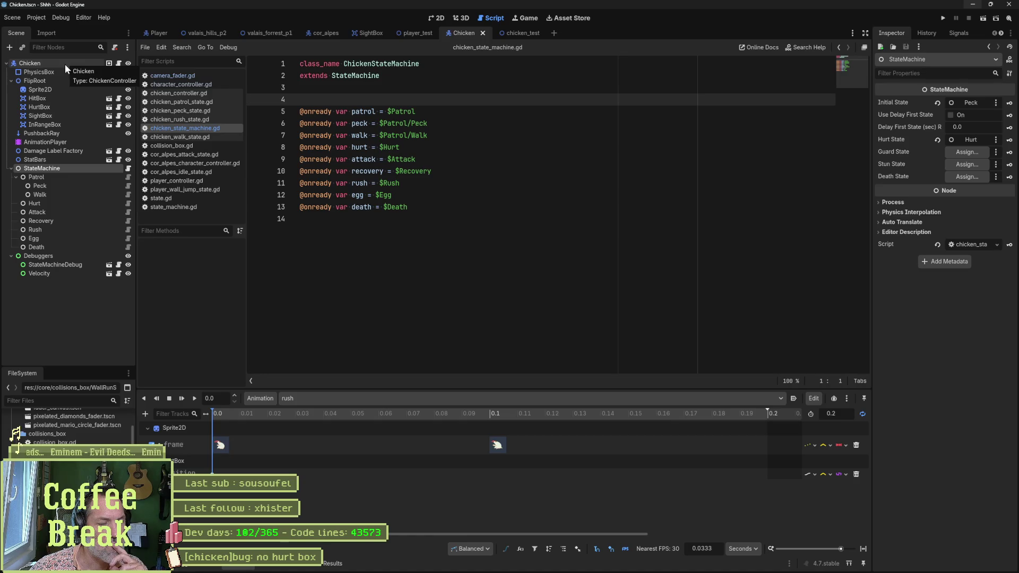
{"action": "left_click", "coordinate": [68, 67]}
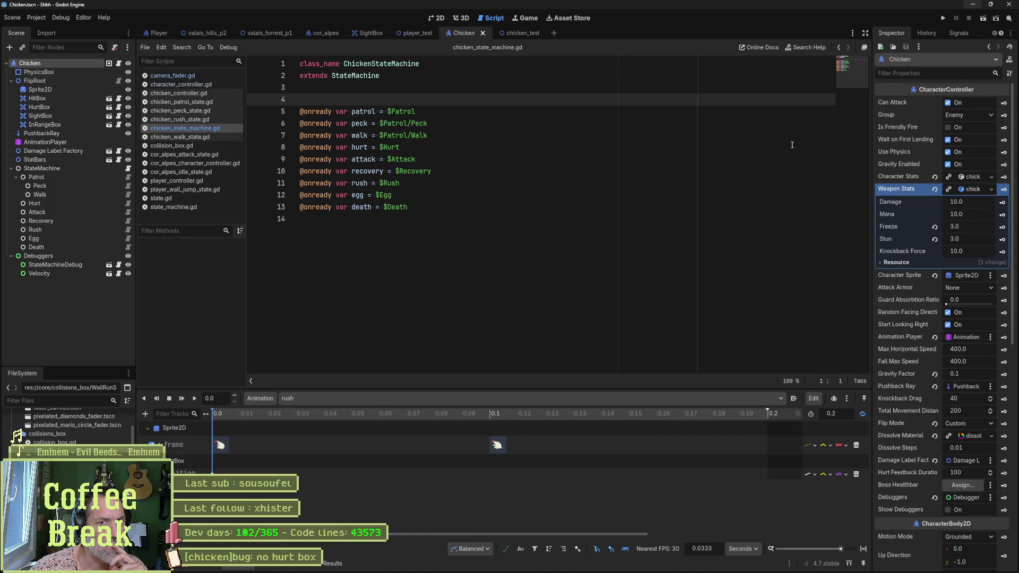
{"action": "left_click", "coordinate": [979, 192]}
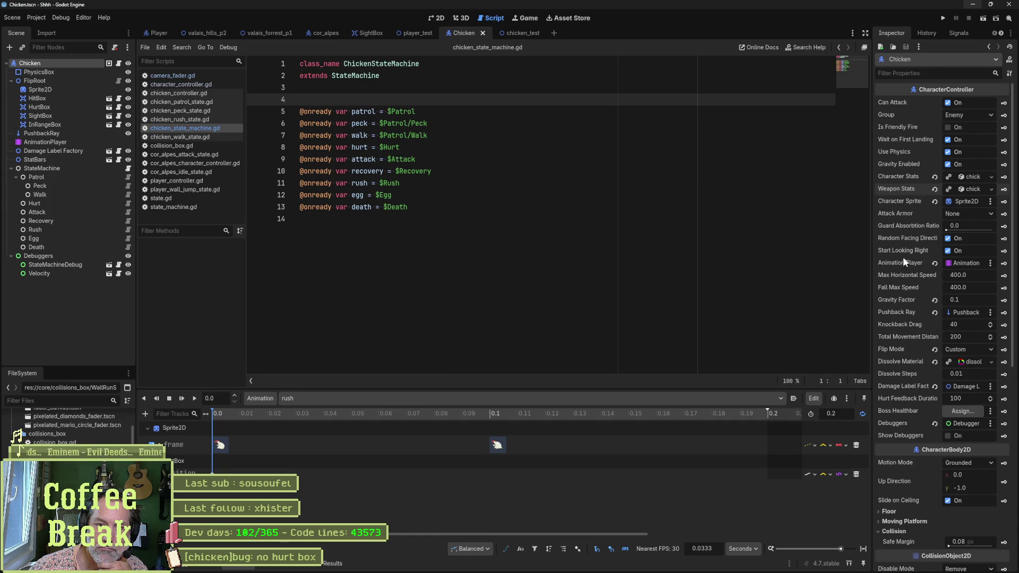
{"action": "scroll", "coordinate": [903, 273], "scroll_direction": "down", "scroll_amount": 2}
{"action": "scroll", "coordinate": [903, 273], "scroll_direction": "down", "scroll_amount": 3}
{"action": "scroll", "coordinate": [900, 269], "scroll_direction": "down", "scroll_amount": 2}
{"action": "scroll", "coordinate": [897, 265], "scroll_direction": "down", "scroll_amount": 1}
{"action": "scroll", "coordinate": [897, 265], "scroll_direction": "up", "scroll_amount": 4}
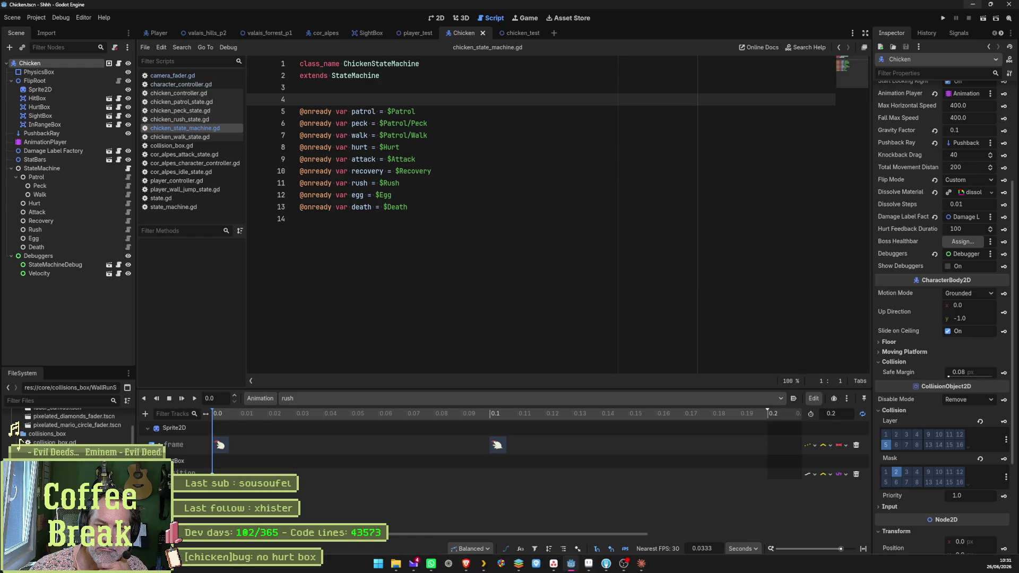
Show Fork's master commit history and view the cor alpes death-notes commit.
{"action": "mouse_move", "coordinate": [571, 564]}
{"action": "left_click", "coordinate": [606, 563]}
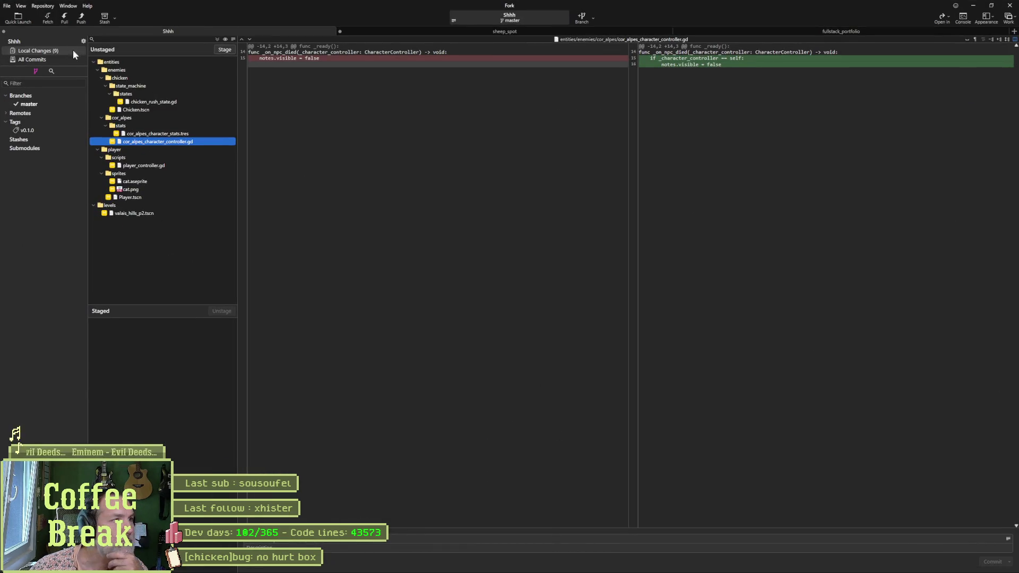
{"action": "left_click", "coordinate": [29, 104]}
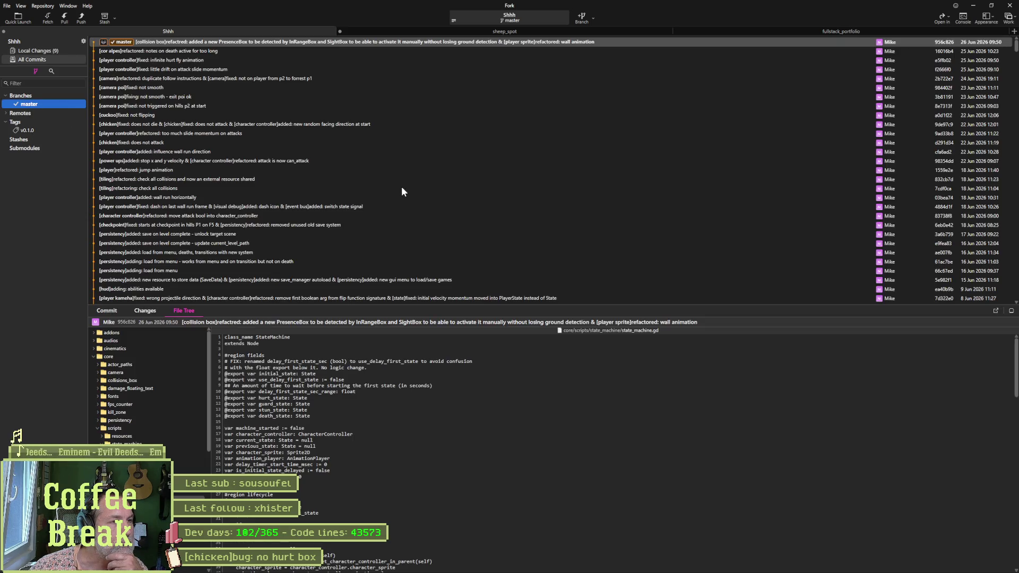
{"action": "left_click", "coordinate": [235, 51]}
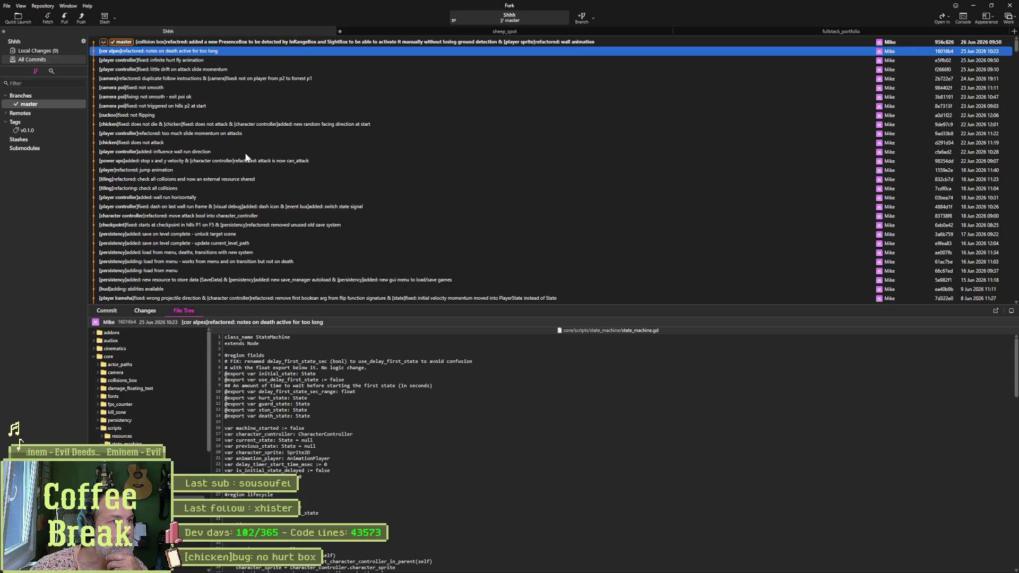
Browse the collision-check, tiling, jump animation refactor and power ups commits and their changed files.
{"action": "left_click", "coordinate": [254, 180]}
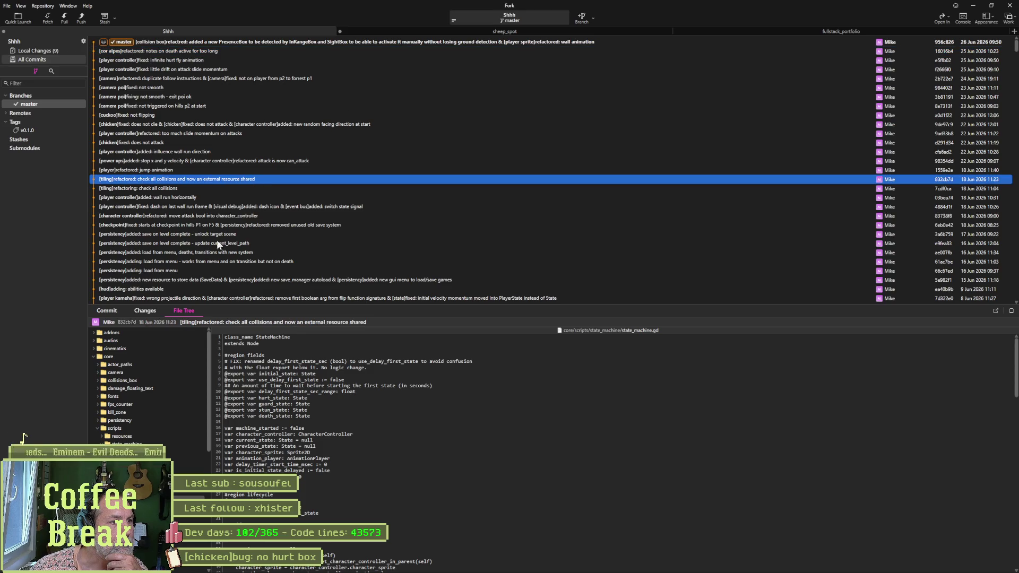
{"action": "left_click", "coordinate": [149, 316]}
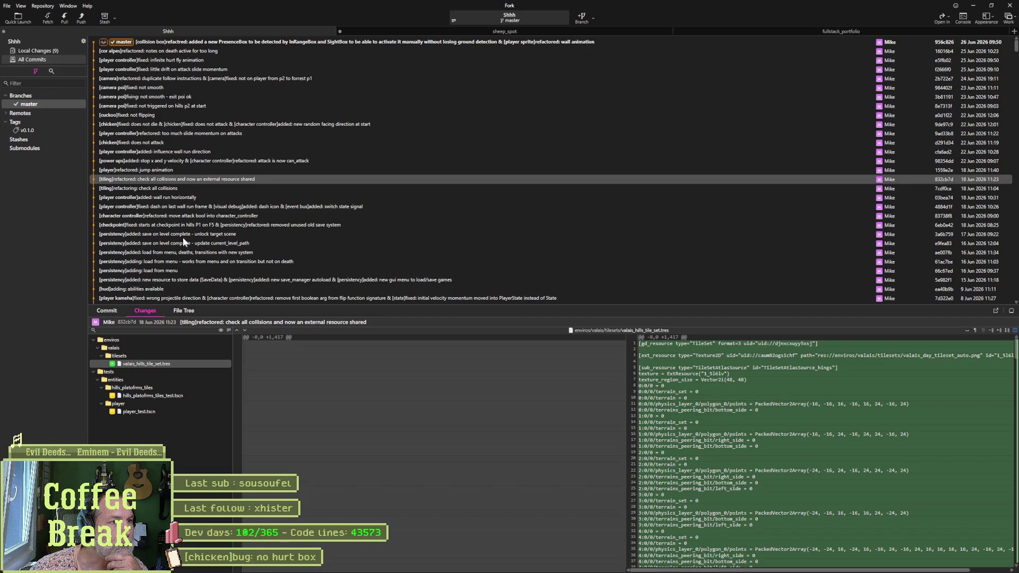
{"action": "left_click", "coordinate": [208, 187]}
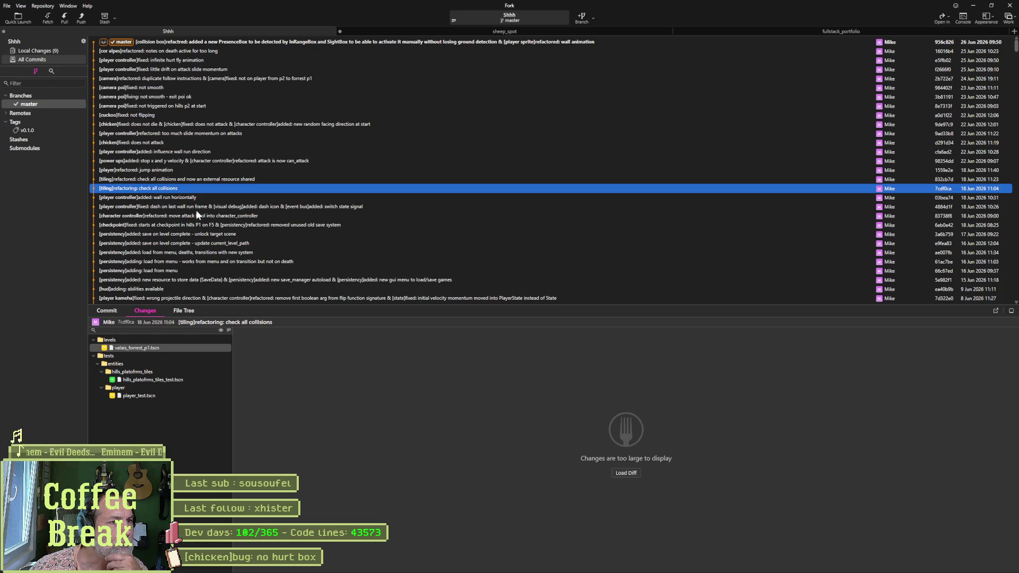
{"action": "left_click", "coordinate": [197, 179]}
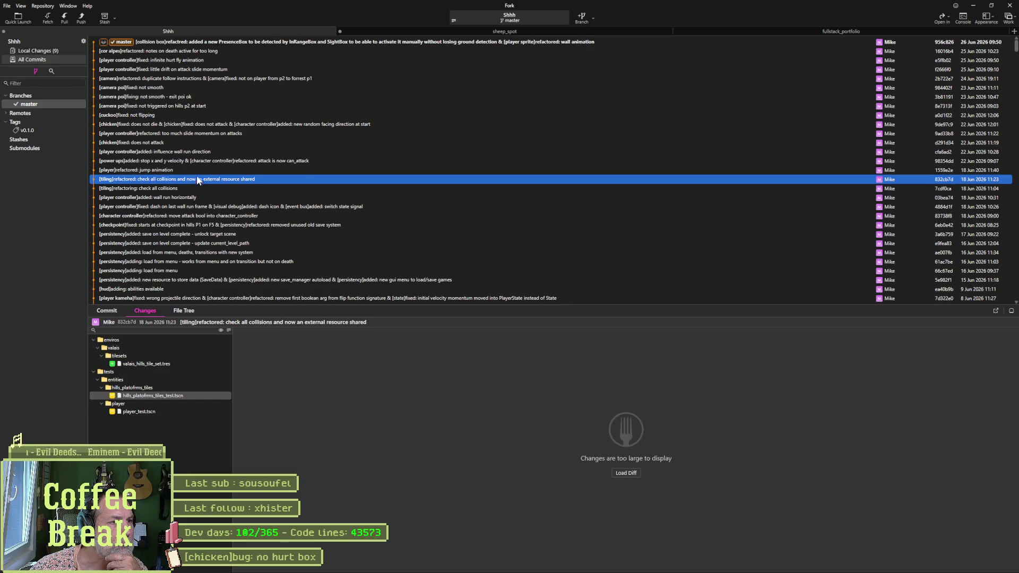
{"action": "left_click", "coordinate": [194, 172]}
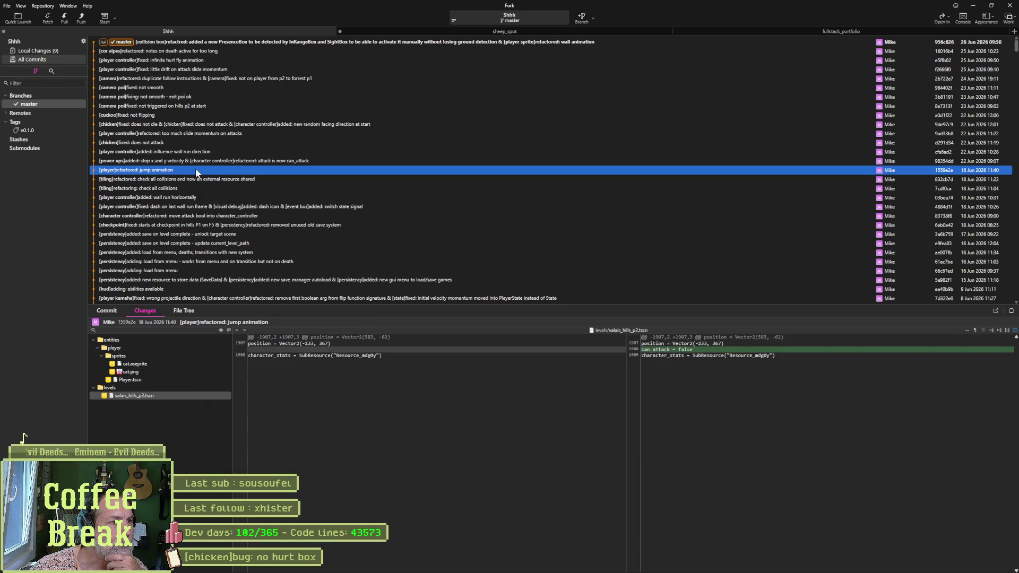
{"action": "left_click", "coordinate": [200, 162]}
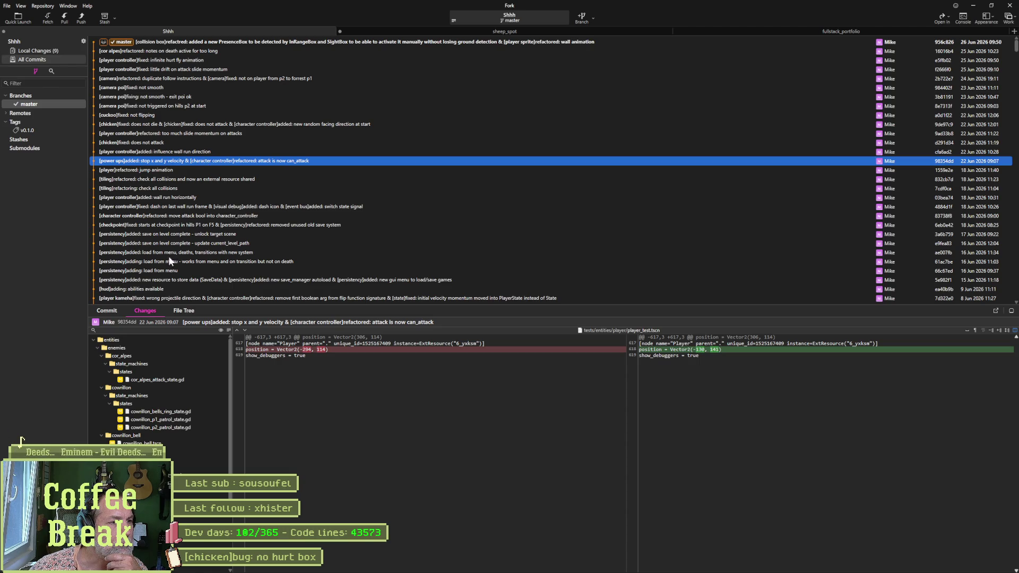
{"action": "scroll", "coordinate": [177, 394], "scroll_direction": "down", "scroll_amount": 1}
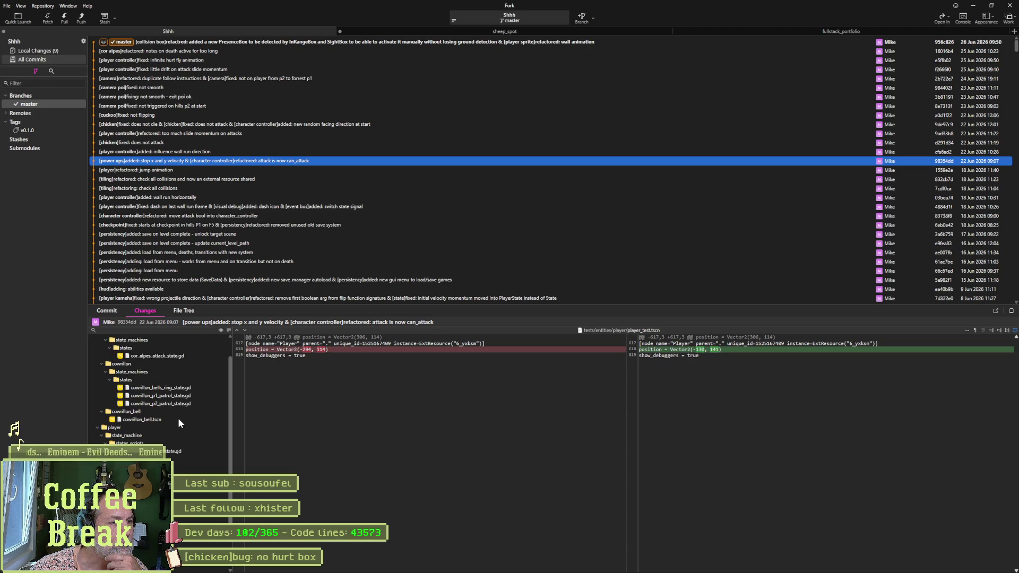
{"action": "scroll", "coordinate": [182, 428], "scroll_direction": "down", "scroll_amount": 2}
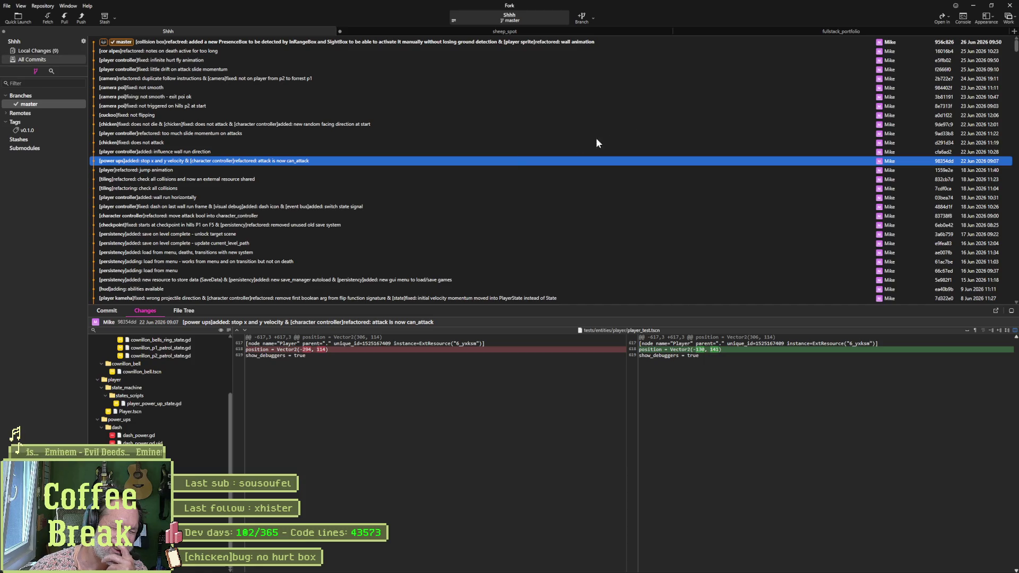
View the cor alpes refactor commit, then the newest collision box commit adding a PresenceBox.
{"action": "left_click", "coordinate": [243, 50]}
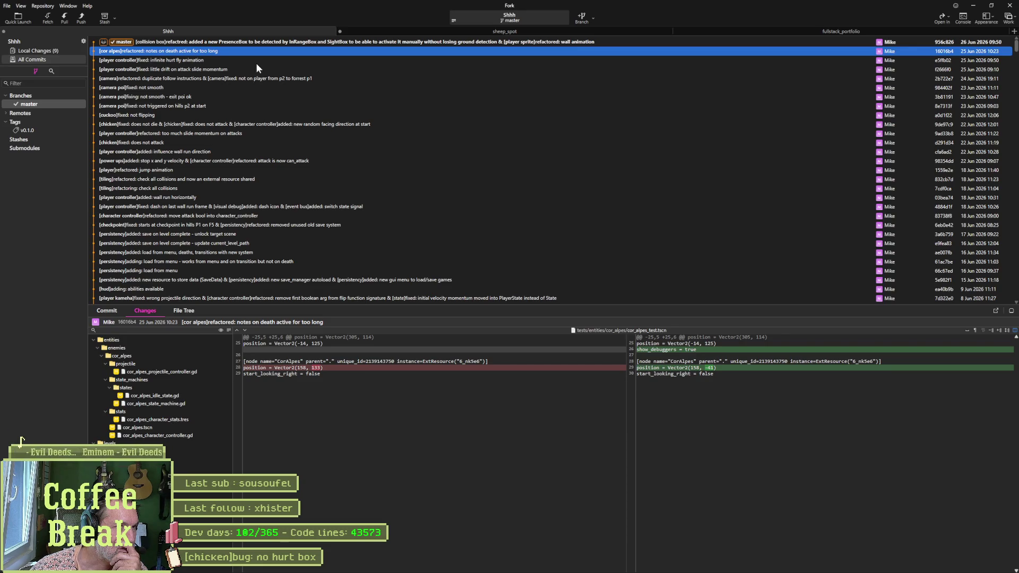
{"action": "left_click", "coordinate": [266, 44]}
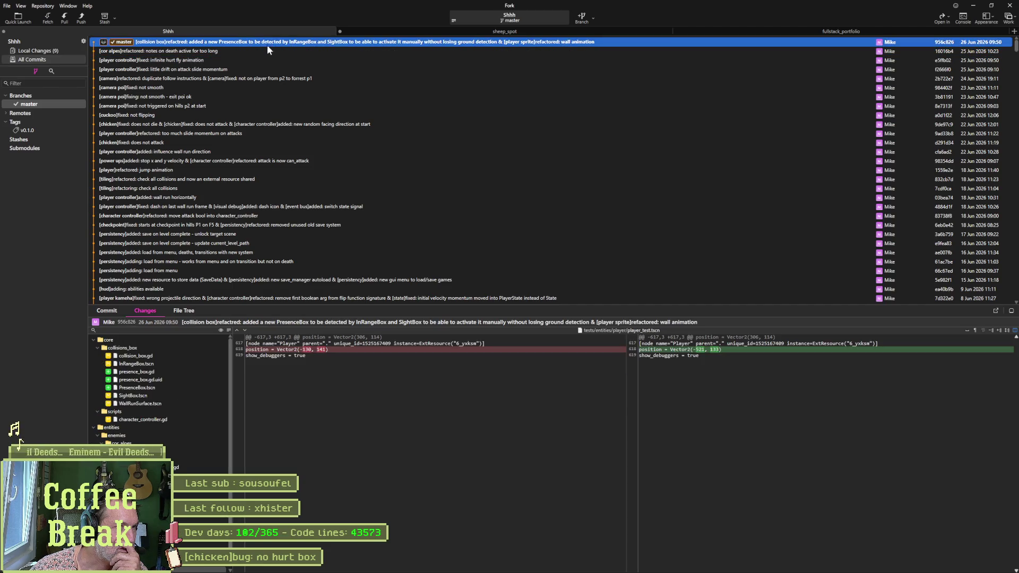
Review the diffs of collision_box.gd, character_controller.gd and player_controller.gd.
{"action": "left_click", "coordinate": [172, 357]}
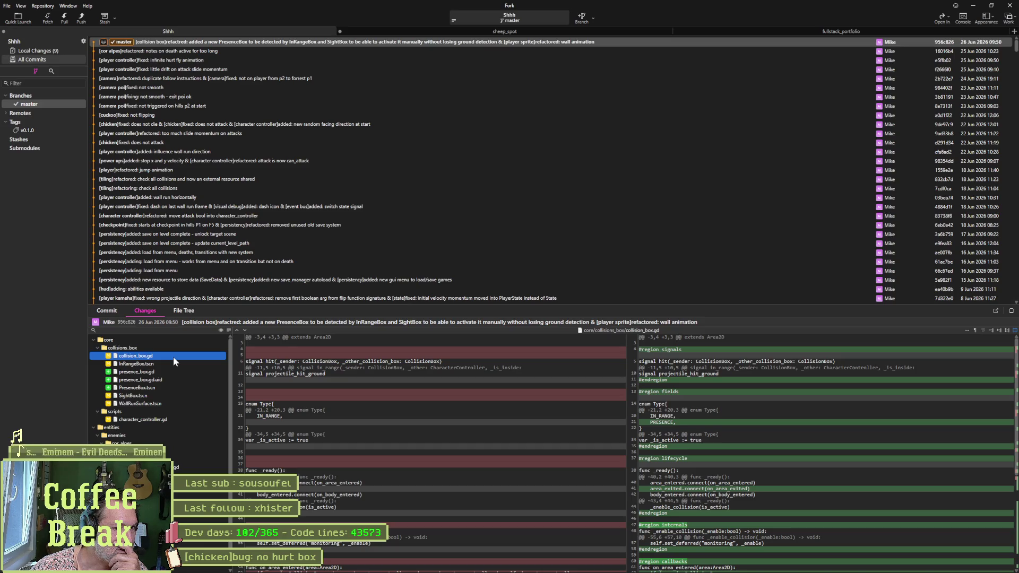
{"action": "scroll", "coordinate": [762, 461], "scroll_direction": "down", "scroll_amount": 3}
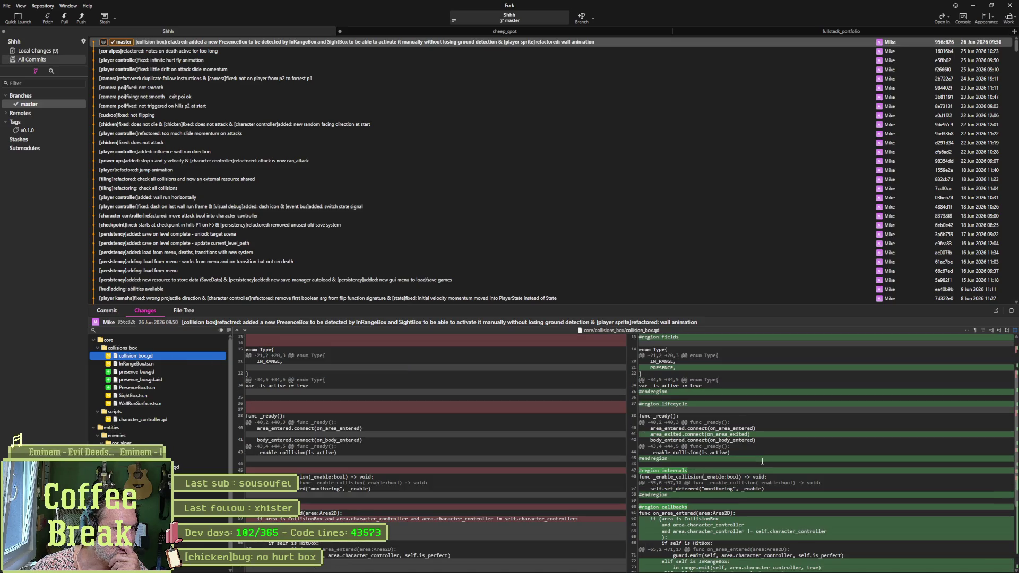
{"action": "scroll", "coordinate": [762, 460], "scroll_direction": "down", "scroll_amount": 2}
{"action": "scroll", "coordinate": [758, 458], "scroll_direction": "down", "scroll_amount": 2}
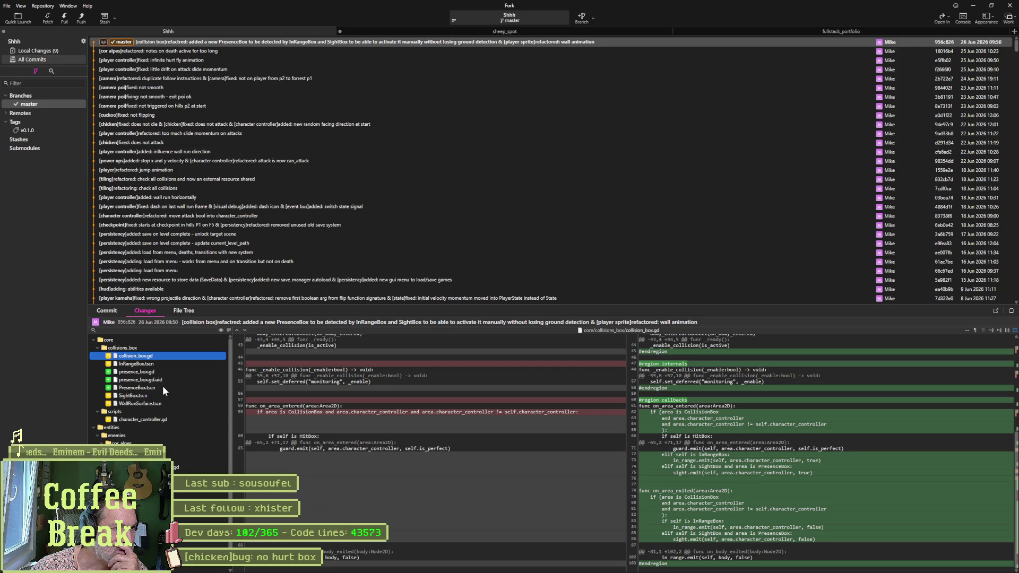
{"action": "left_click", "coordinate": [176, 420]}
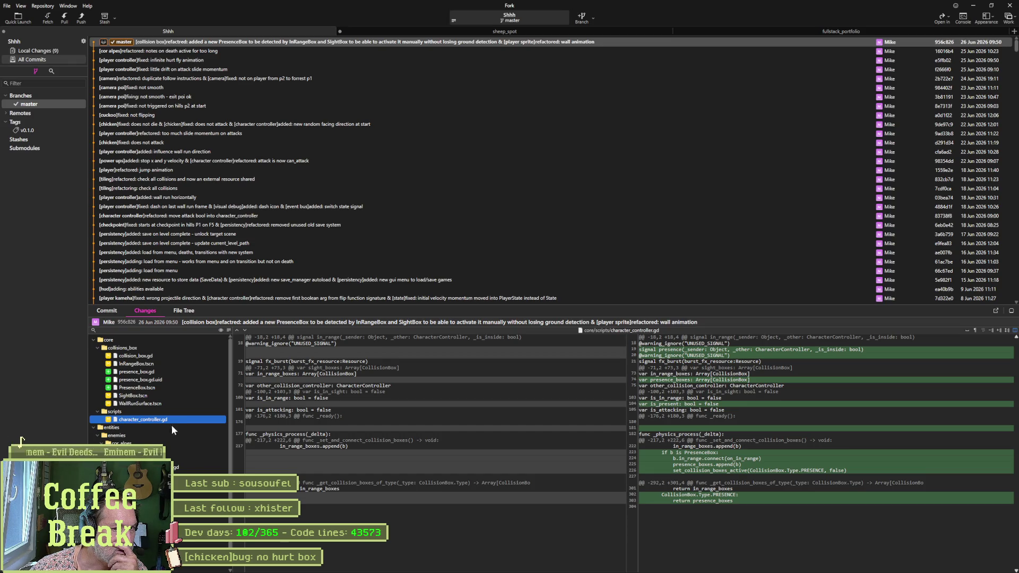
{"action": "scroll", "coordinate": [170, 425], "scroll_direction": "down", "scroll_amount": 1}
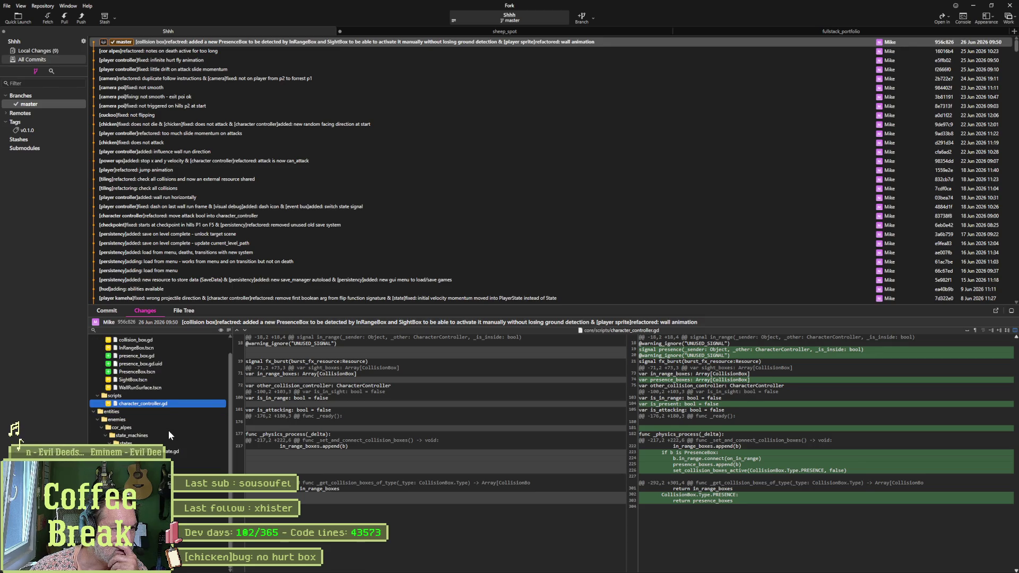
{"action": "key", "text": "Down"}
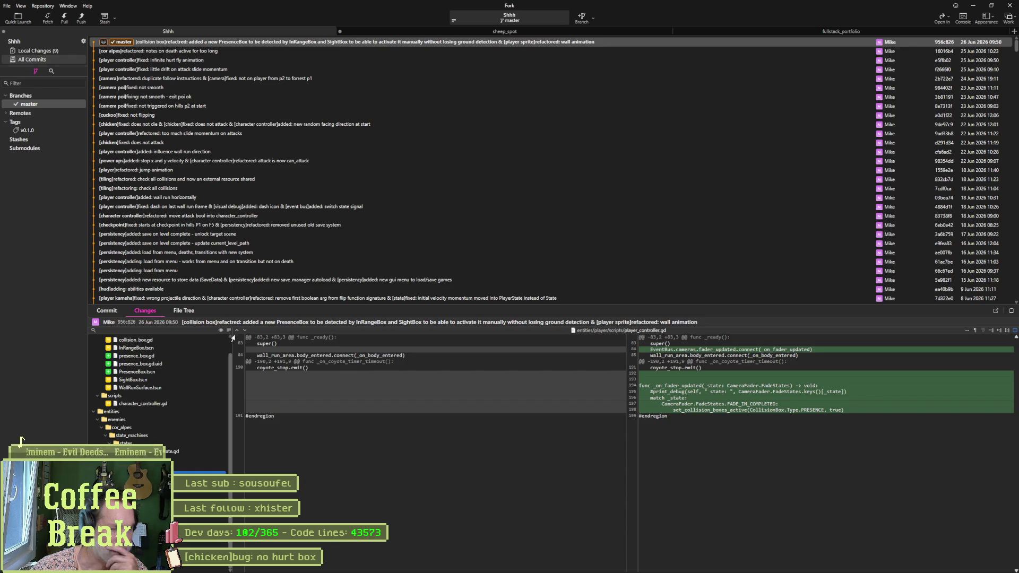
View the cor alpes and infinite hurt fly animation fix commits, then minimize Fork.
{"action": "left_click", "coordinate": [261, 50]}
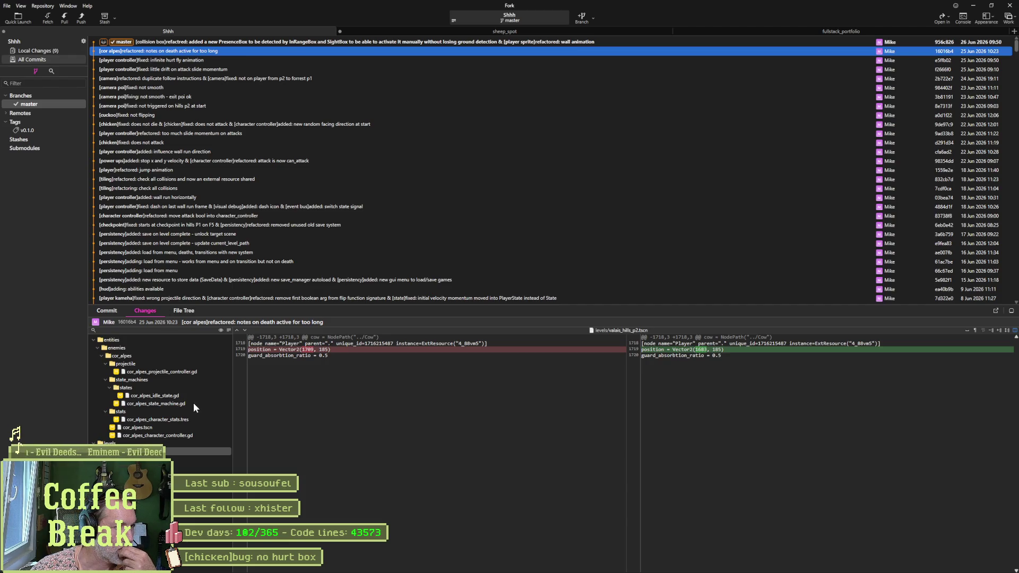
{"action": "left_click", "coordinate": [312, 57]}
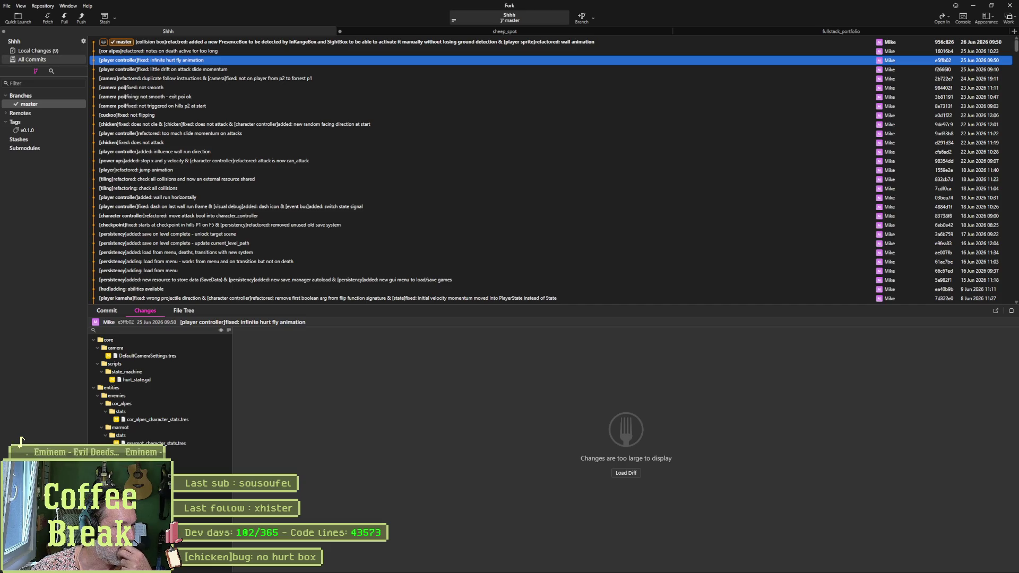
{"action": "left_click", "coordinate": [977, 8]}
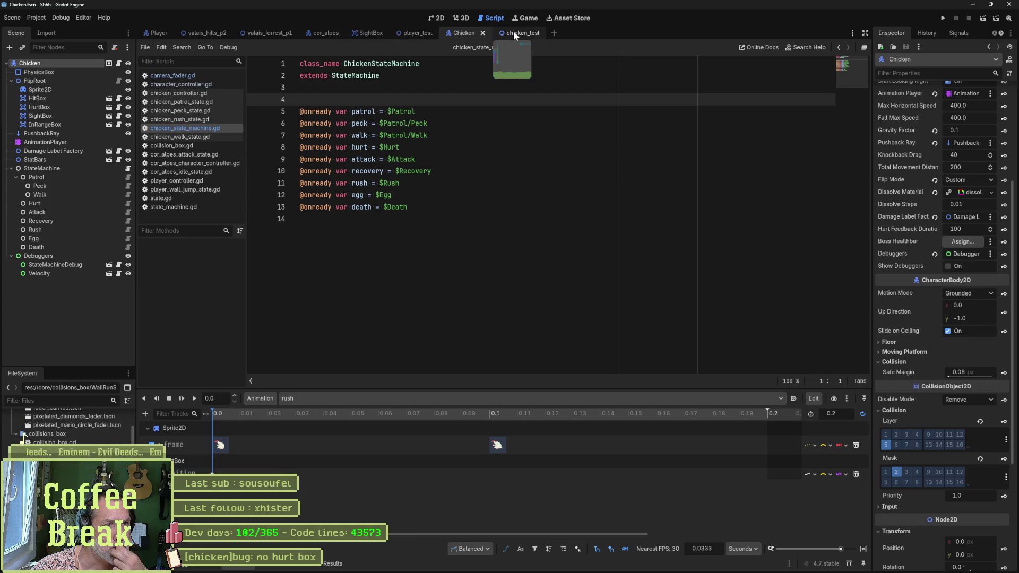
Expand the Chicken's character stats (Health Max 5.0) in chicken_test, then view character_controller.gd.
{"action": "left_click", "coordinate": [514, 34]}
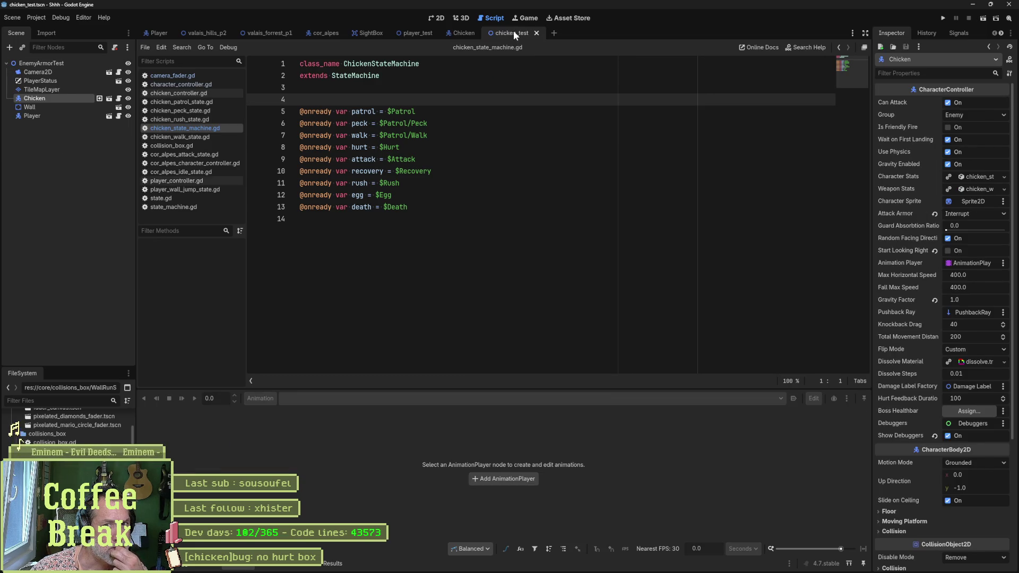
{"action": "left_click", "coordinate": [975, 176]}
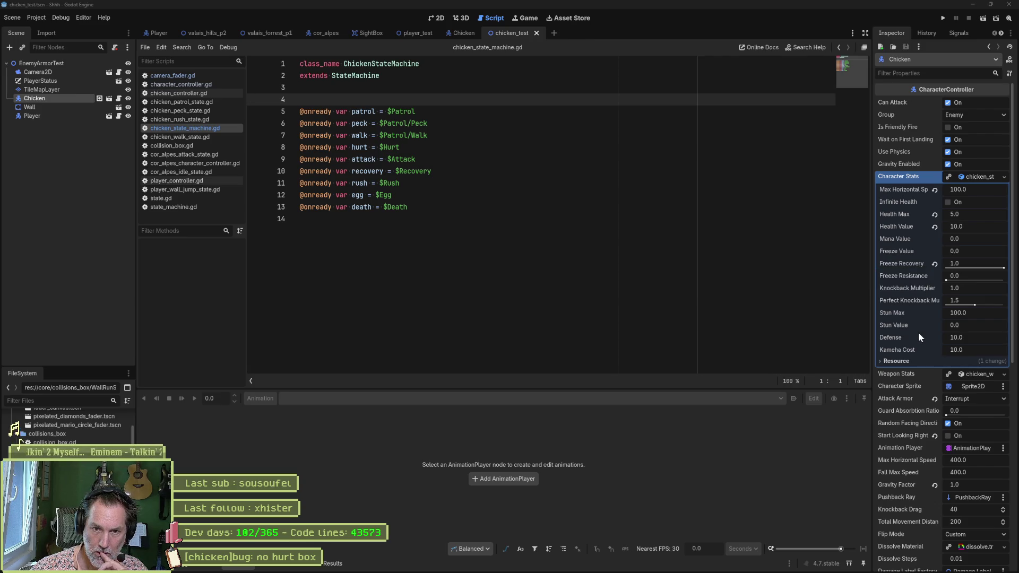
{"action": "scroll", "coordinate": [917, 332], "scroll_direction": "down", "scroll_amount": 2}
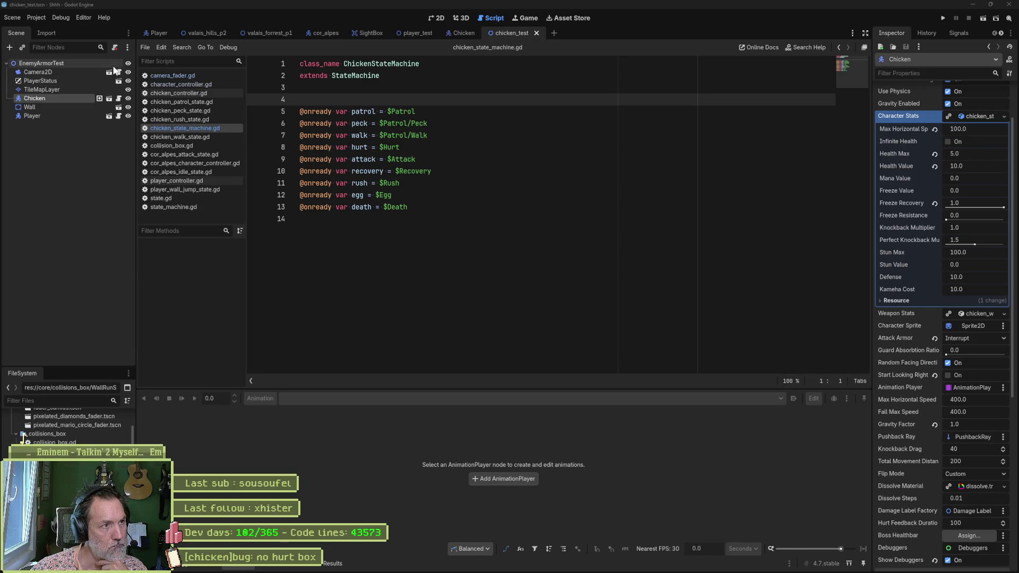
{"action": "left_click", "coordinate": [174, 84]}
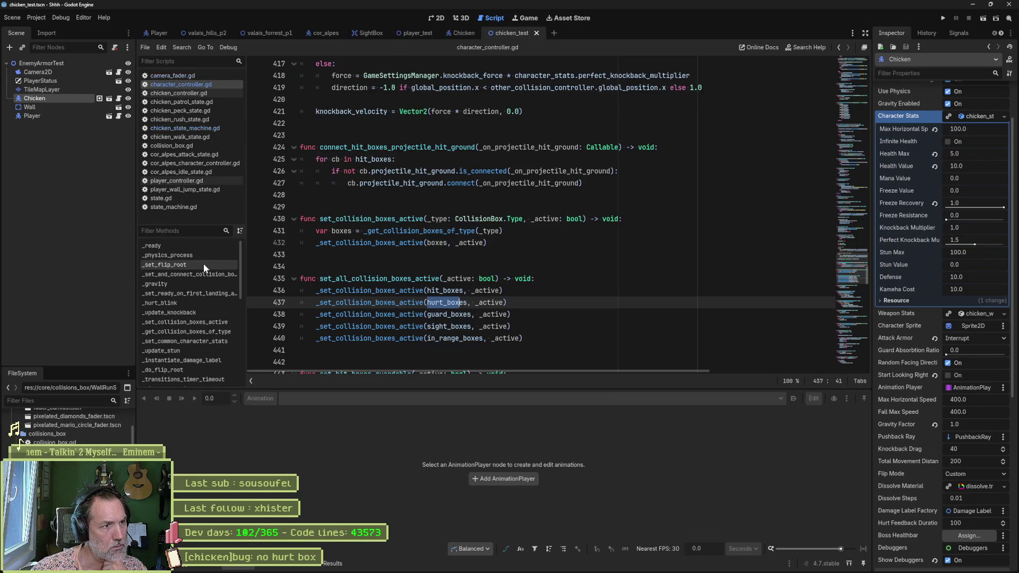
Review _ready's _set_and_connect_collision_boxes call and the is_present declaration, then move to the Chicken scene.
{"action": "left_click", "coordinate": [188, 246]}
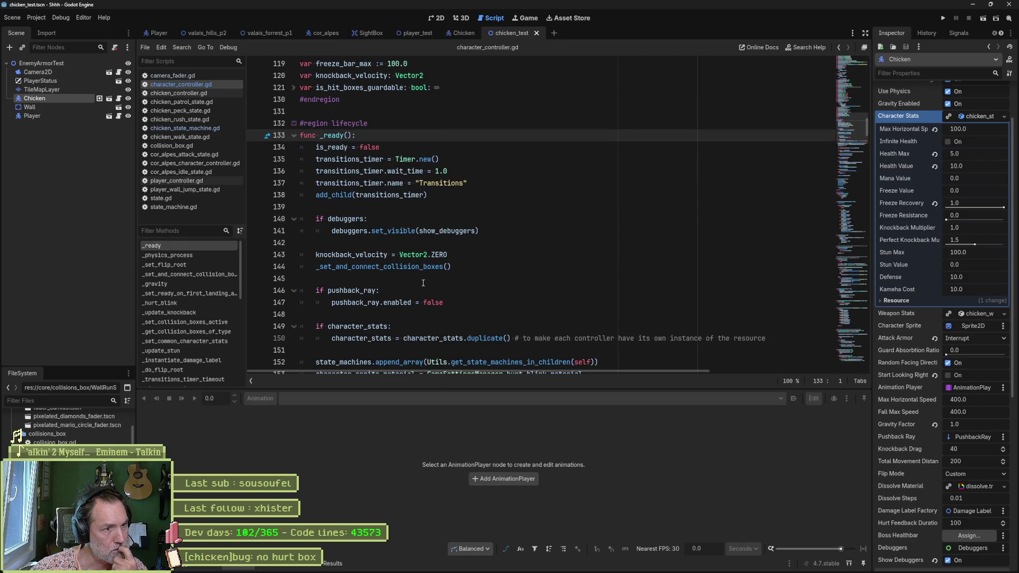
{"action": "left_click", "coordinate": [426, 267]}
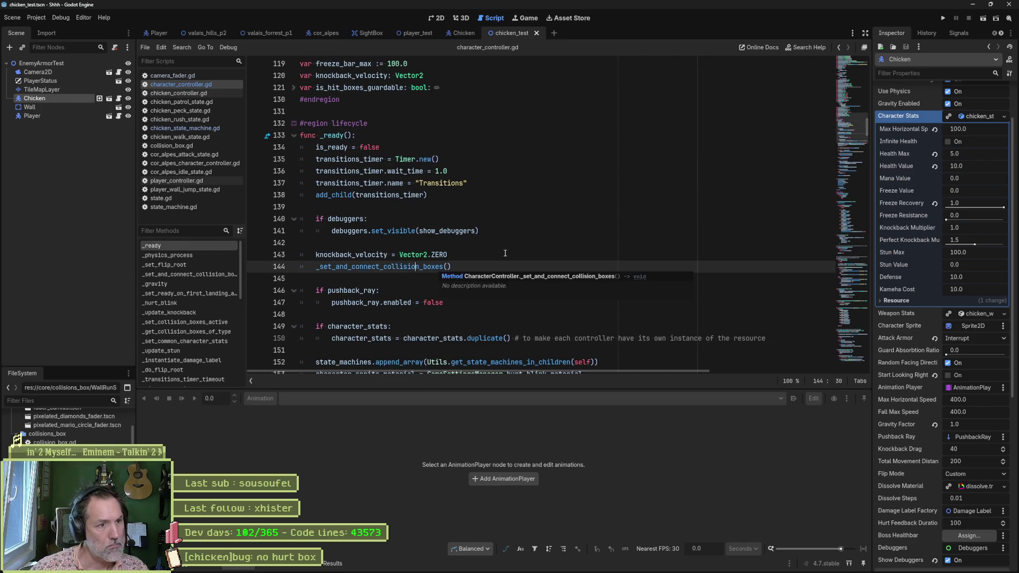
{"action": "scroll", "coordinate": [478, 262], "scroll_direction": "down", "scroll_amount": 1}
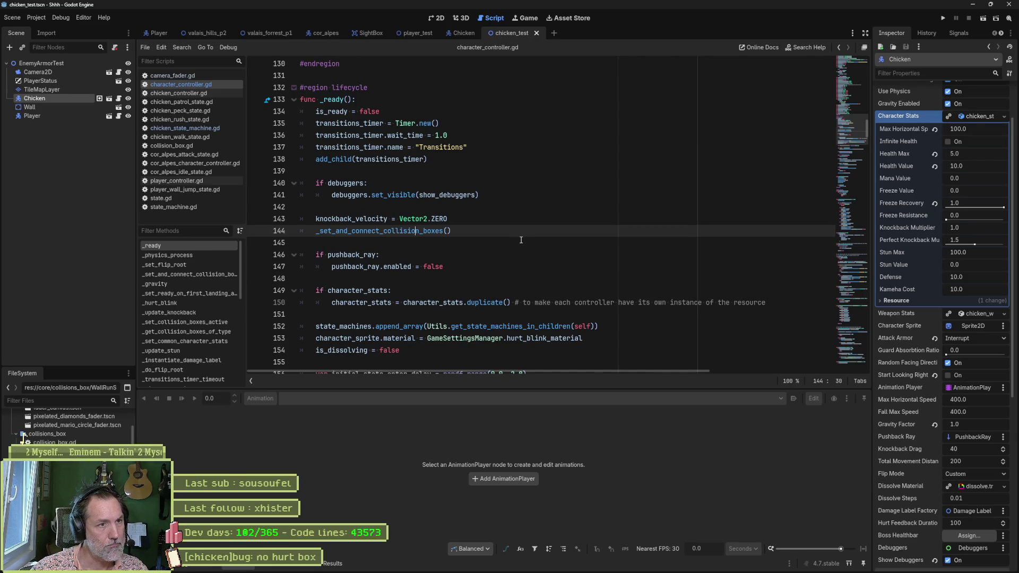
{"action": "scroll", "coordinate": [520, 240], "scroll_direction": "up", "scroll_amount": 6}
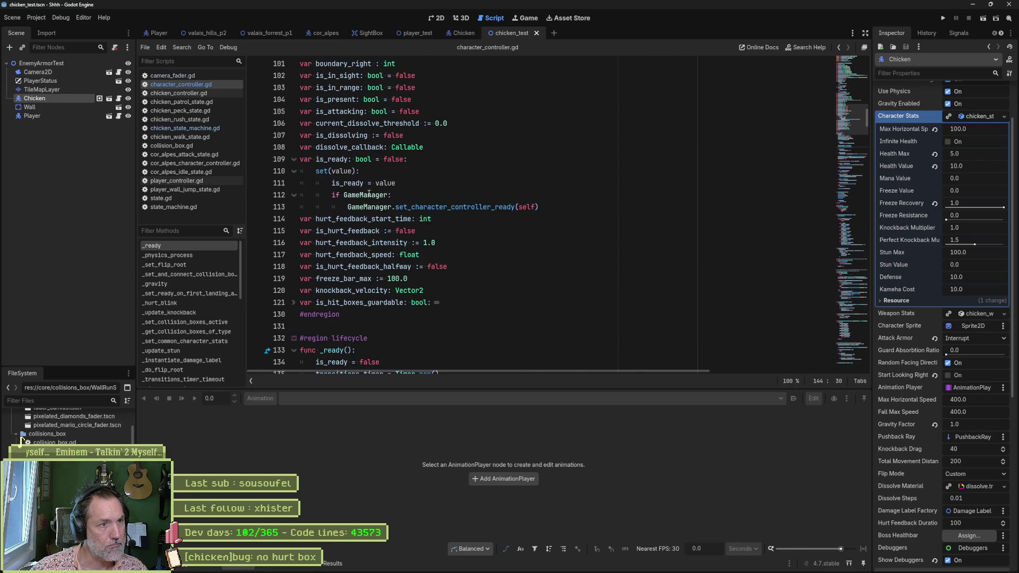
{"action": "scroll", "coordinate": [370, 241], "scroll_direction": "up", "scroll_amount": 1}
{"action": "scroll", "coordinate": [366, 231], "scroll_direction": "up", "scroll_amount": 1}
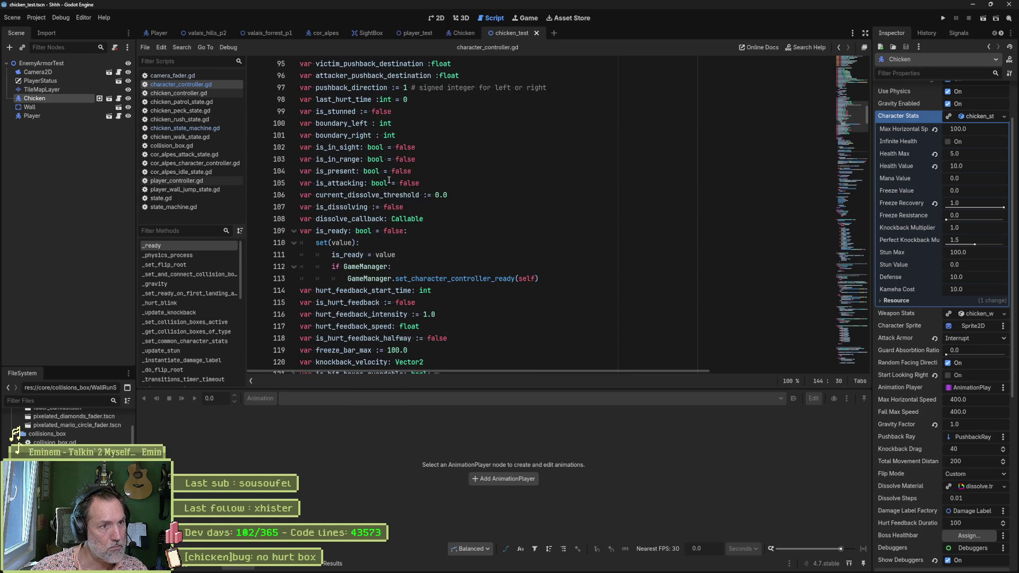
{"action": "left_click", "coordinate": [360, 171]}
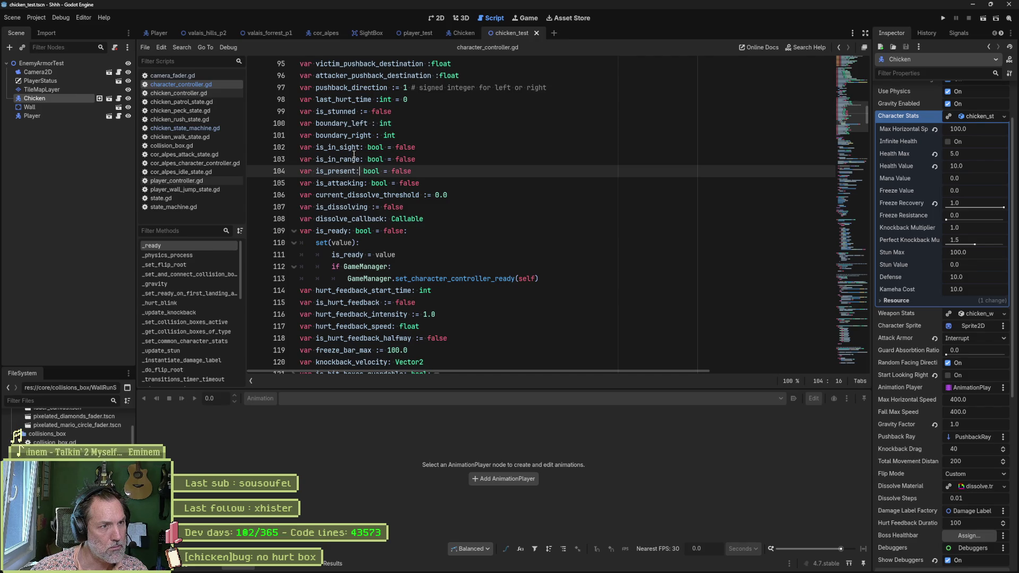
{"action": "mouse_move", "coordinate": [335, 171]}
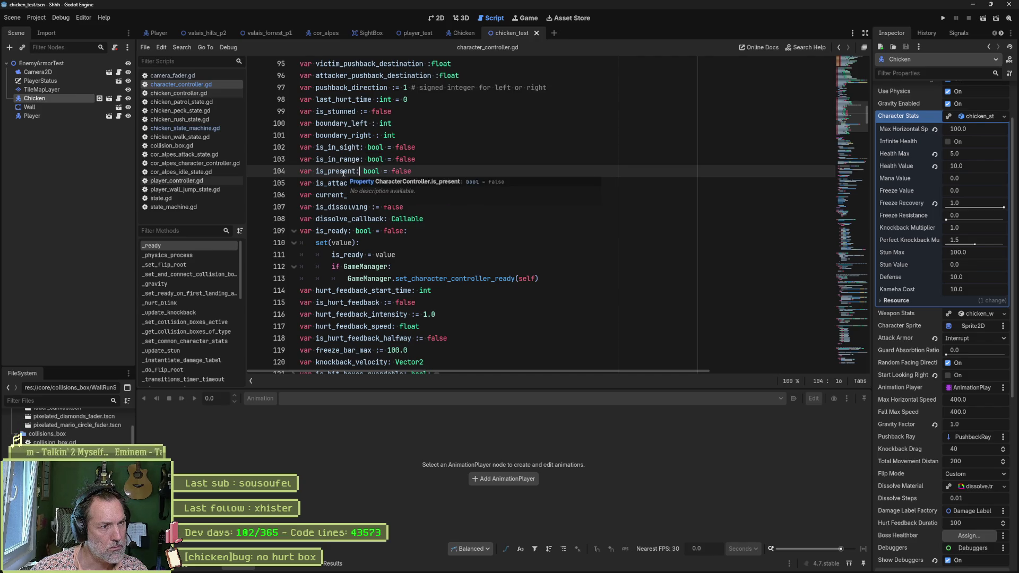
{"action": "scroll", "coordinate": [343, 170], "scroll_direction": "up", "scroll_amount": 2}
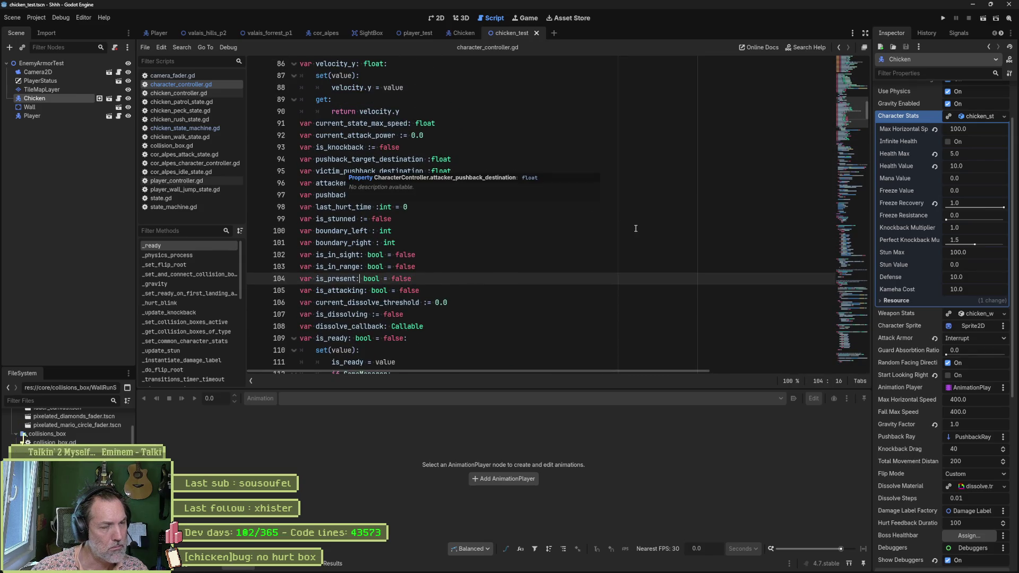
{"action": "scroll", "coordinate": [659, 224], "scroll_direction": "up", "scroll_amount": 2}
{"action": "scroll", "coordinate": [659, 224], "scroll_direction": "up", "scroll_amount": 5}
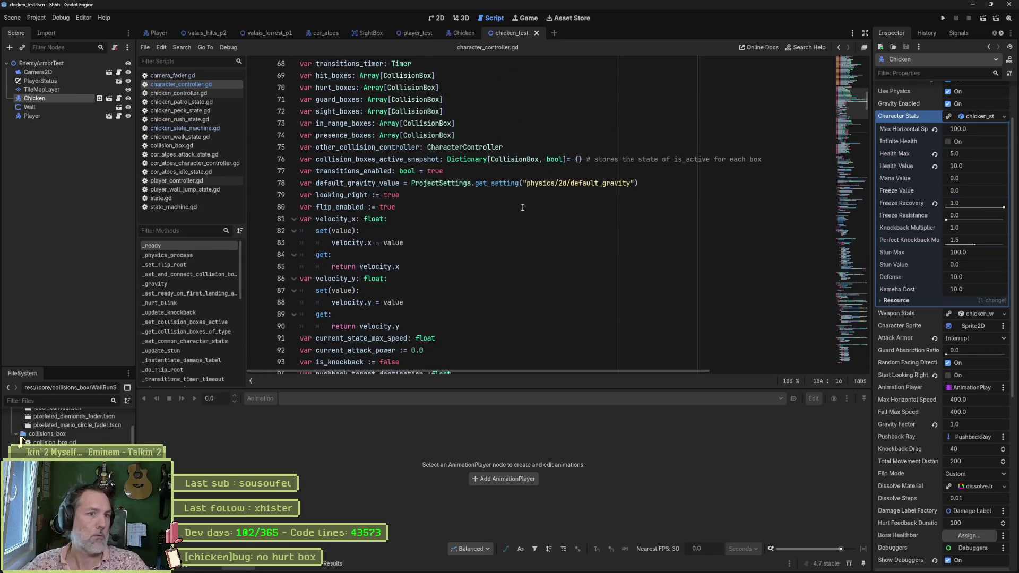
{"action": "scroll", "coordinate": [537, 227], "scroll_direction": "up", "scroll_amount": 2}
{"action": "scroll", "coordinate": [594, 261], "scroll_direction": "up", "scroll_amount": 3}
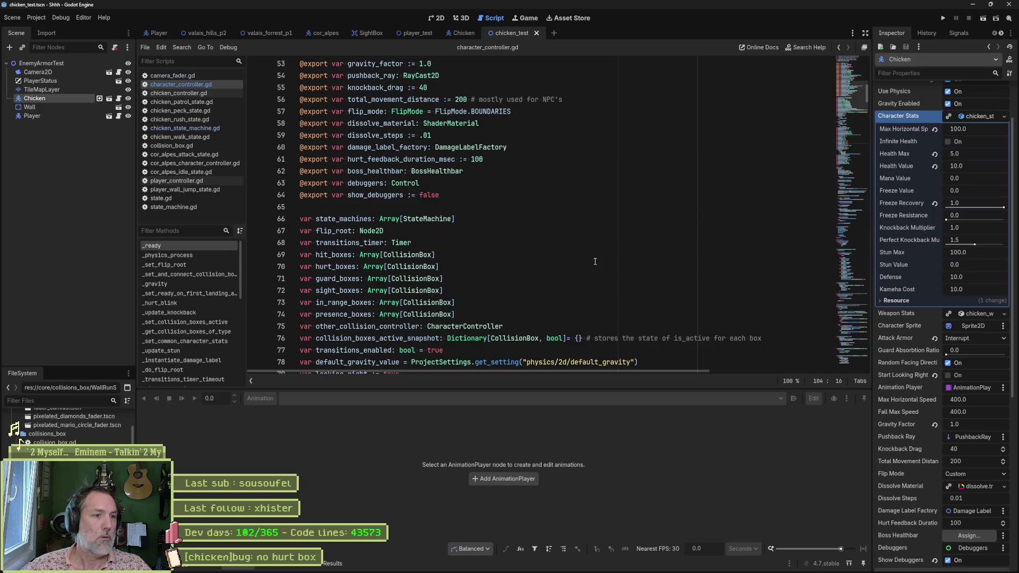
{"action": "scroll", "coordinate": [594, 261], "scroll_direction": "up", "scroll_amount": 5}
{"action": "scroll", "coordinate": [575, 263], "scroll_direction": "up", "scroll_amount": 2}
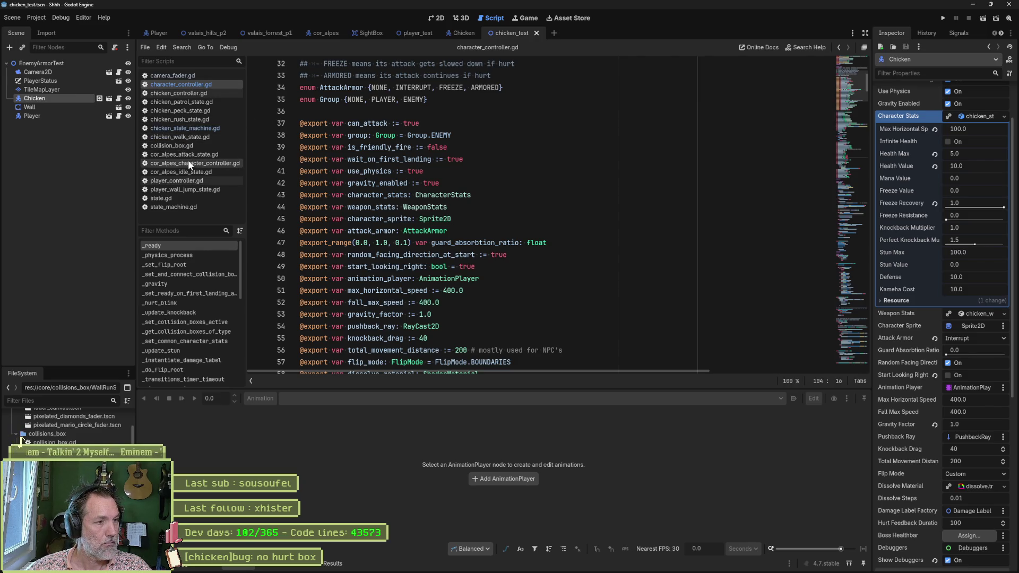
{"action": "left_click", "coordinate": [467, 35]}
Run the Chicken scene with F6, pause it and expand the chicken in the Remote tree.
{"action": "left_click", "coordinate": [437, 19]}
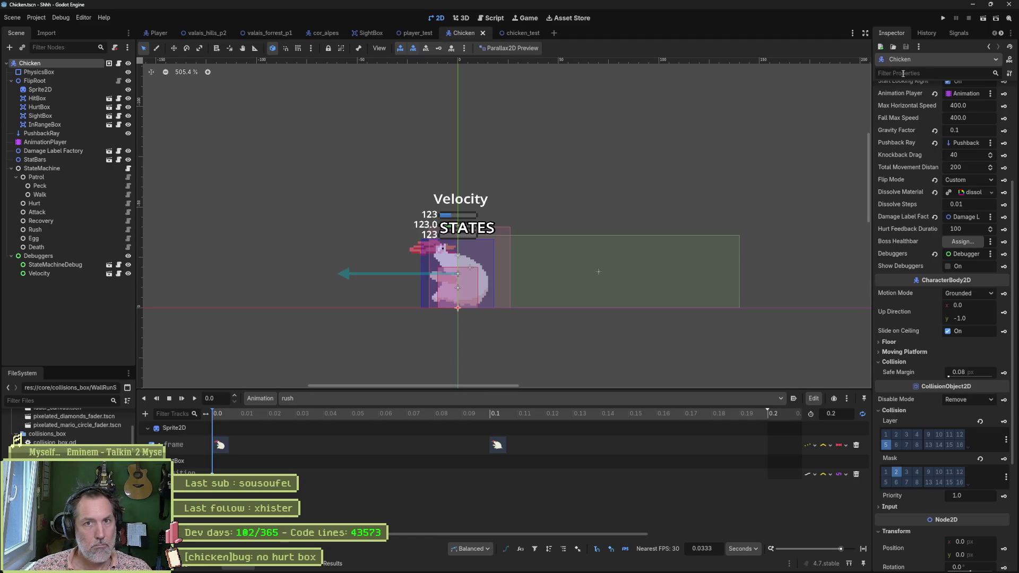
{"action": "key", "text": "F6"}
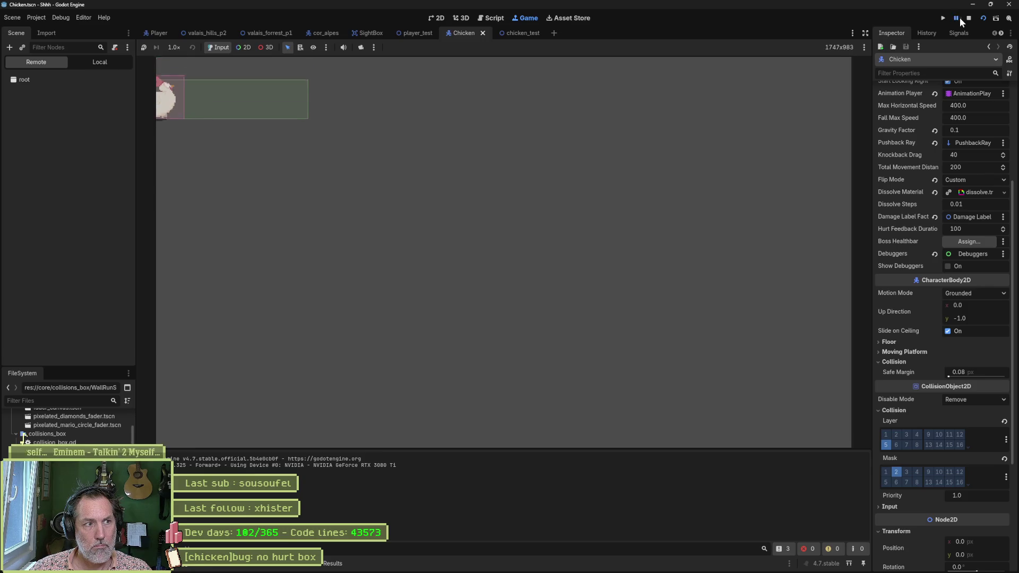
{"action": "left_click", "coordinate": [959, 17]}
{"action": "left_click", "coordinate": [11, 167]}
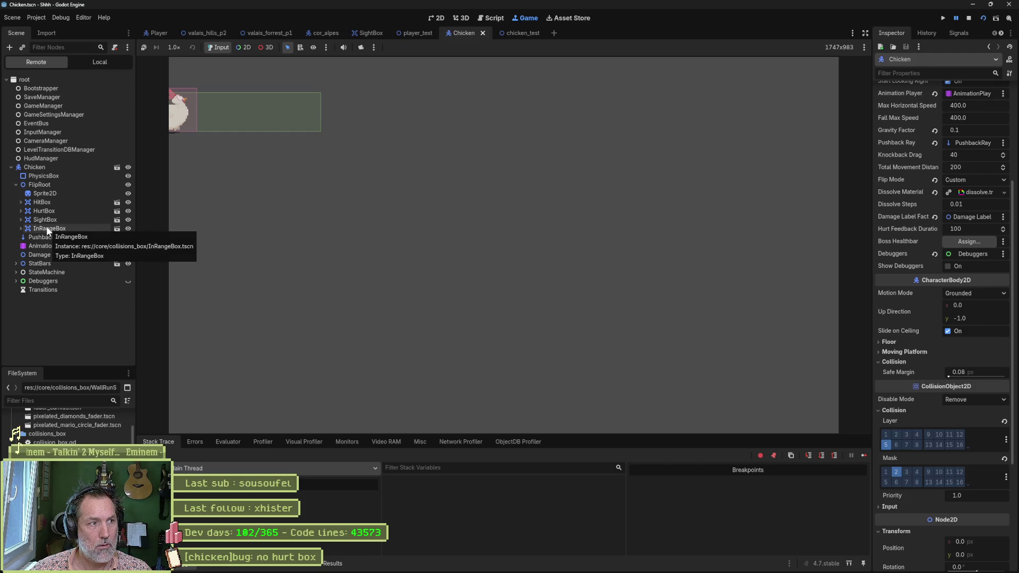
Tick Is Active on the live HurtBox, resume the game, then stop it with F8.
{"action": "left_click", "coordinate": [44, 209]}
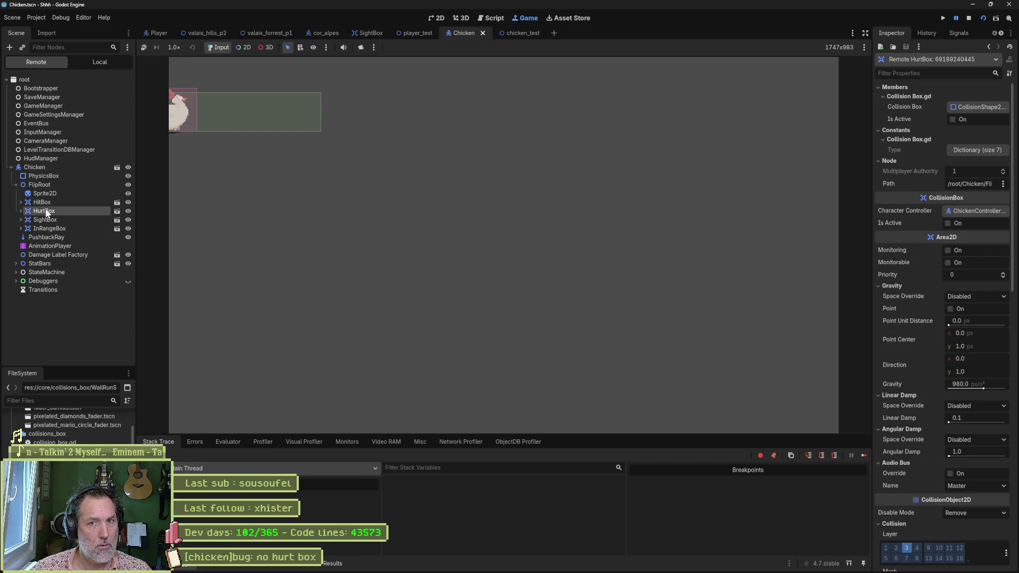
{"action": "left_click", "coordinate": [948, 223]}
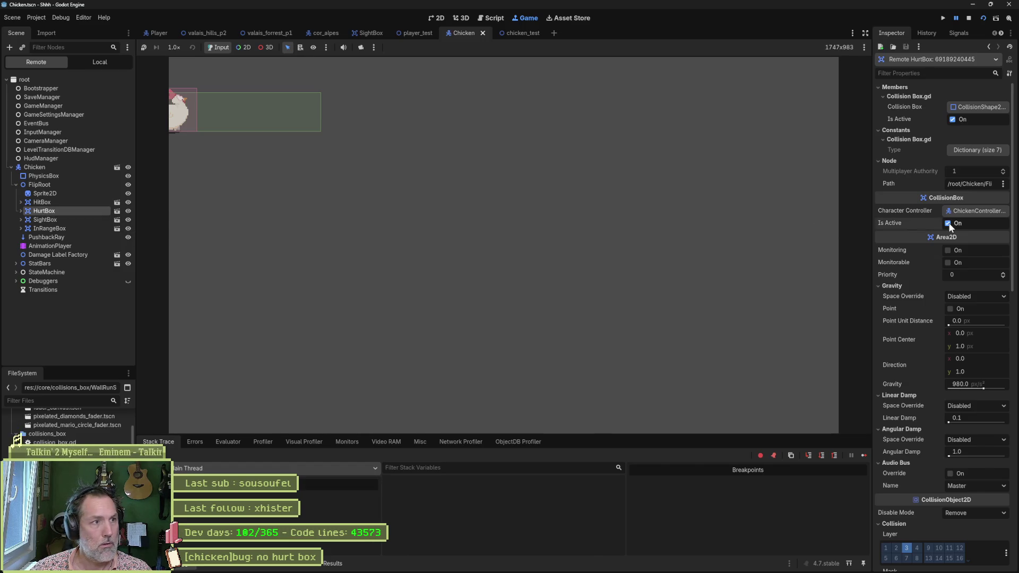
{"action": "left_click", "coordinate": [958, 18]}
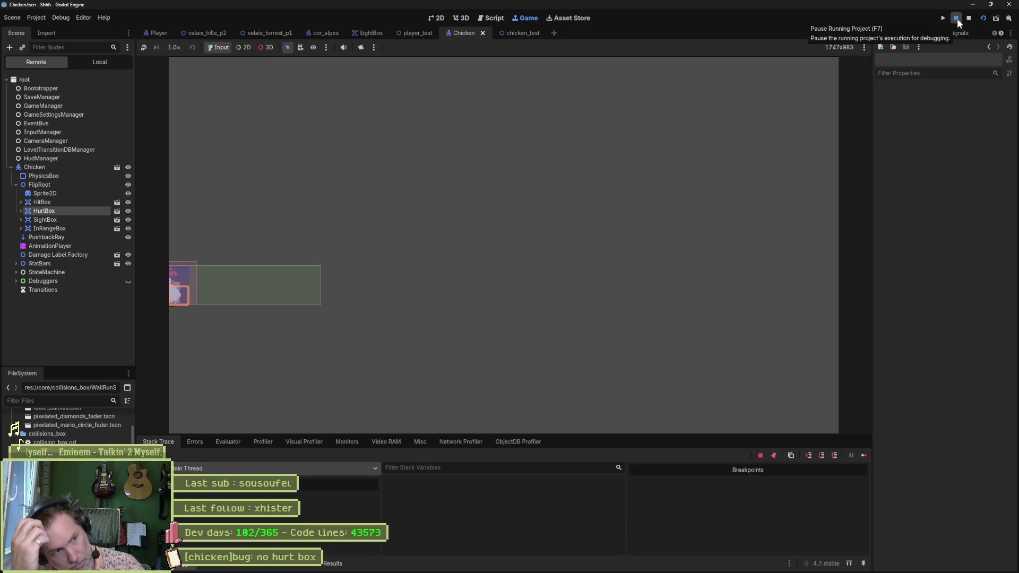
{"action": "key", "text": "F8"}
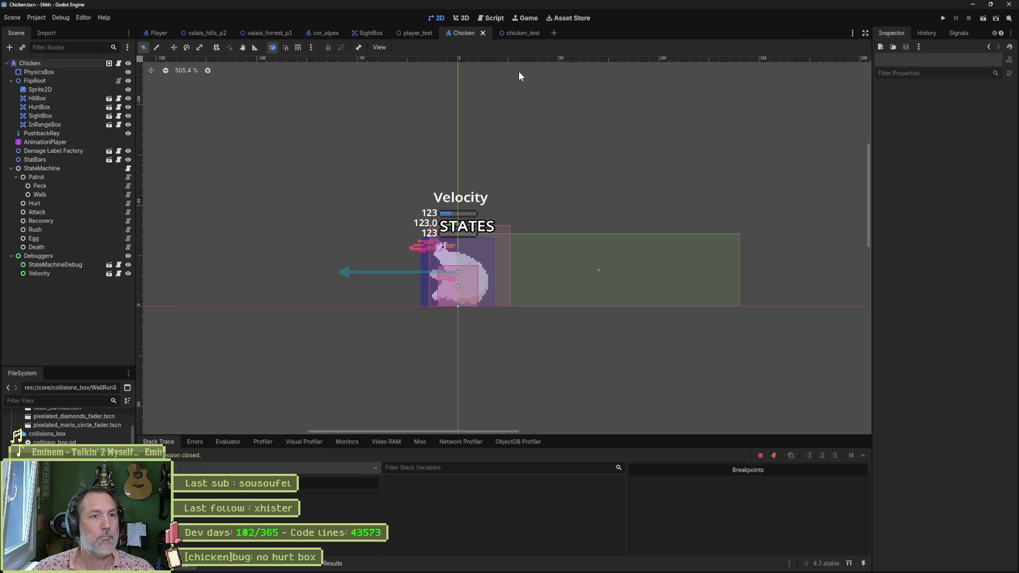
Skim the chicken controller, state machine, Patrol, Peck, Walk and Hurt state scripts.
{"action": "left_click", "coordinate": [118, 65]}
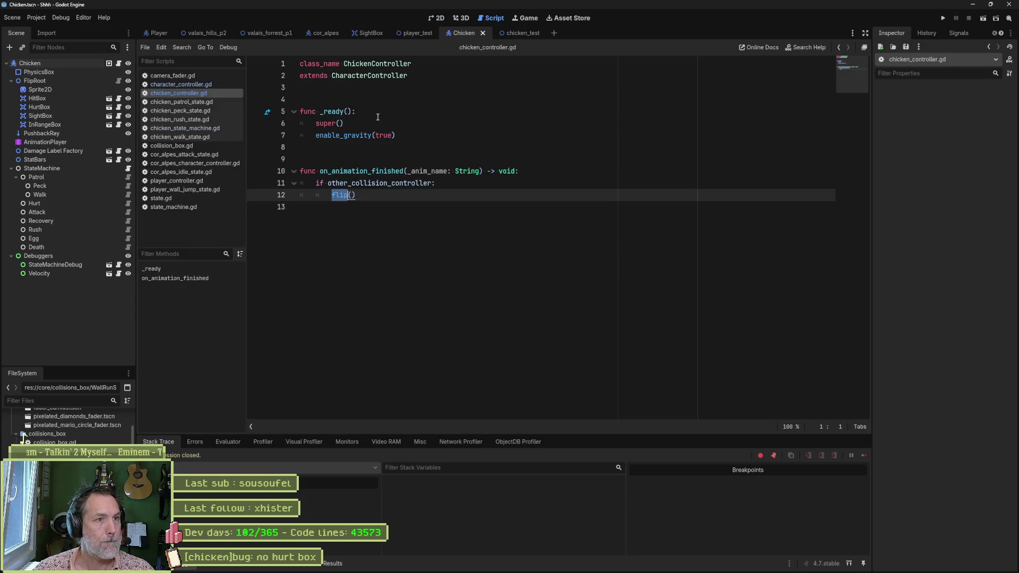
{"action": "left_click_drag", "start_coordinate": [393, 196], "coordinate": [295, 99]}
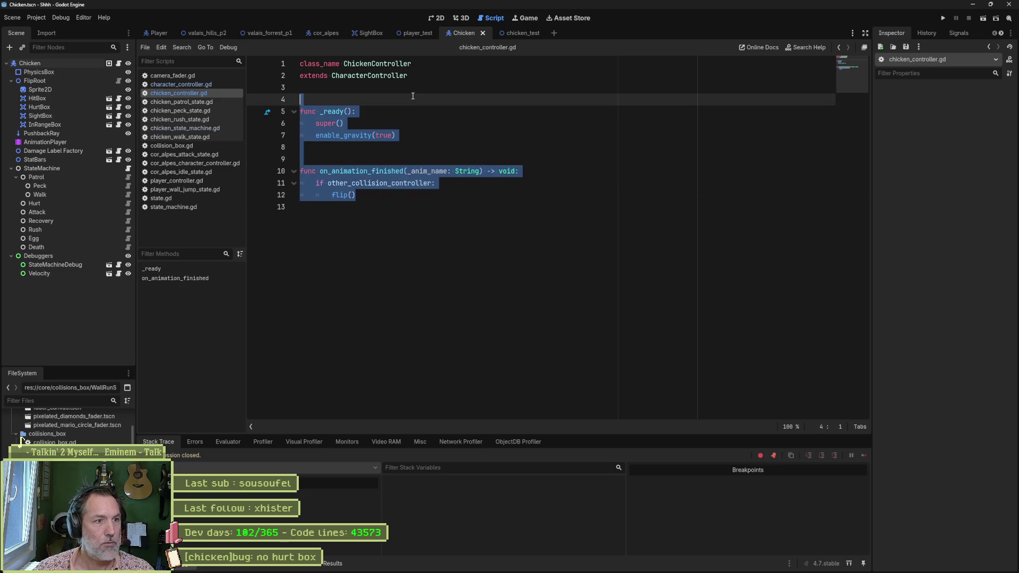
{"action": "left_click", "coordinate": [129, 168]}
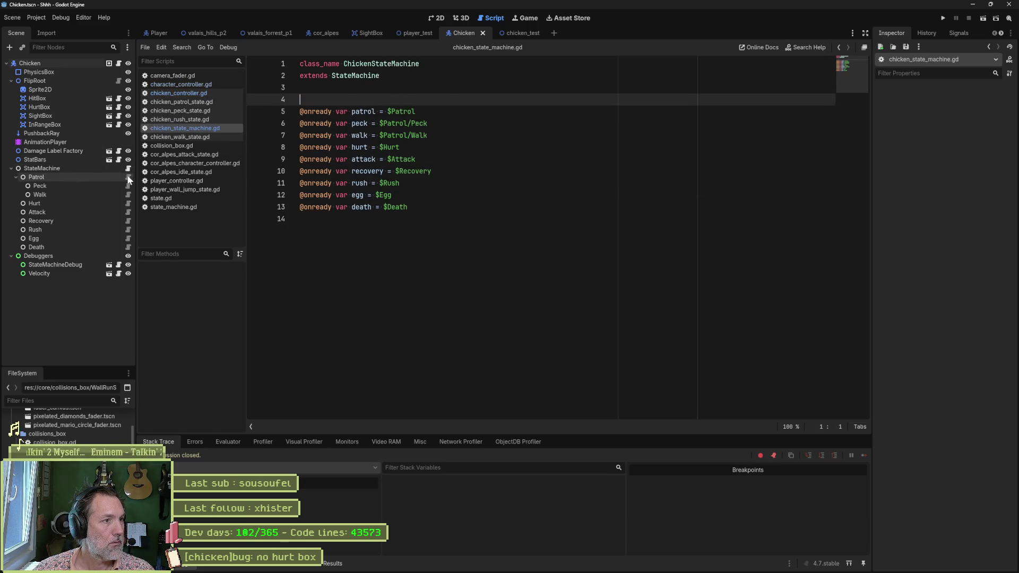
{"action": "left_click", "coordinate": [128, 175]}
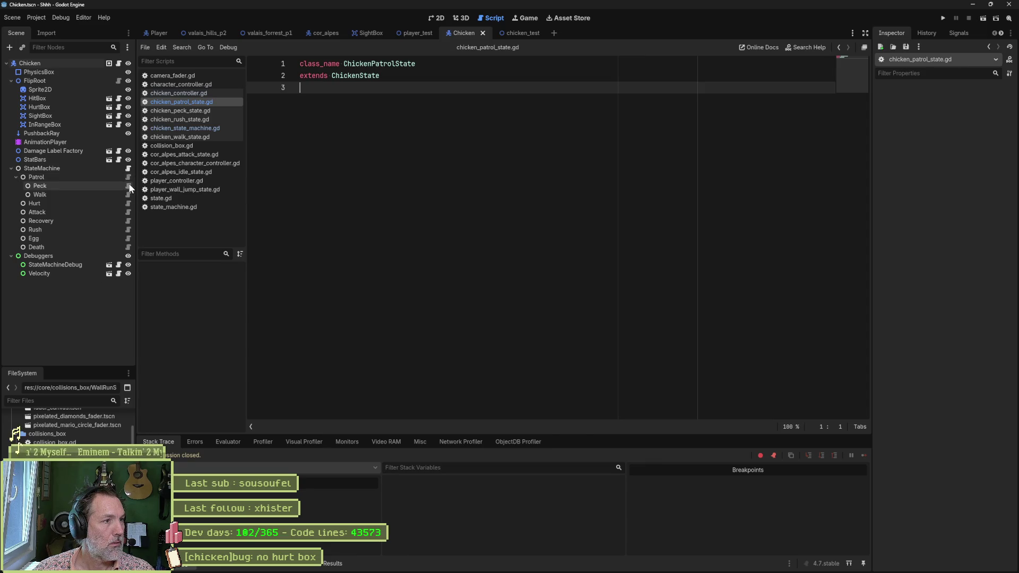
{"action": "left_click", "coordinate": [129, 184]}
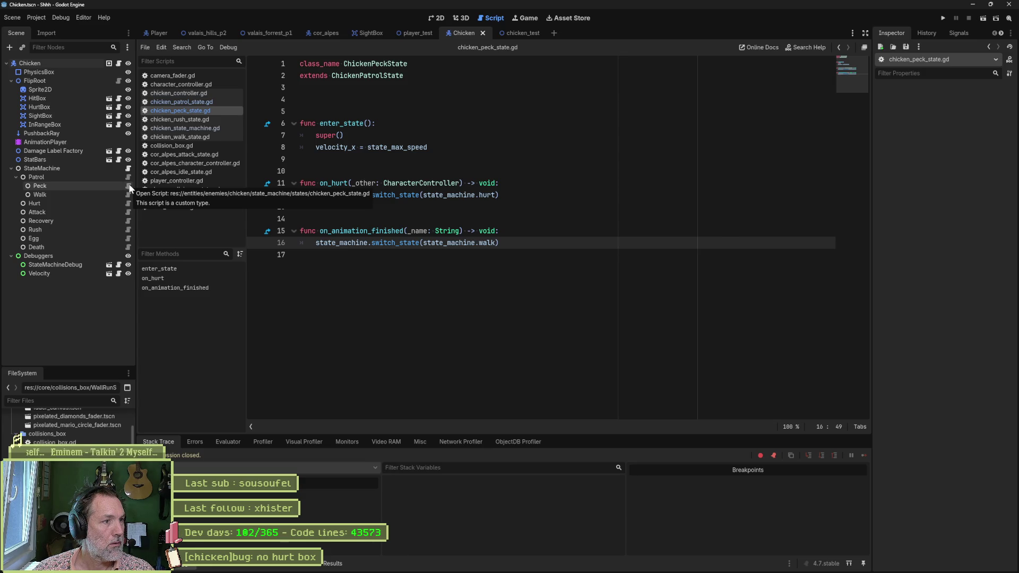
{"action": "left_click", "coordinate": [128, 195]}
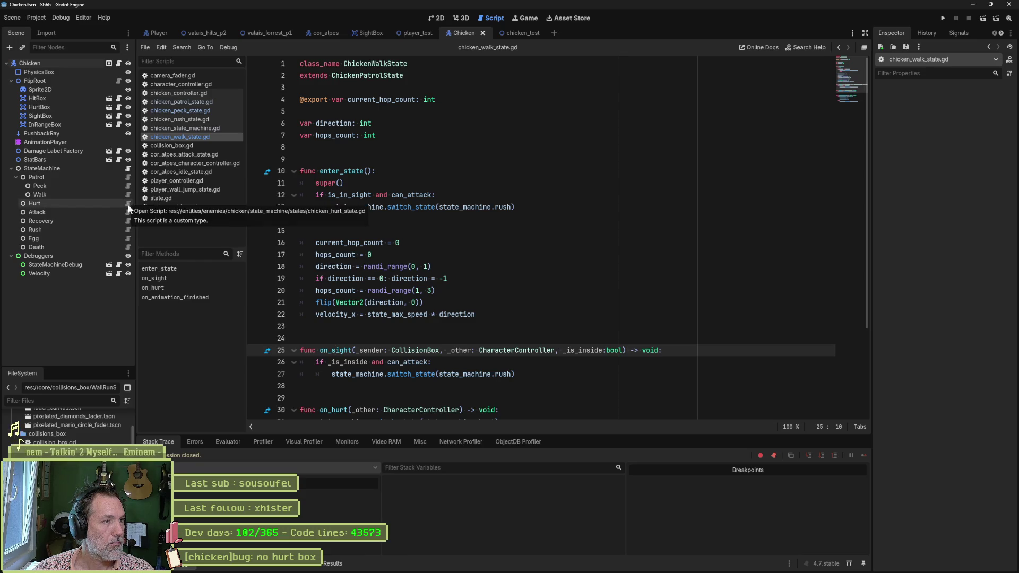
{"action": "left_click", "coordinate": [128, 204]}
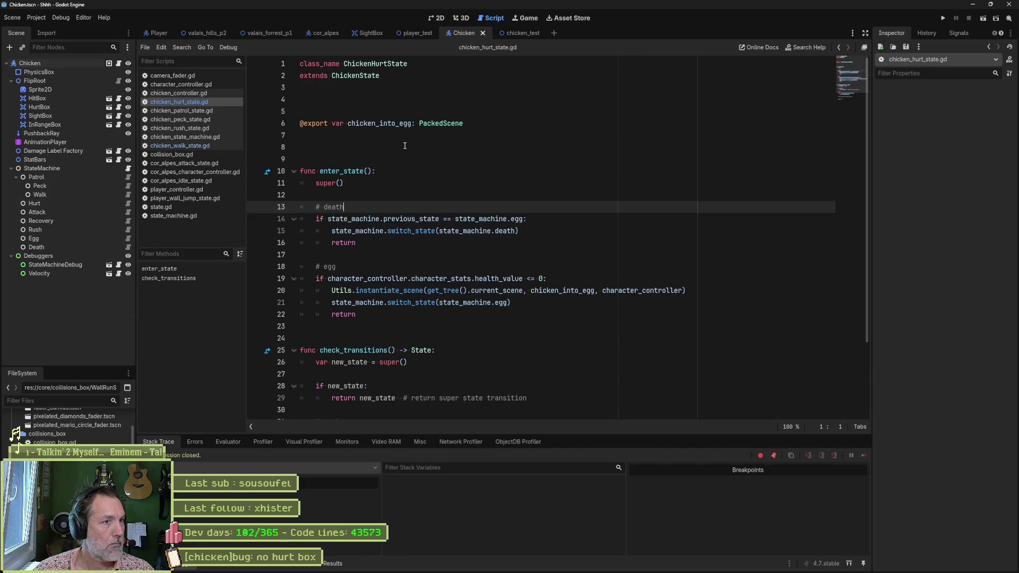
Remove extra blank lines around the export line in chicken_hurt_state.gd and save it.
{"action": "left_click", "coordinate": [414, 99]}
{"action": "key", "text": "Delete"}
{"action": "key", "text": "Delete"}
{"action": "key", "text": "Down"}
{"action": "key", "text": "Down"}
{"action": "key", "text": "Delete"}
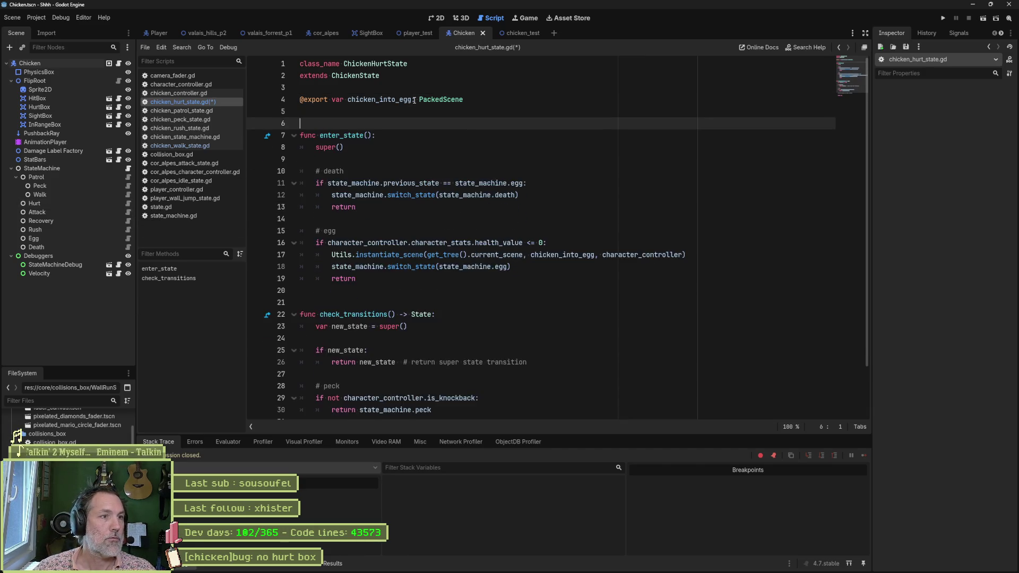
{"action": "key", "text": "Down"}
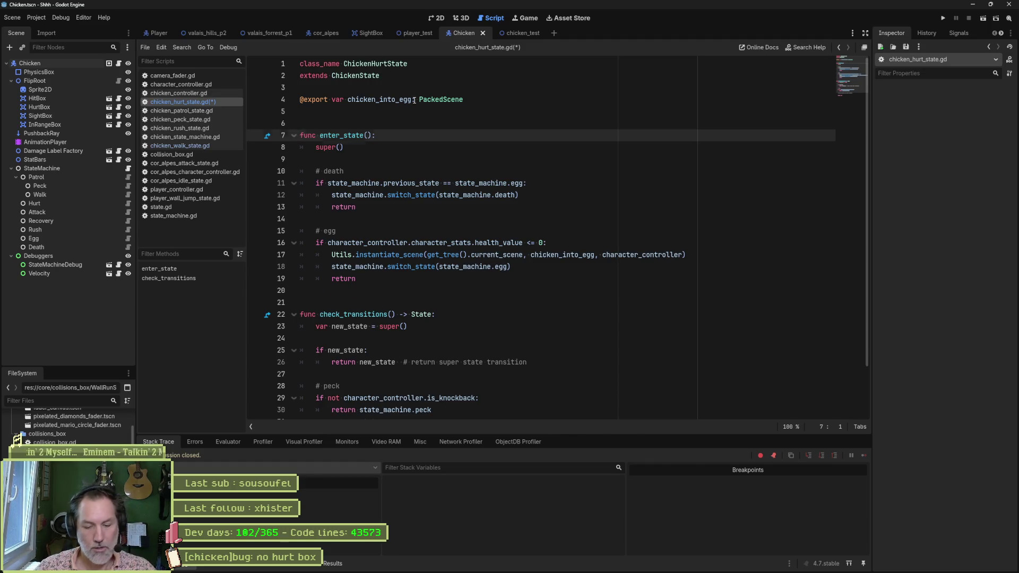
{"action": "key", "text": "ctrl+shift+d"}
{"action": "type", "text": "set"}
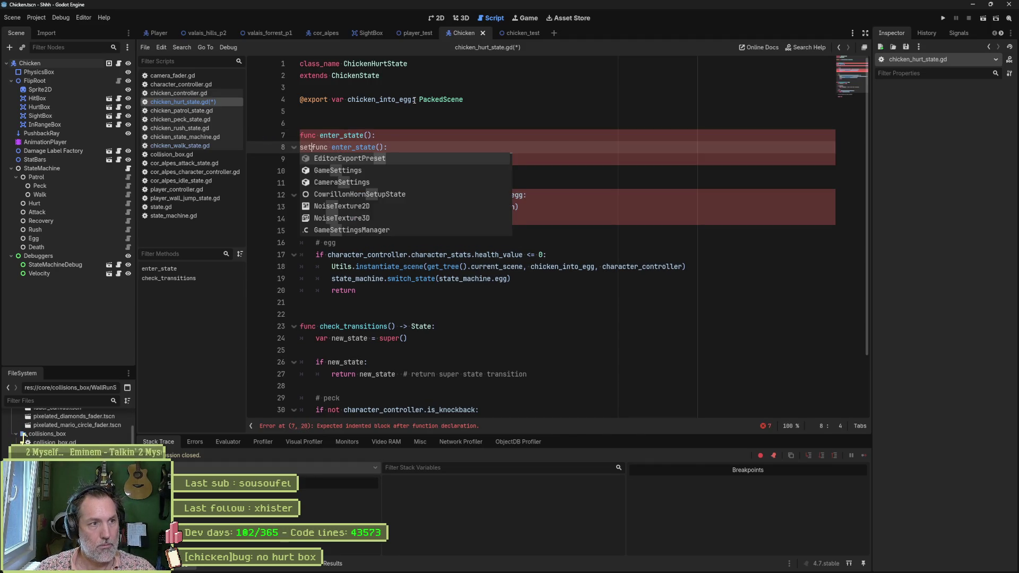
{"action": "key", "text": "BackSpace"}
{"action": "key", "text": "BackSpace"}
{"action": "key", "text": "BackSpace"}
{"action": "key", "text": "ctrl+shift+k"}
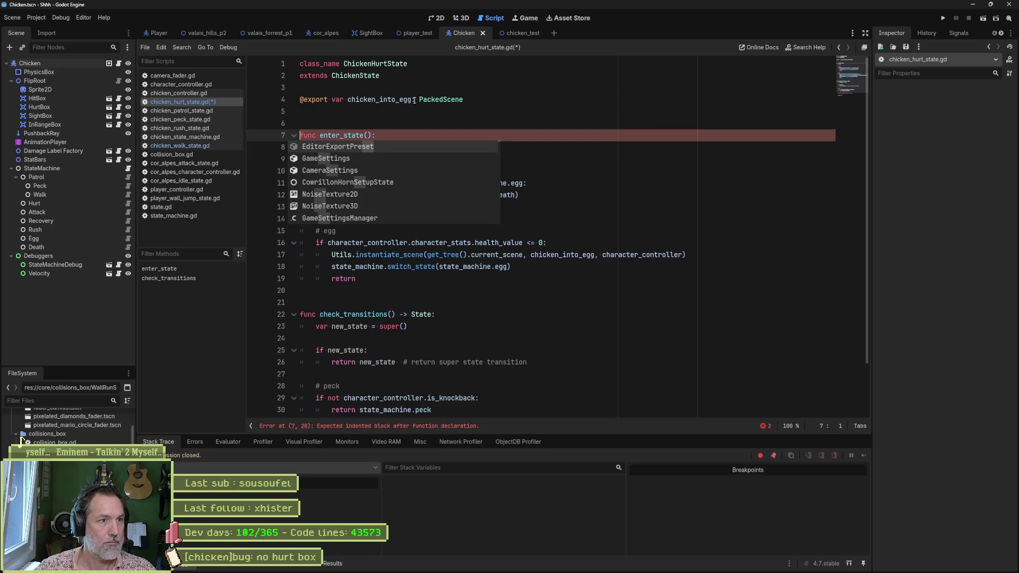
{"action": "key", "text": "ctrl+s"}
{"action": "left_click", "coordinate": [451, 123]}
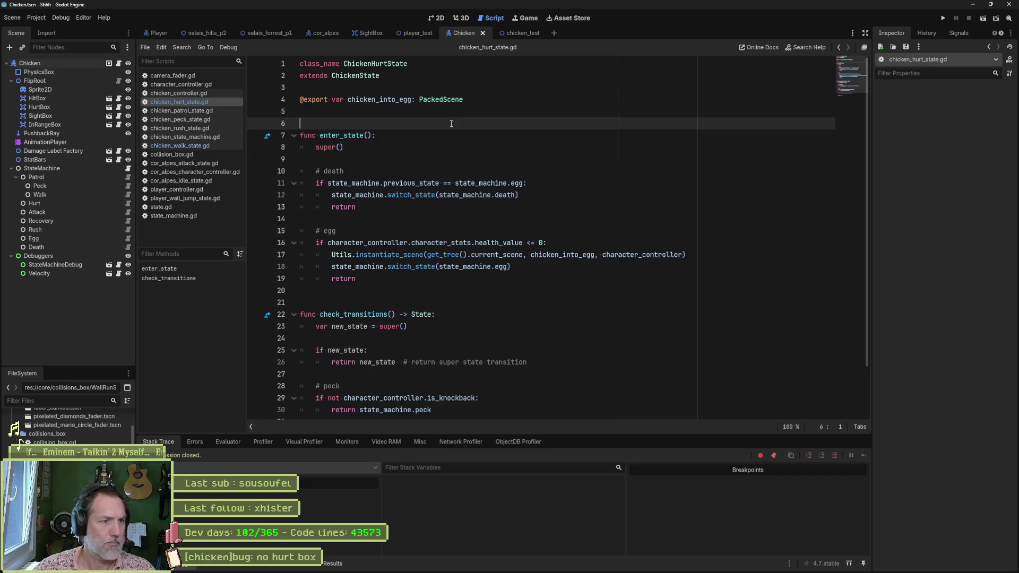
{"action": "left_click", "coordinate": [198, 82]}
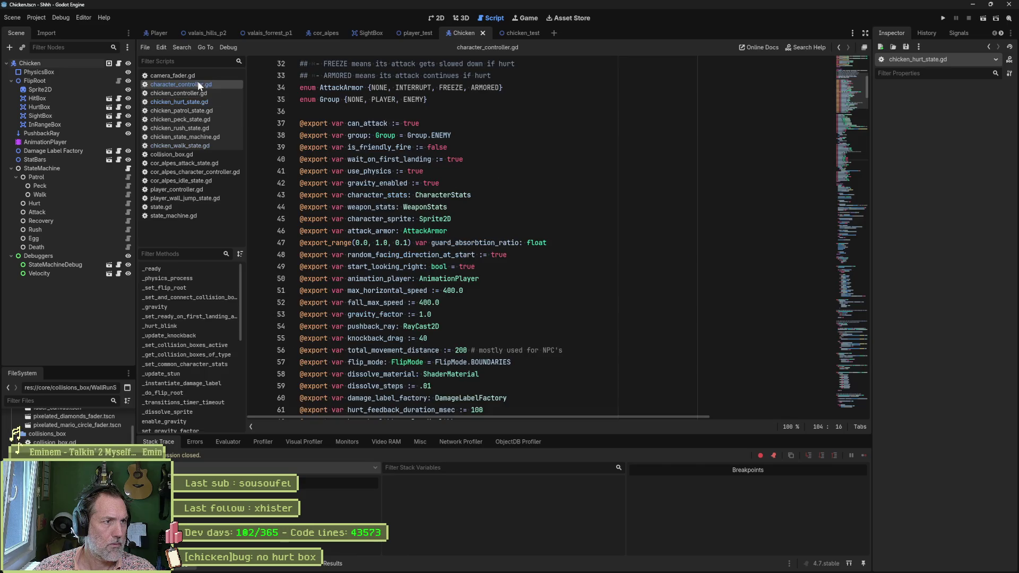
Find all project uses of _set_collision_boxes_active and jump to the hurt_boxes call in set_all_collision_boxes_active.
{"action": "left_click", "coordinate": [203, 349]}
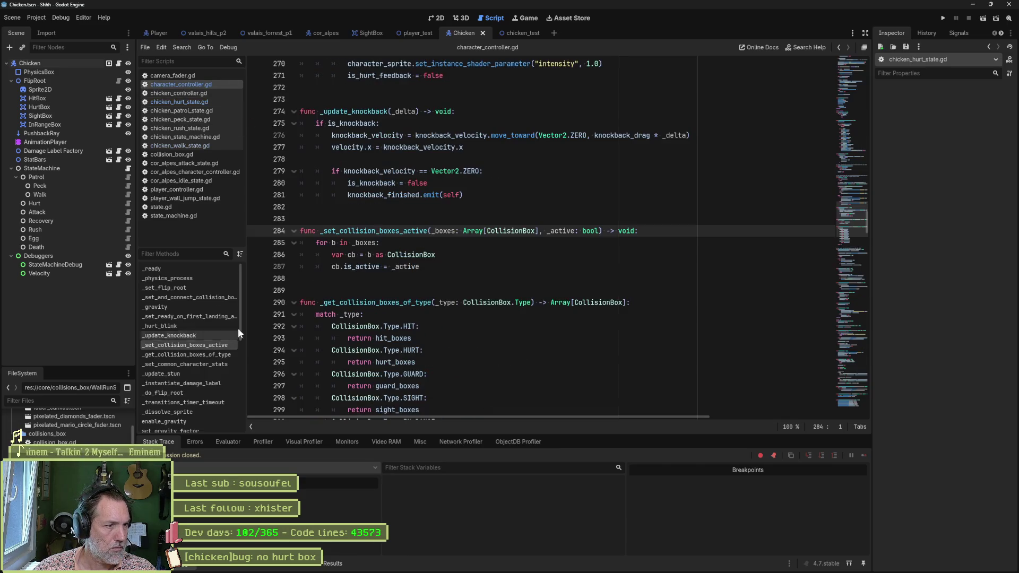
{"action": "double_click", "coordinate": [368, 231]}
{"action": "key", "text": "ctrl+shift+f"}
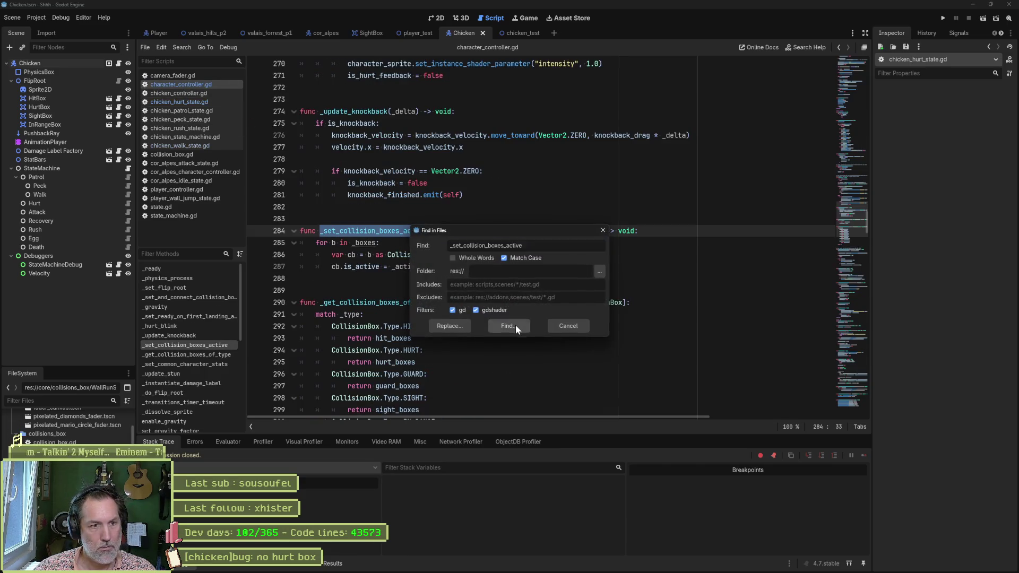
{"action": "left_click", "coordinate": [515, 325]}
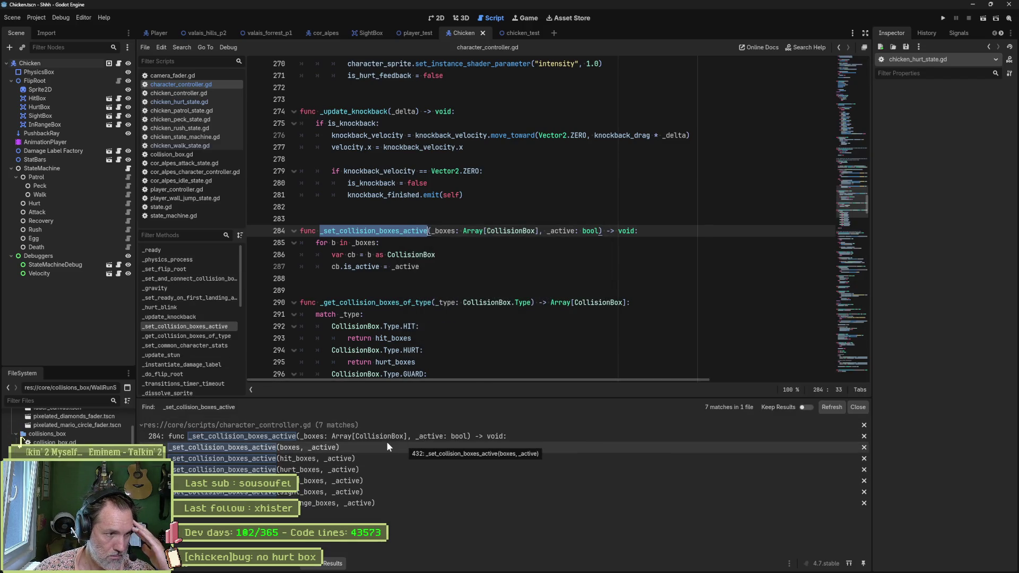
{"action": "left_click", "coordinate": [331, 470]}
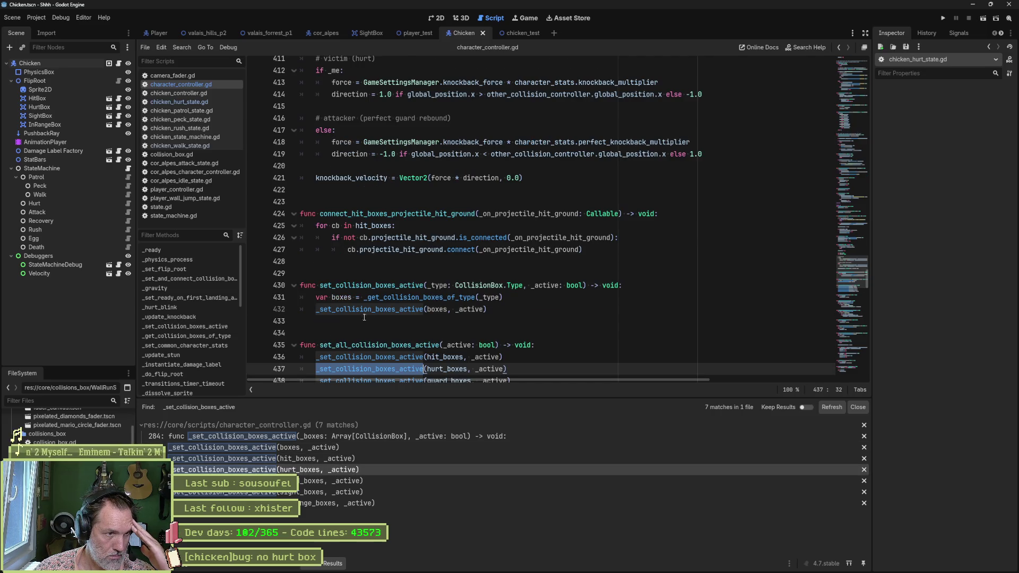
{"action": "left_click", "coordinate": [398, 345]}
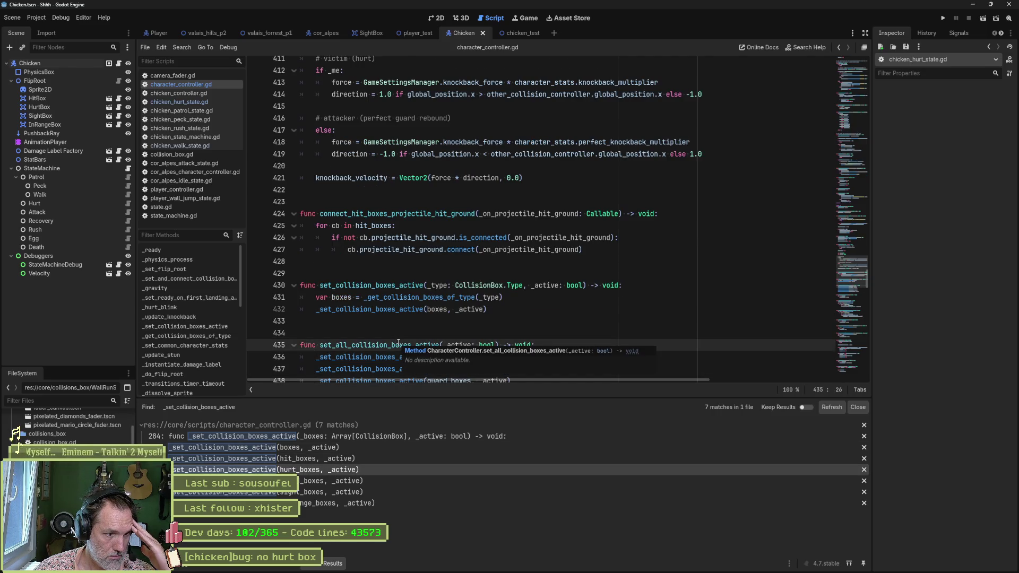
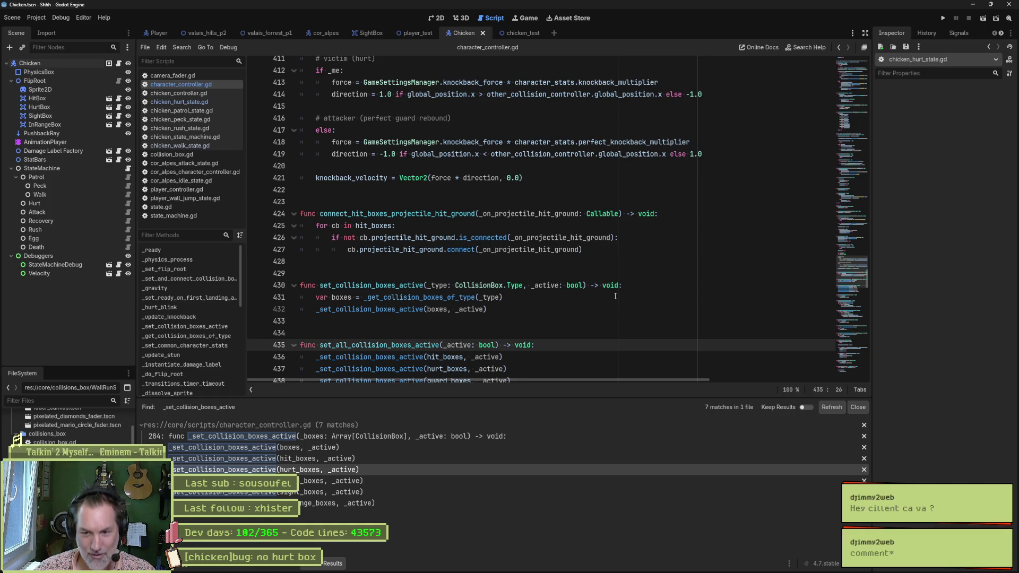
Locate the _set_collision_boxes_active definition at line 284 via the find results.
{"action": "left_click", "coordinate": [540, 299]}
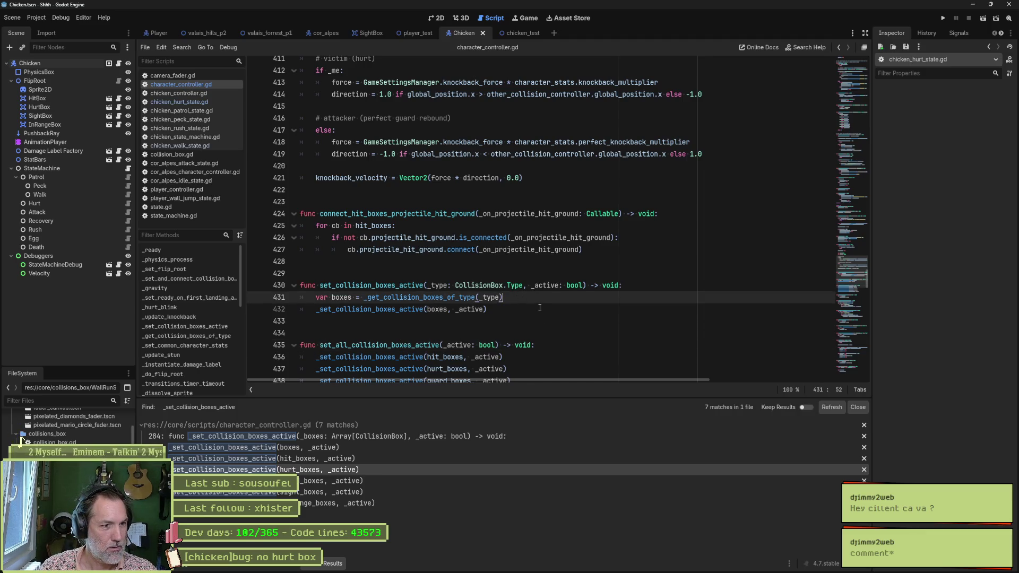
{"action": "key", "text": "ctrl+f"}
{"action": "key", "text": "Escape"}
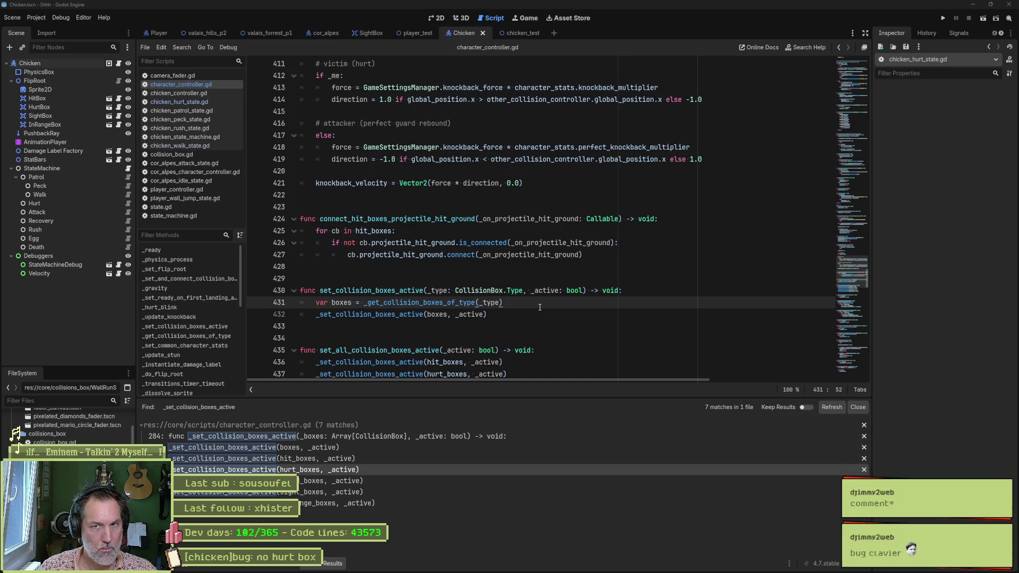
{"action": "left_click", "coordinate": [605, 437]}
Run Find in Files for hurt_boxes and review the HURT collision-box helper around line 294.
{"action": "key", "text": "ctrl+shift+f"}
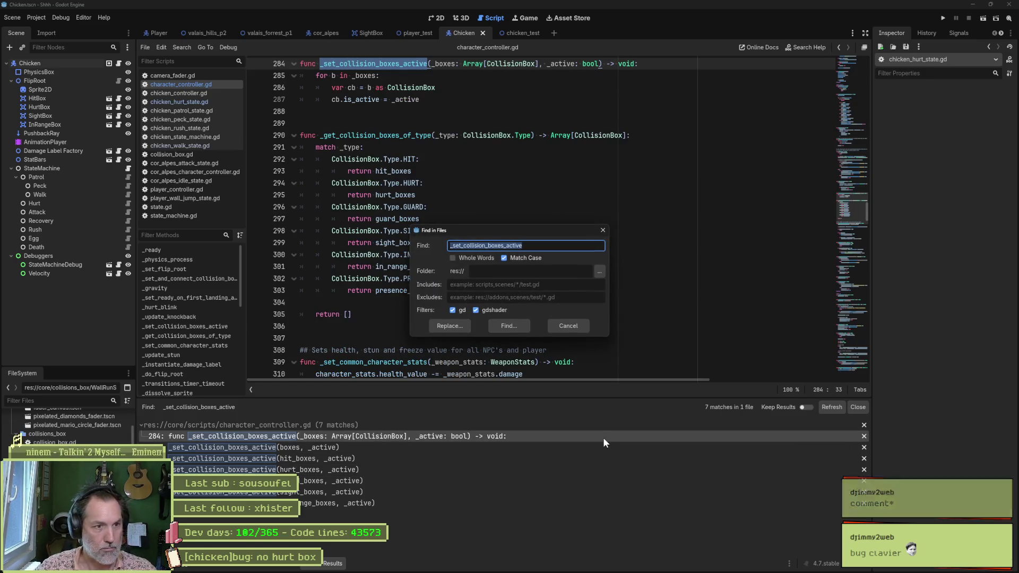
{"action": "type", "text": "hurt_bo"}
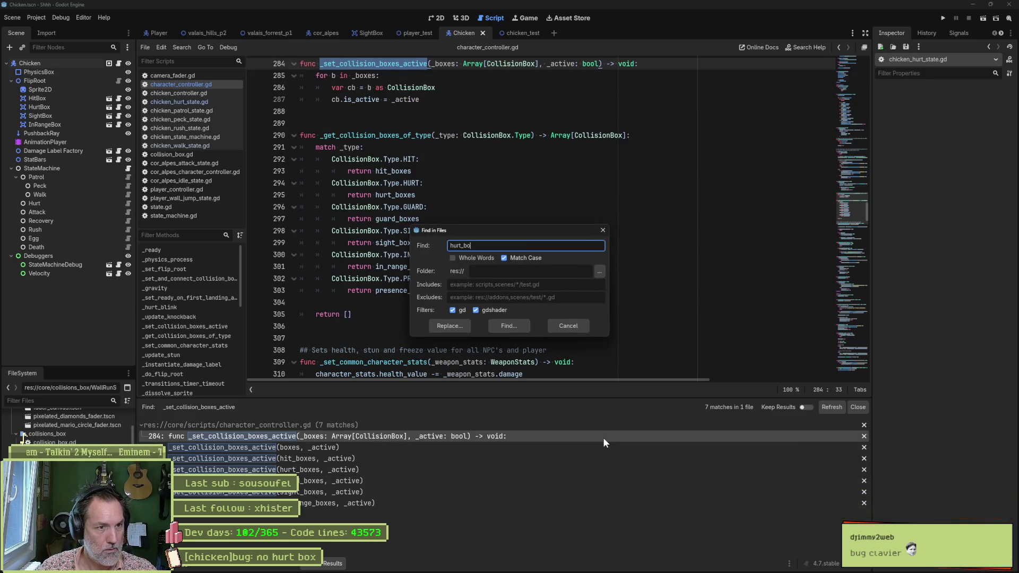
{"action": "type", "text": "xes"}
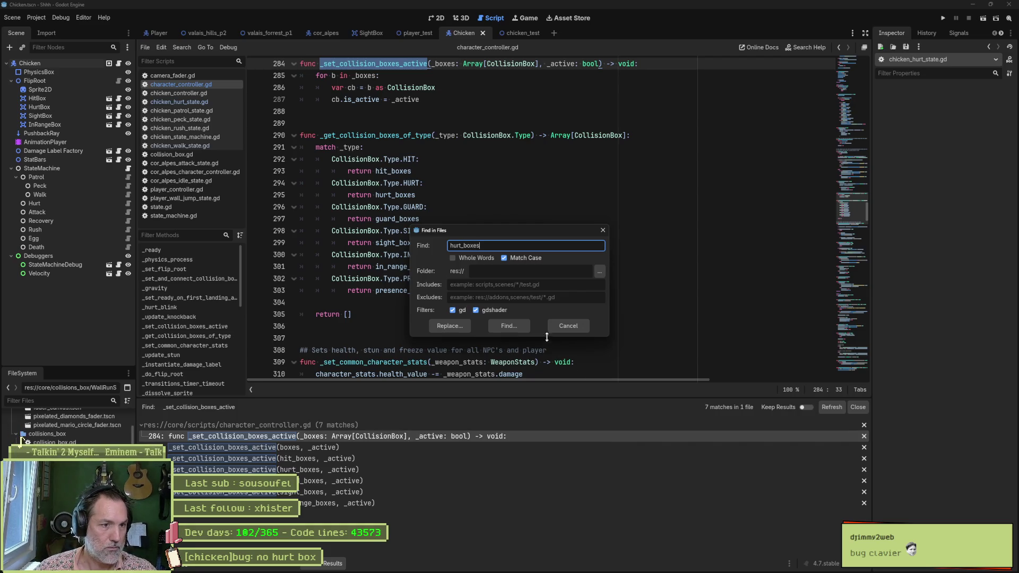
{"action": "key", "text": "Return"}
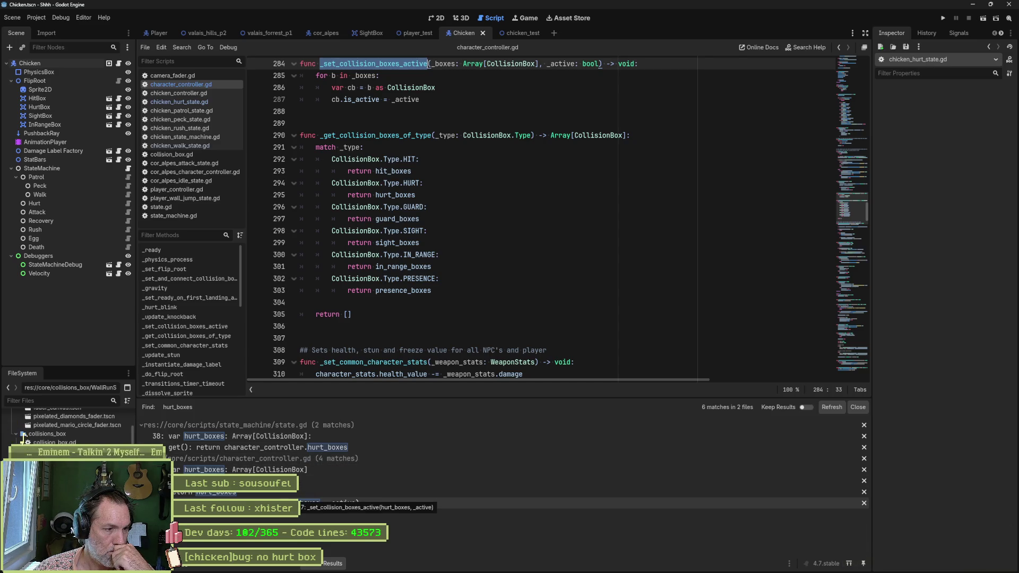
{"action": "left_click_drag", "start_coordinate": [383, 314], "coordinate": [410, 301]}
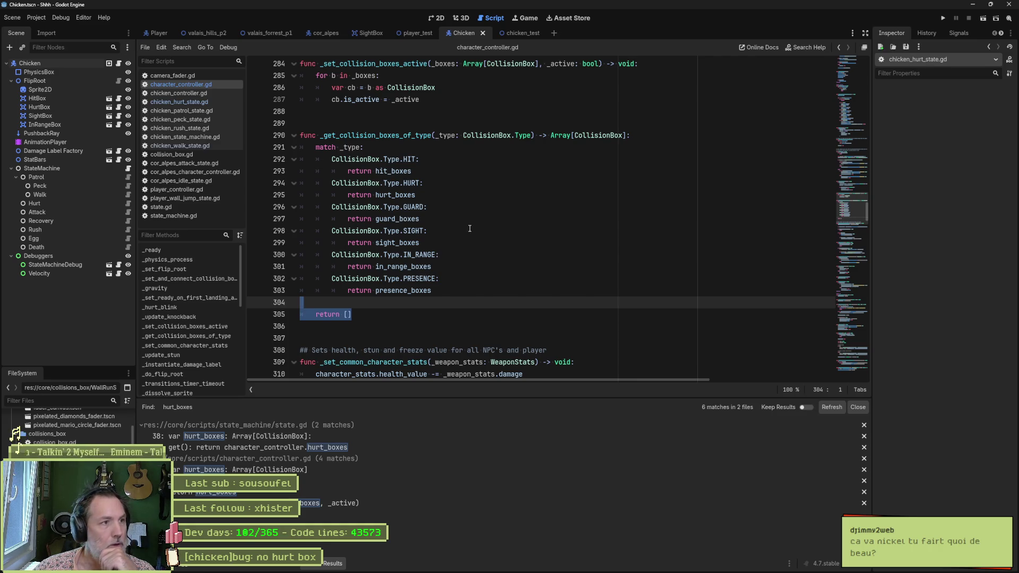
{"action": "left_click", "coordinate": [458, 180]}
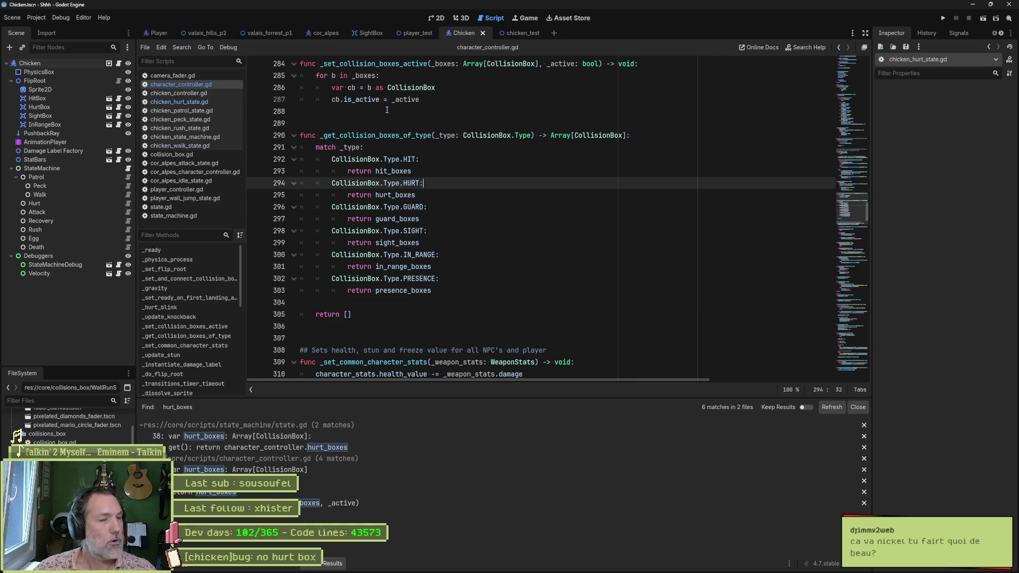
{"action": "left_click", "coordinate": [60, 16]}
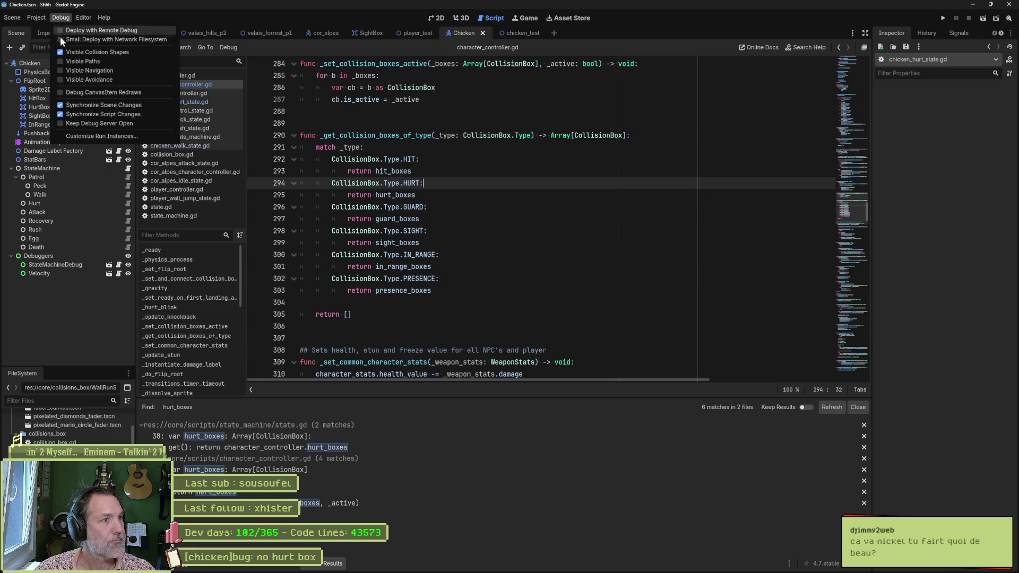
Launch the game and walk the cat right through ValaisHillsP1 past the barn.
{"action": "key", "text": "F6"}
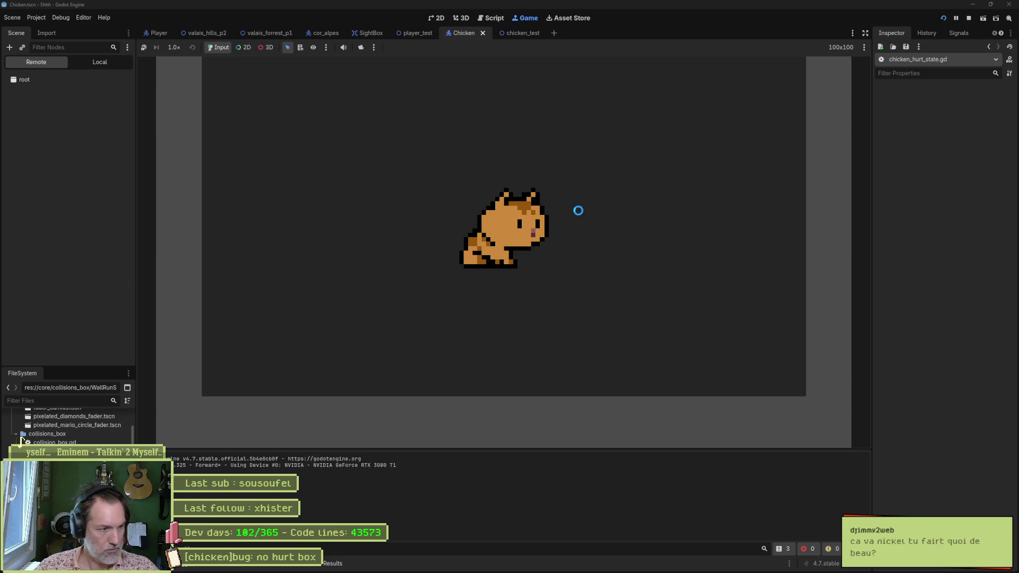
{"action": "key", "text": "Right"}
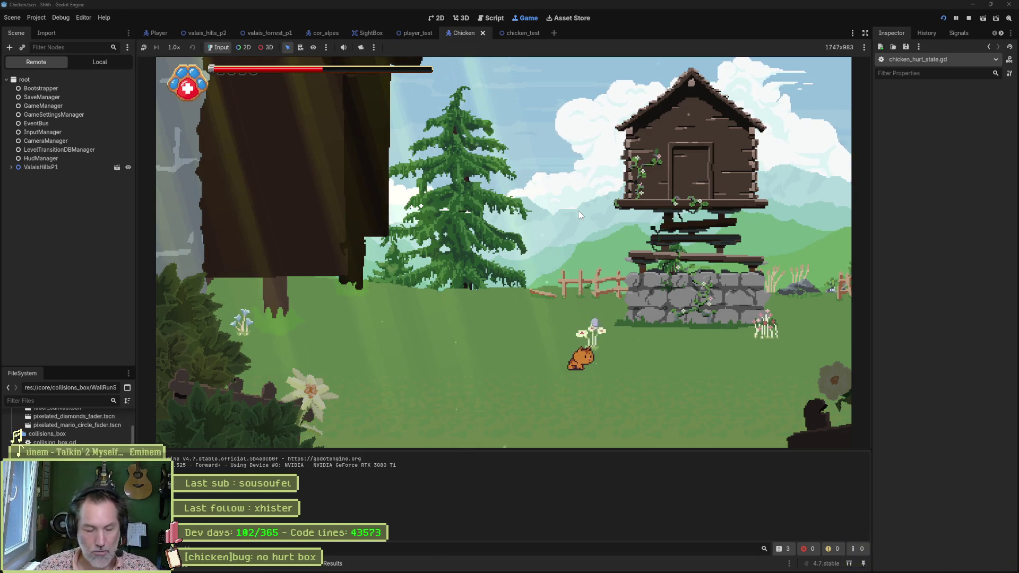
{"action": "key", "text": "Left"}
{"action": "key", "text": "Right"}
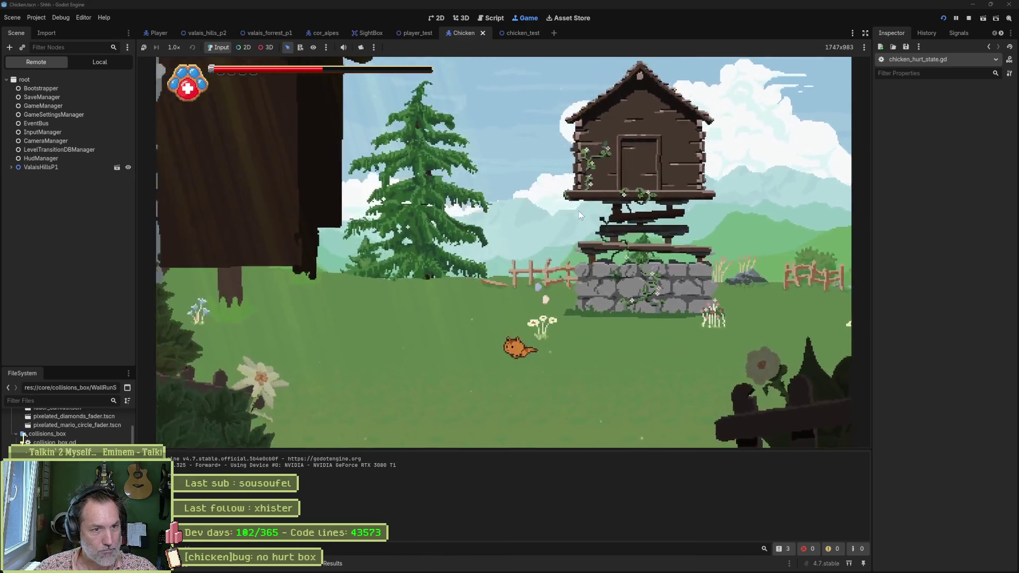
{"action": "key", "text": "Right"}
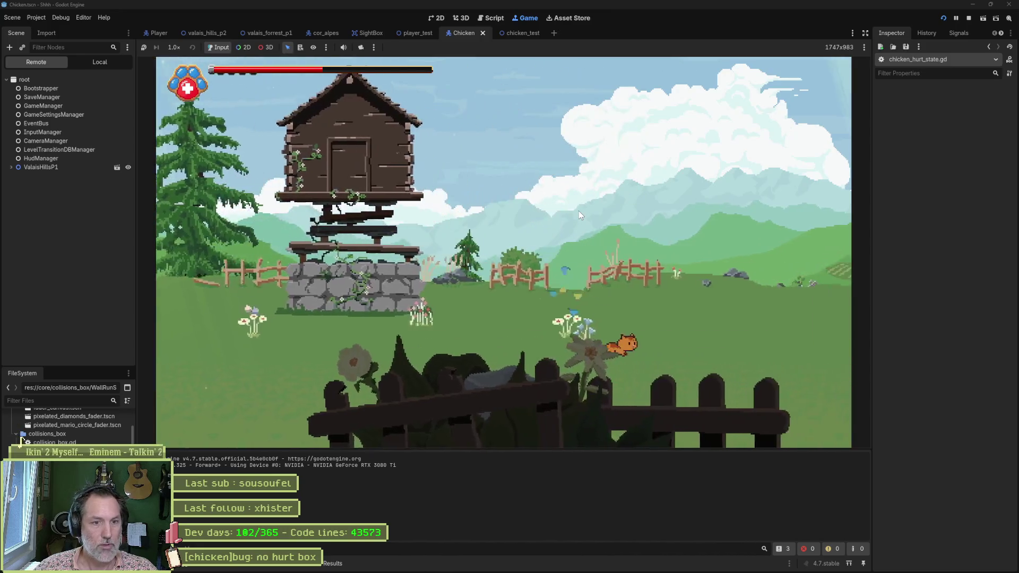
{"action": "key", "text": "Right"}
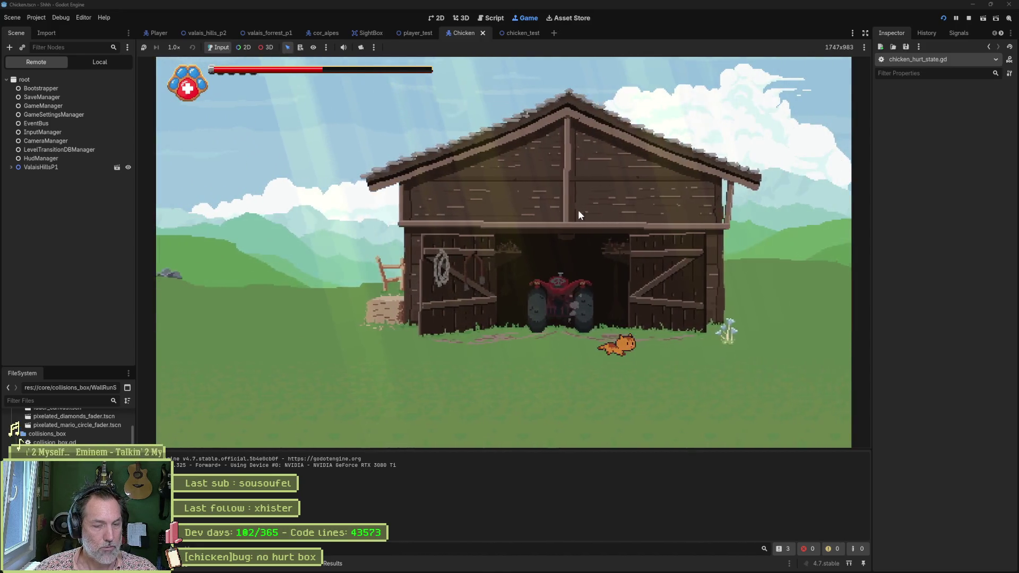
{"action": "key", "text": "Right"}
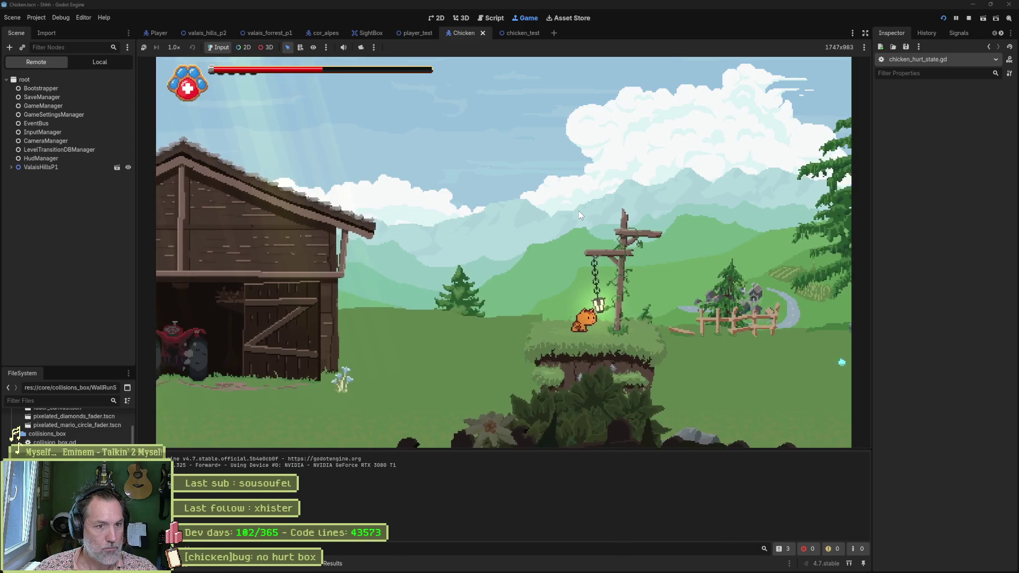
{"action": "key", "text": "Right"}
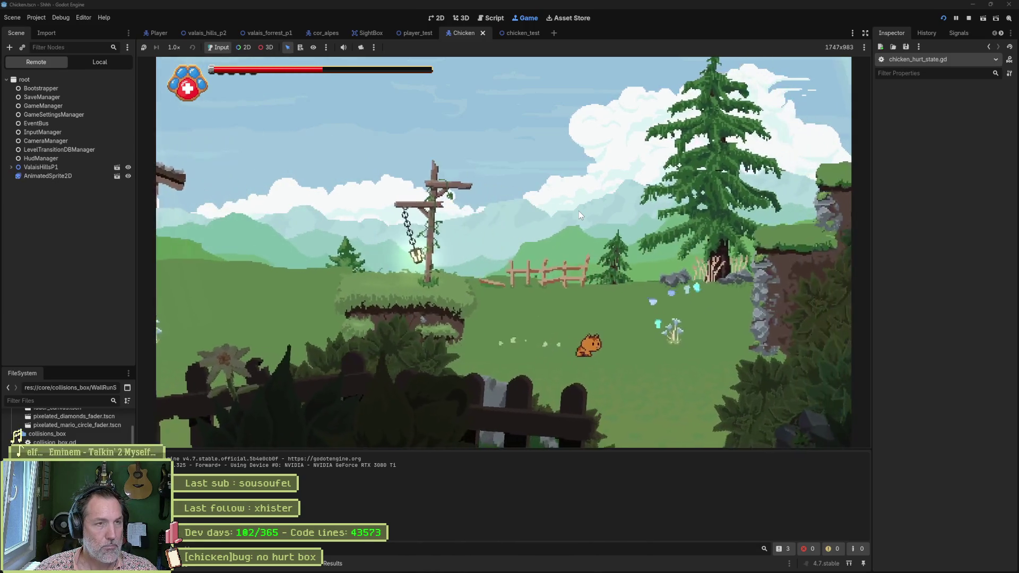
Jump the cat across the rocky ledges and hills into ValaisHillsP2.
{"action": "key", "text": "Right"}
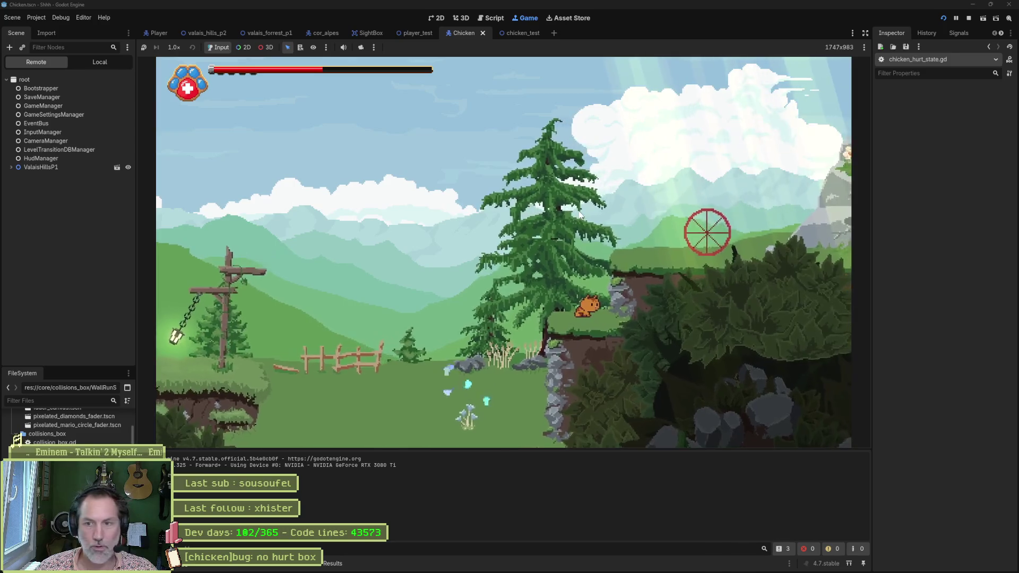
{"action": "key", "text": "space"}
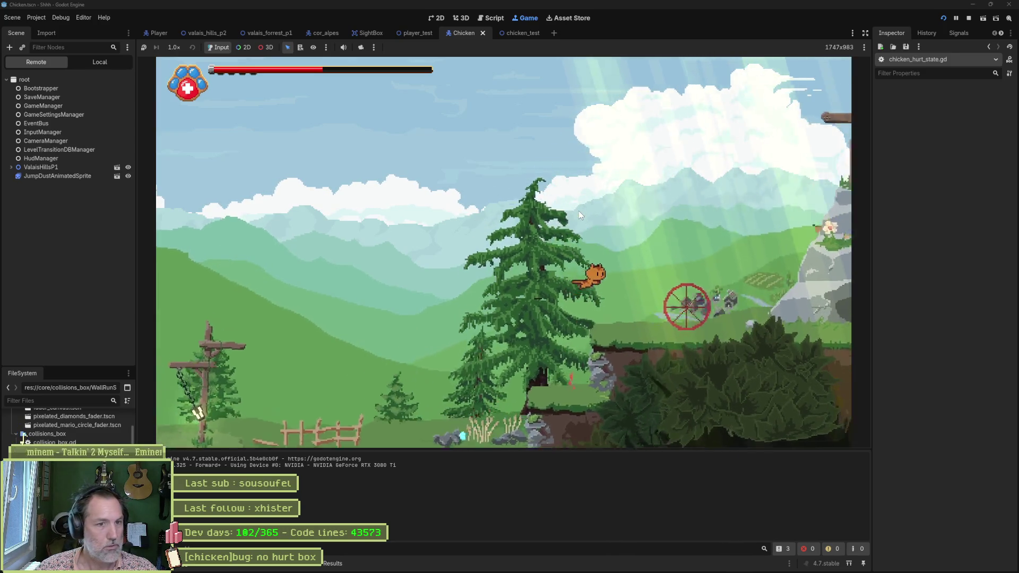
{"action": "key", "text": "Right"}
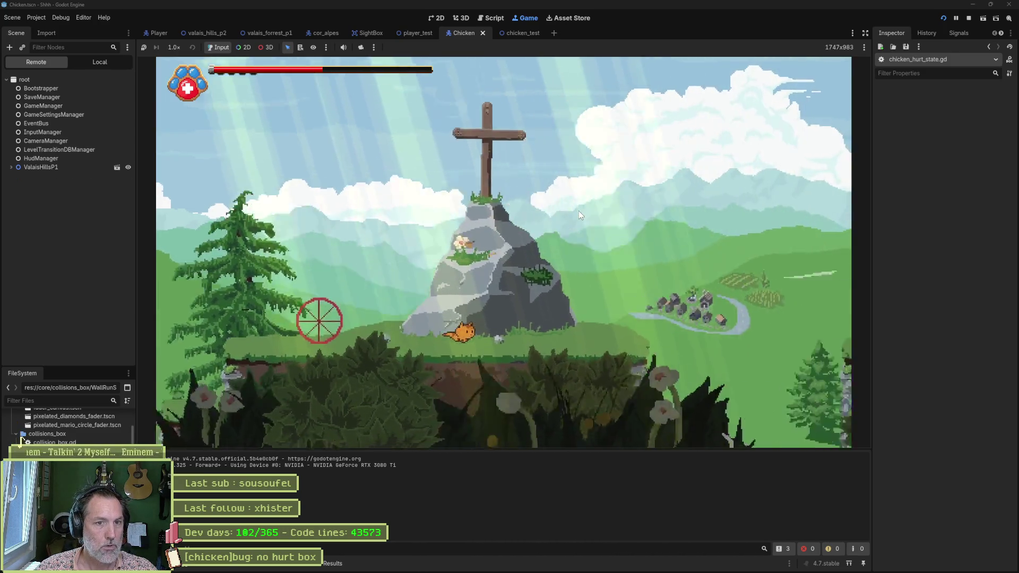
{"action": "key", "text": "Right"}
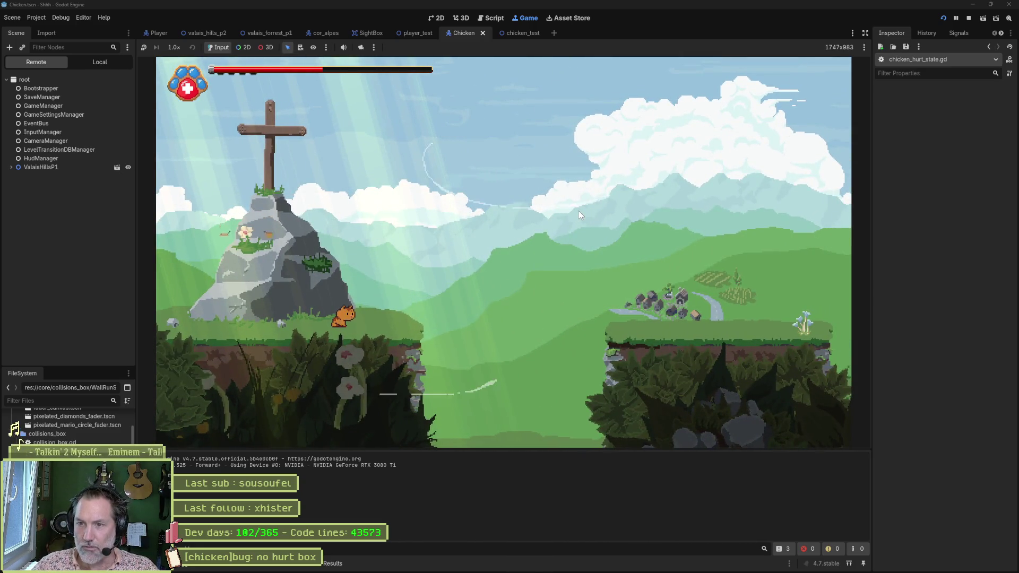
{"action": "key", "text": "space"}
{"action": "key", "text": "Right"}
{"action": "key", "text": "Right"}
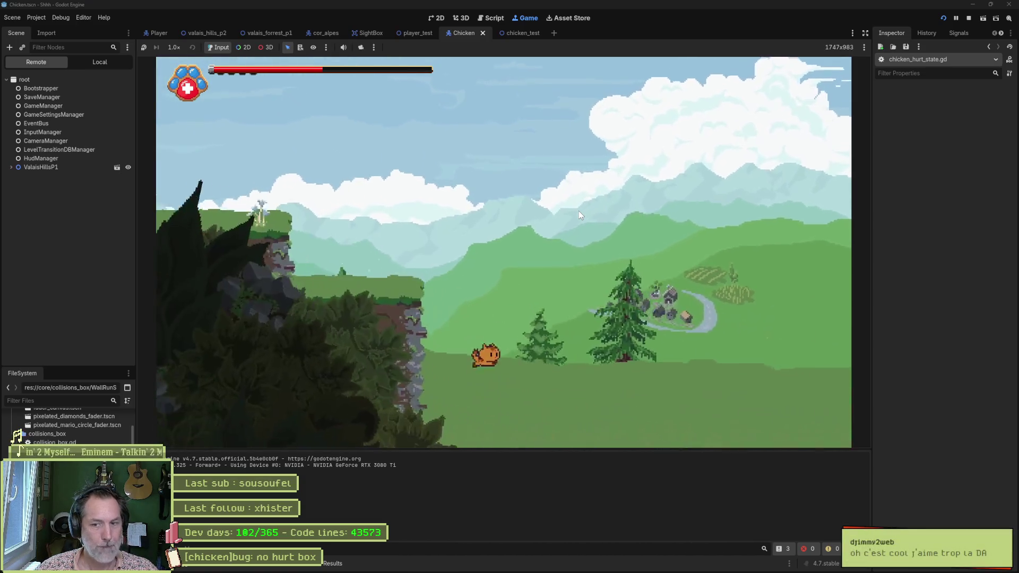
{"action": "key", "text": "Right"}
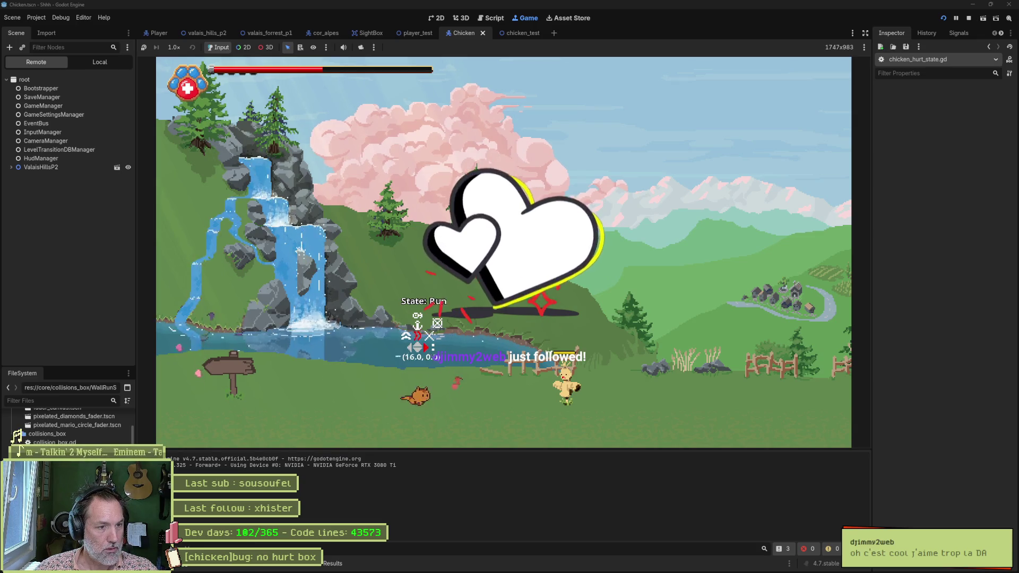
Move the cat past the chicken, over the cliff and wall-jump up the rock pillars.
{"action": "key", "text": "Right"}
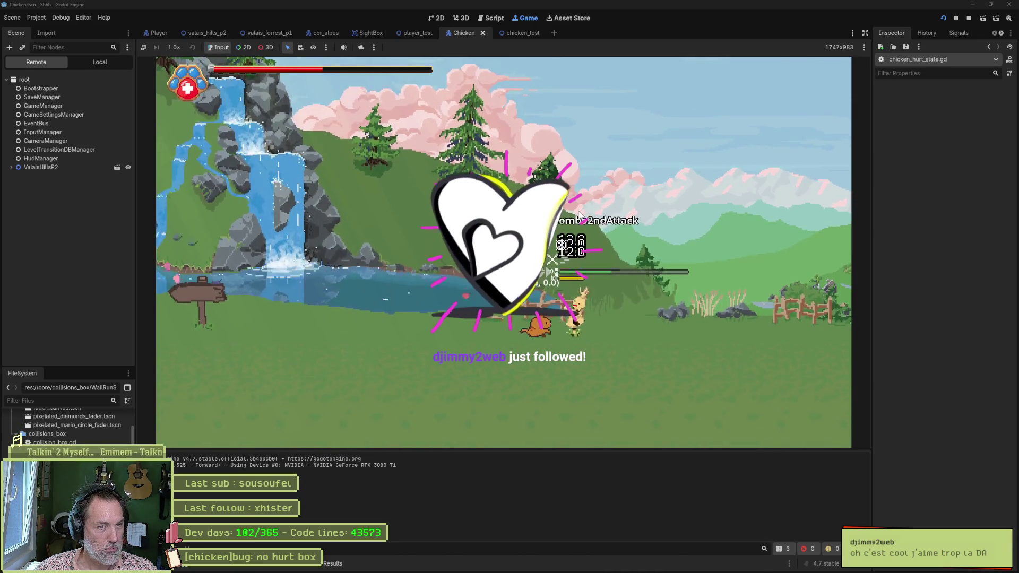
{"action": "key", "text": "Right"}
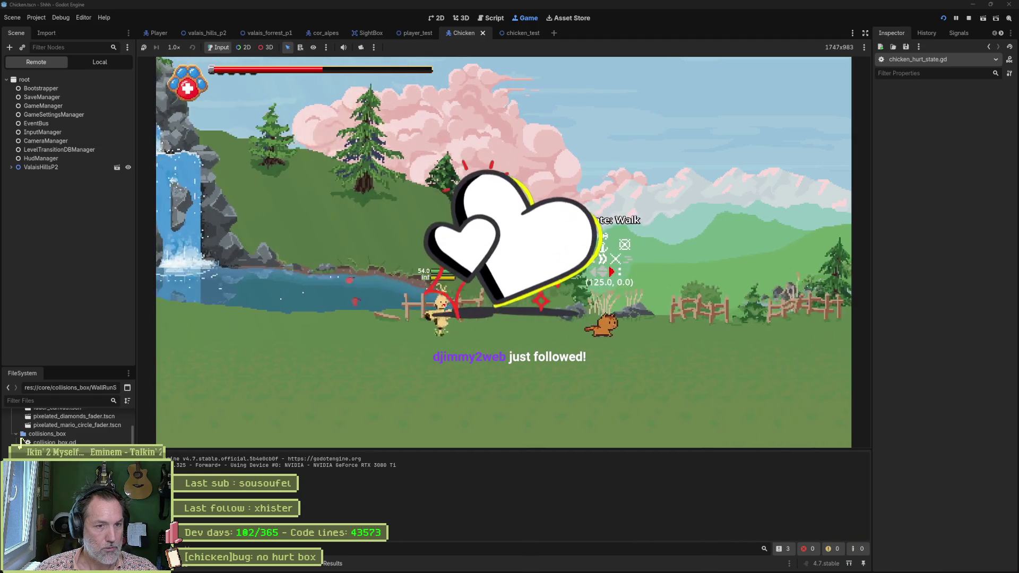
{"action": "key", "text": "Right"}
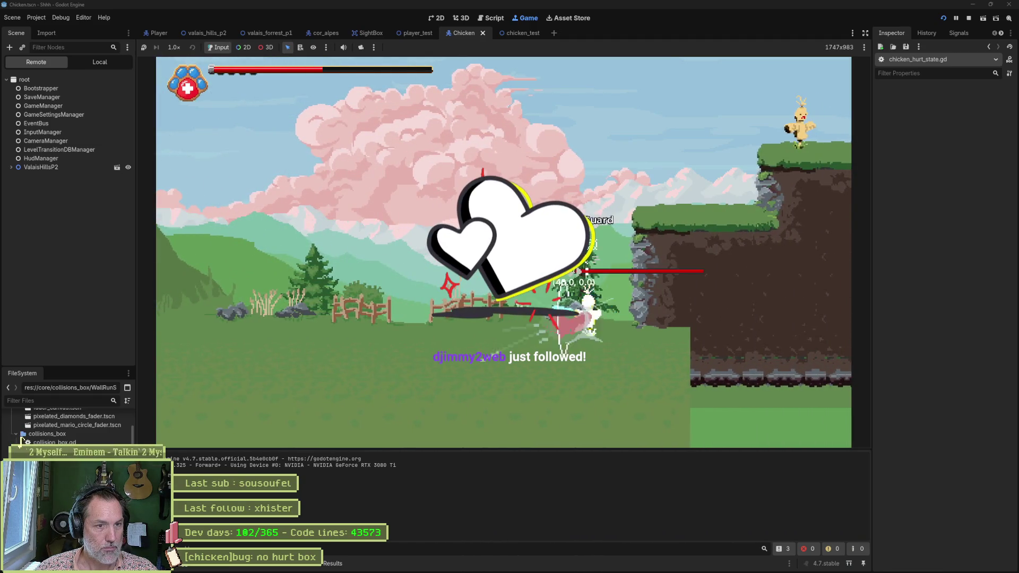
{"action": "key", "text": "Right"}
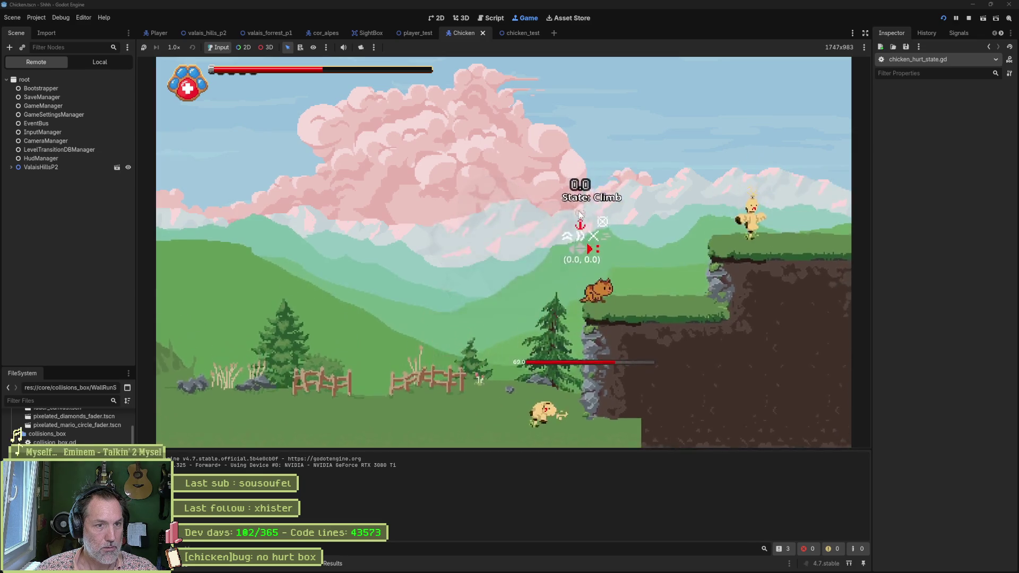
{"action": "key", "text": "Right"}
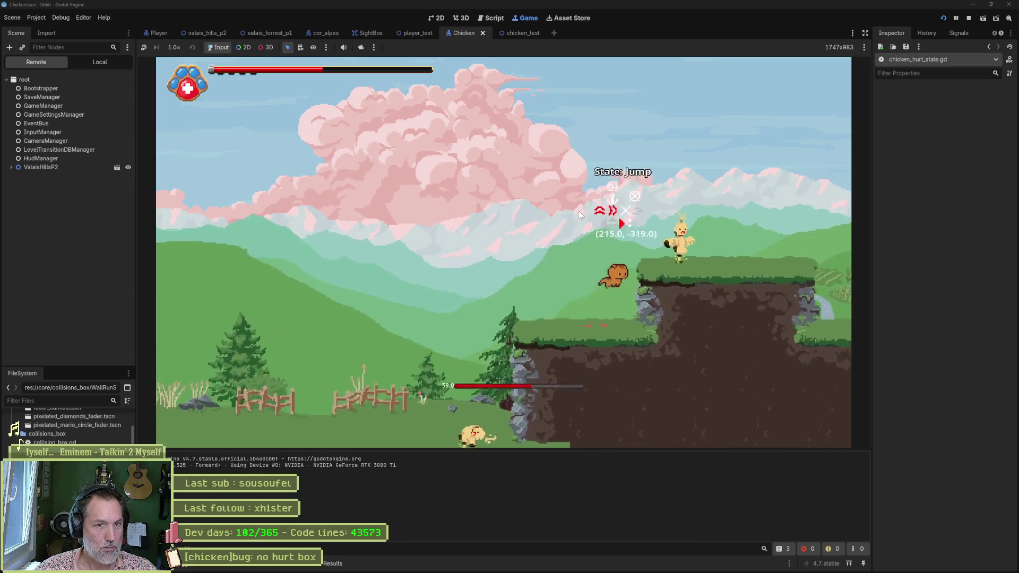
{"action": "key", "text": "space"}
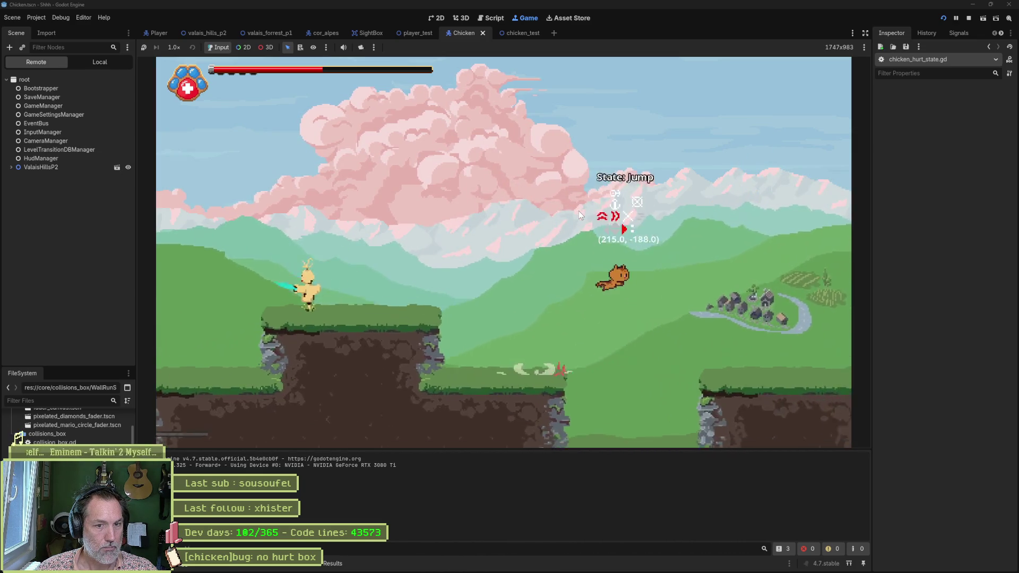
{"action": "key", "text": "Right"}
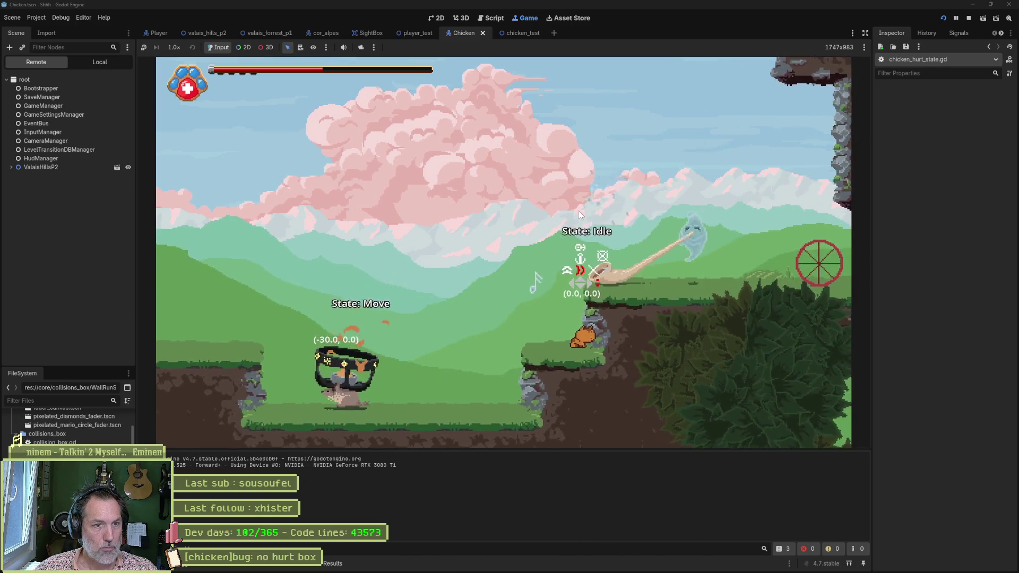
{"action": "key", "text": "Right"}
{"action": "key", "text": "Up"}
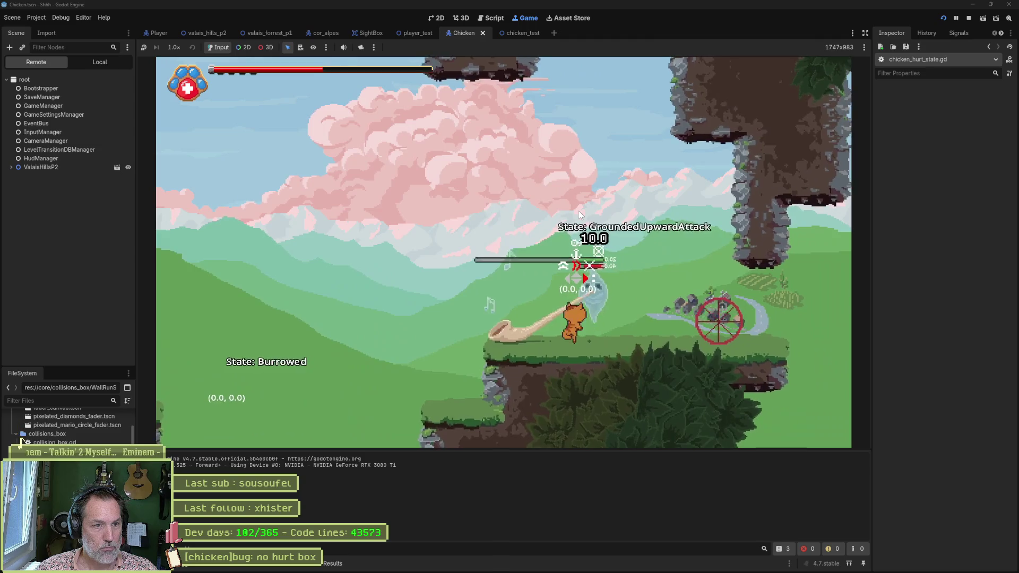
{"action": "key", "text": "Right"}
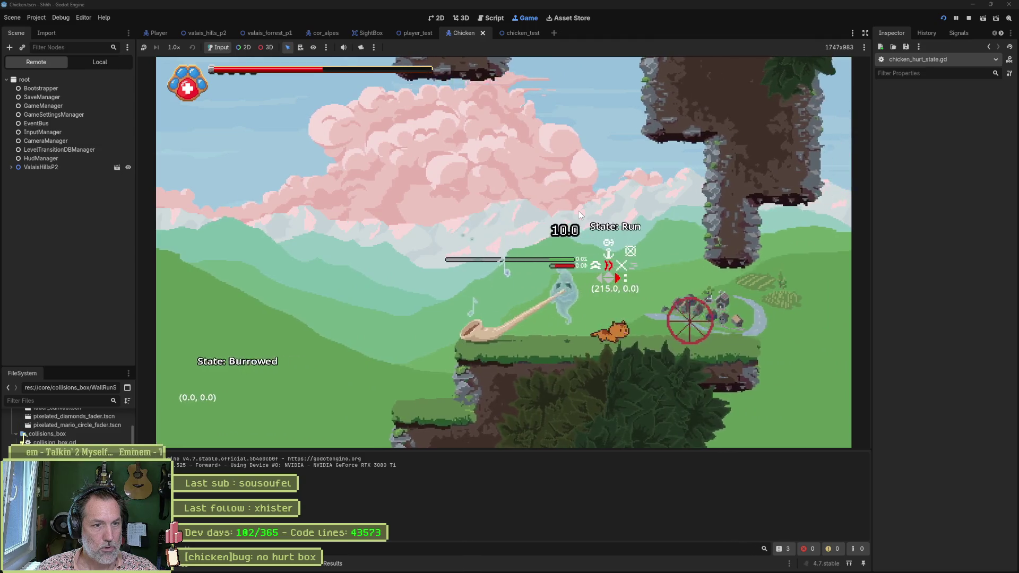
{"action": "key", "text": "space"}
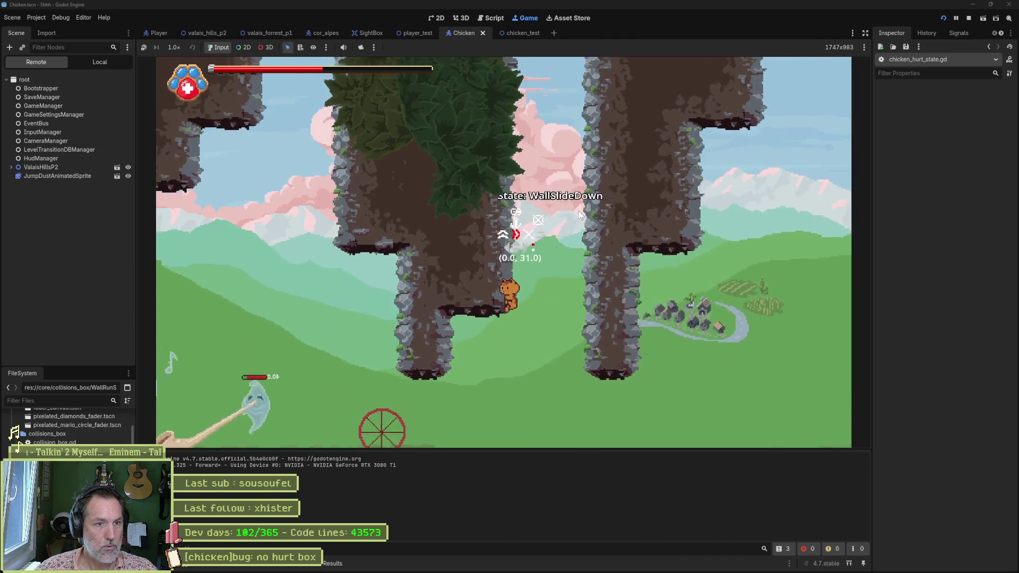
{"action": "key", "text": "space"}
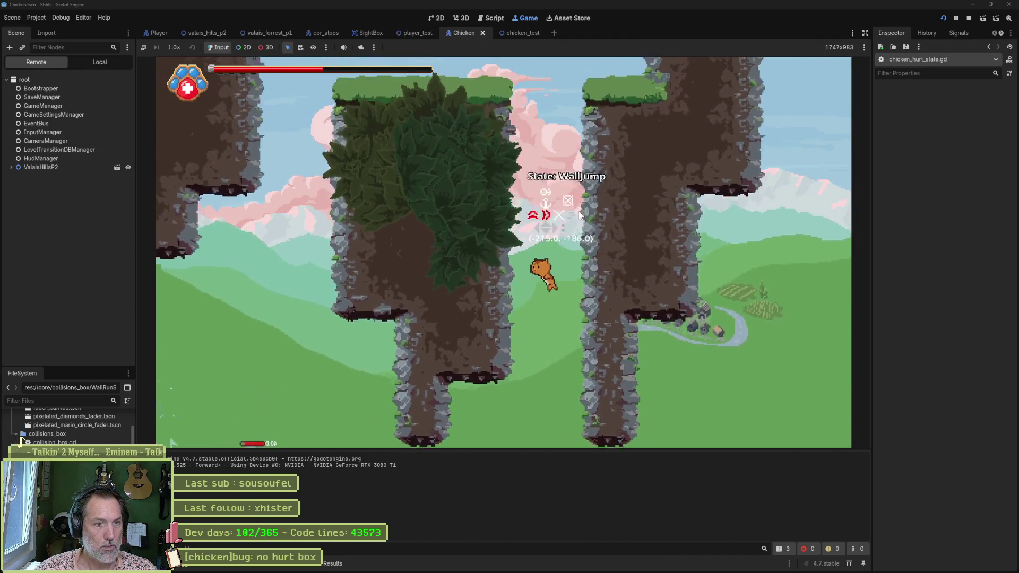
{"action": "key", "text": "space"}
{"action": "key", "text": "space"}
{"action": "key", "text": "space"}
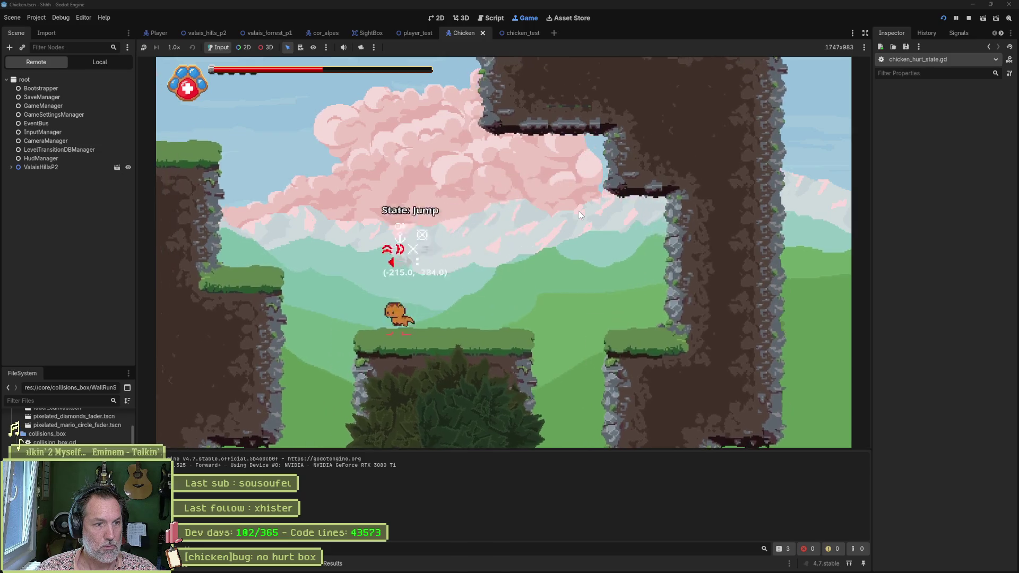
{"action": "key", "text": "space"}
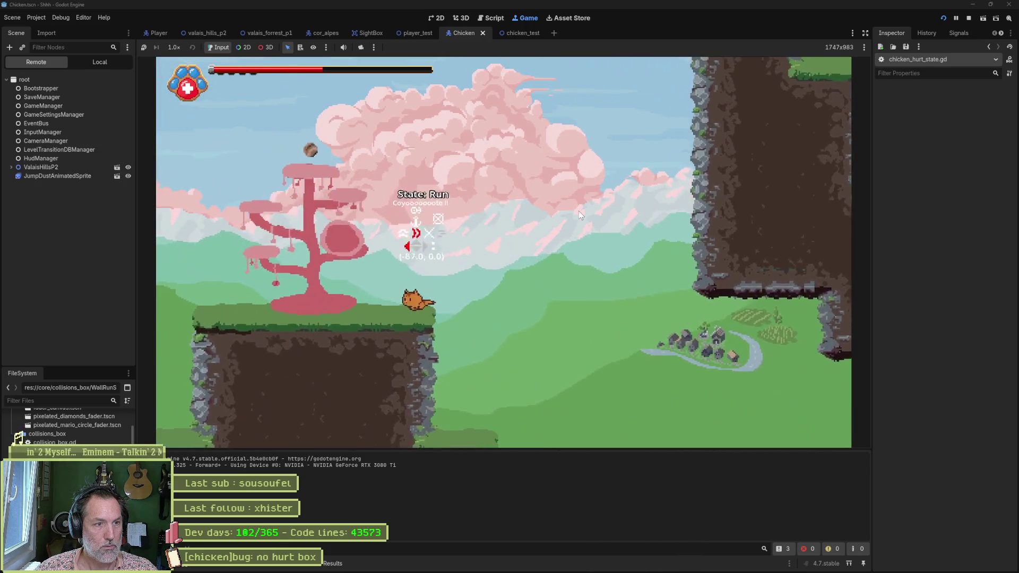
Grab the orb, dash right and attack the chicken until the cat is knocked into HurtLoop.
{"action": "key", "text": "Left"}
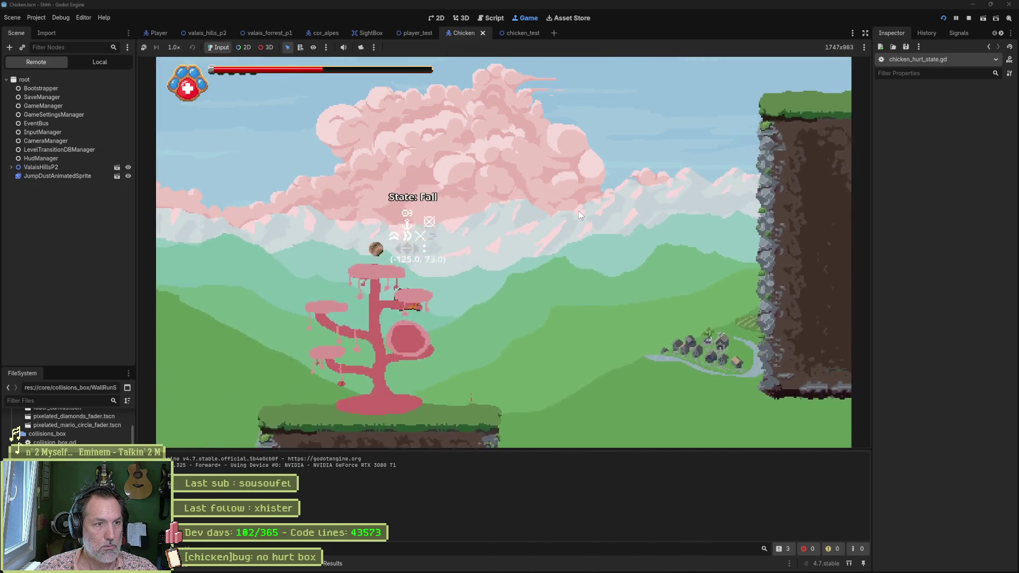
{"action": "key", "text": "space"}
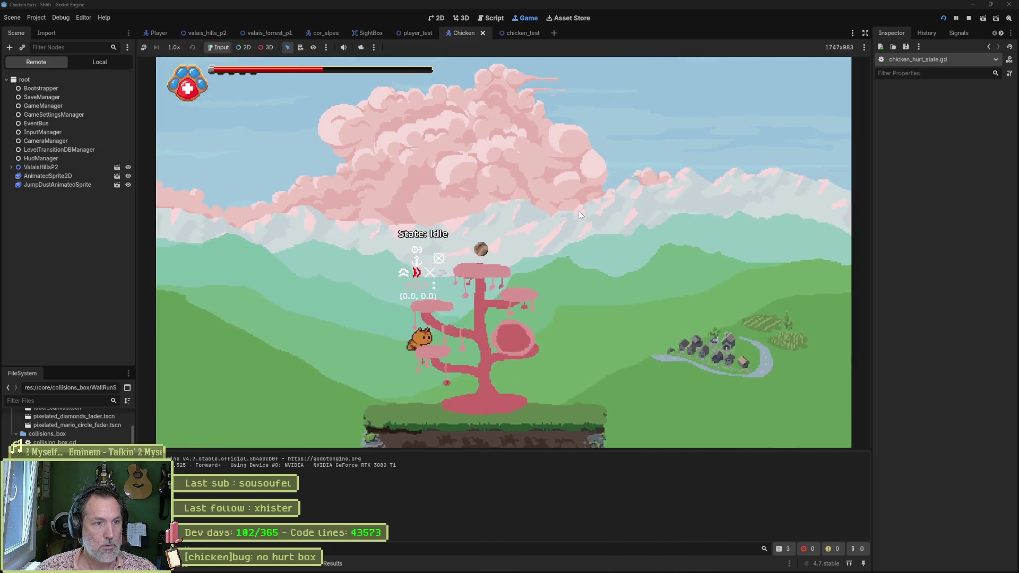
{"action": "key", "text": "space"}
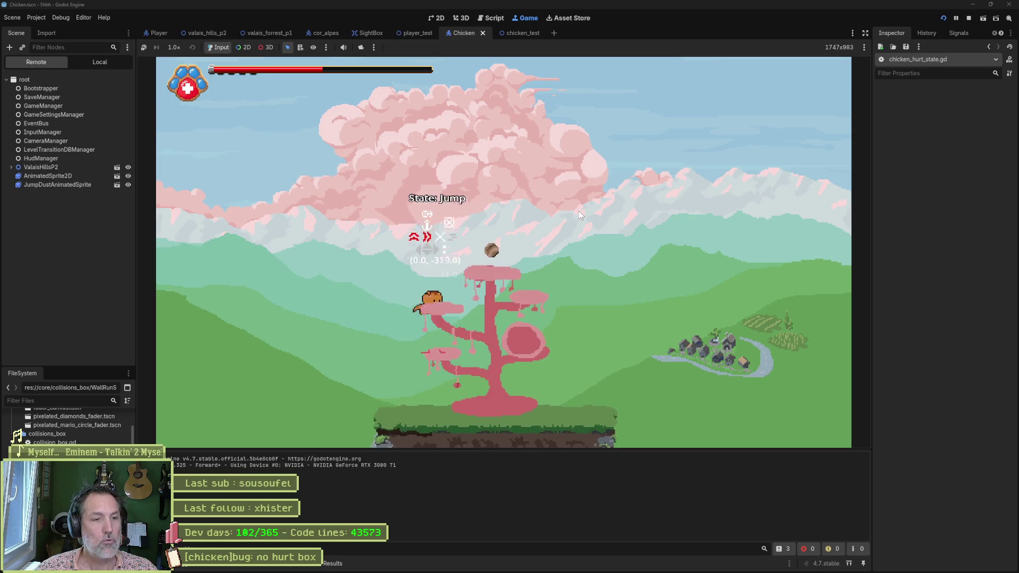
{"action": "key", "text": "Right"}
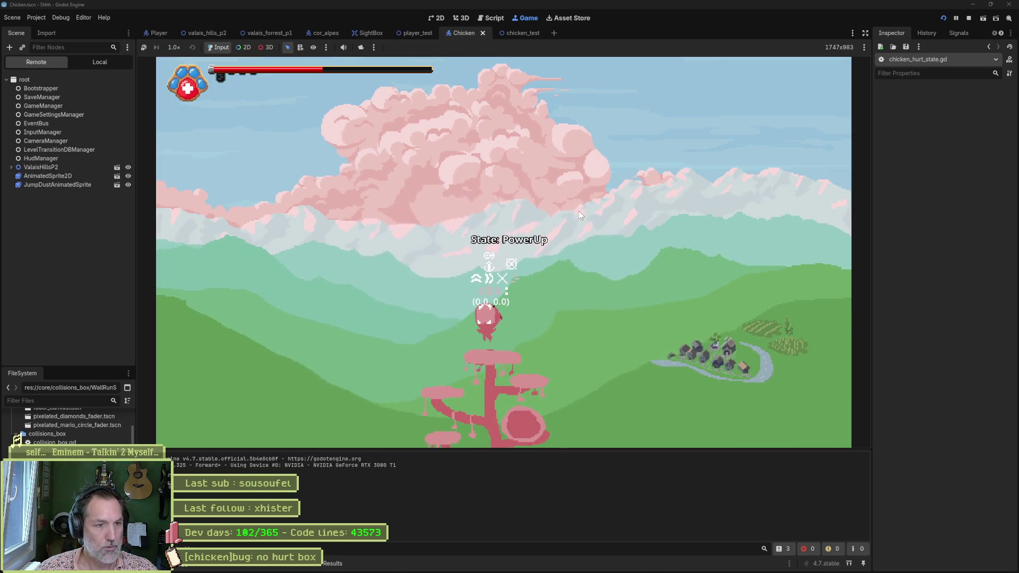
{"action": "key", "text": "Right"}
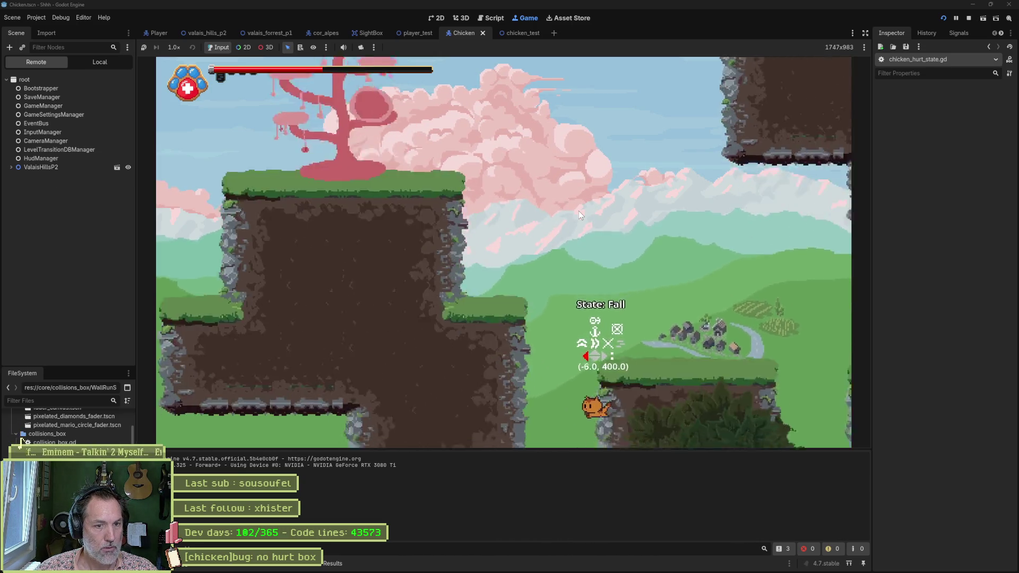
{"action": "key", "text": "Right"}
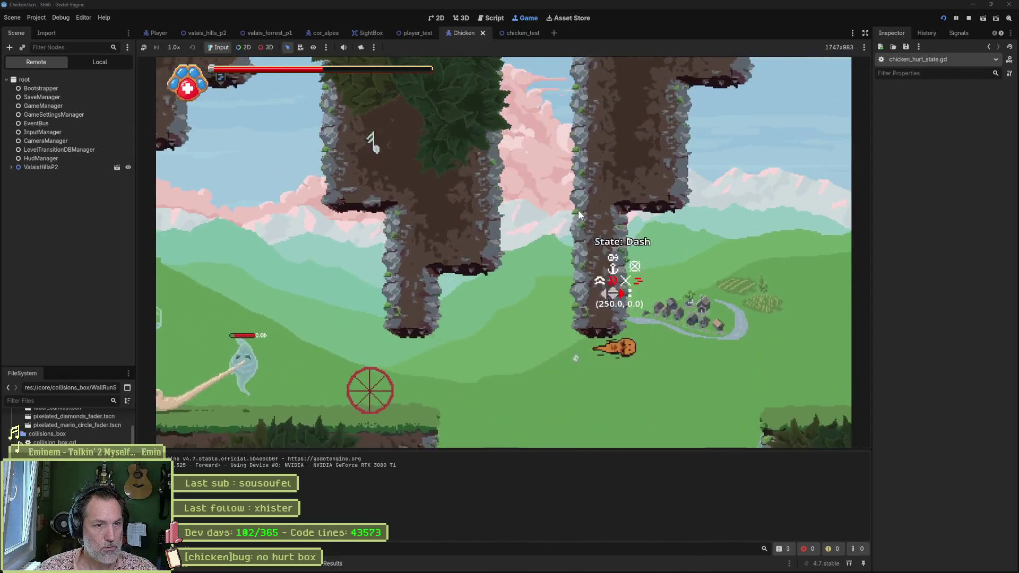
{"action": "key", "text": "Right"}
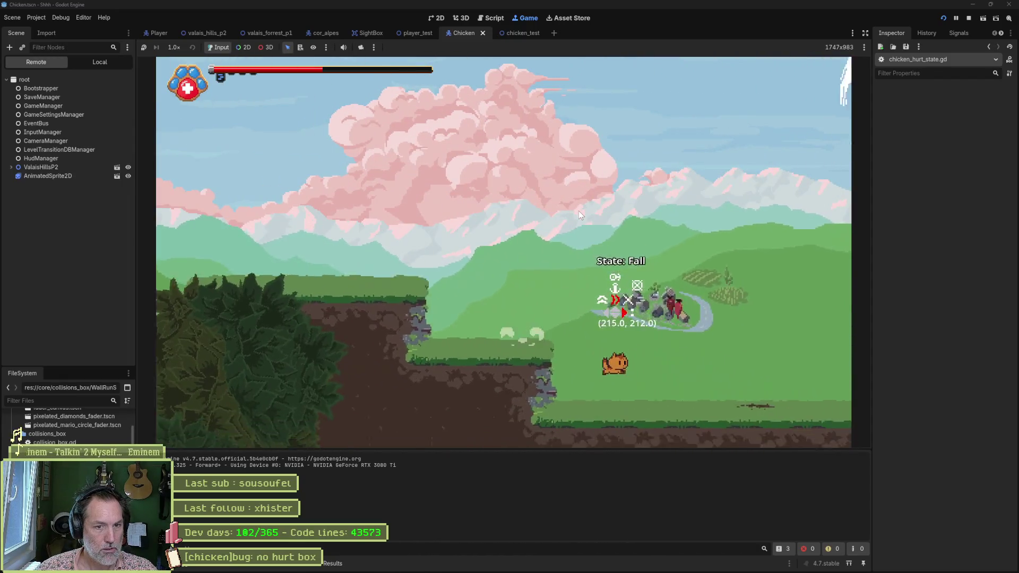
{"action": "key", "text": "Right"}
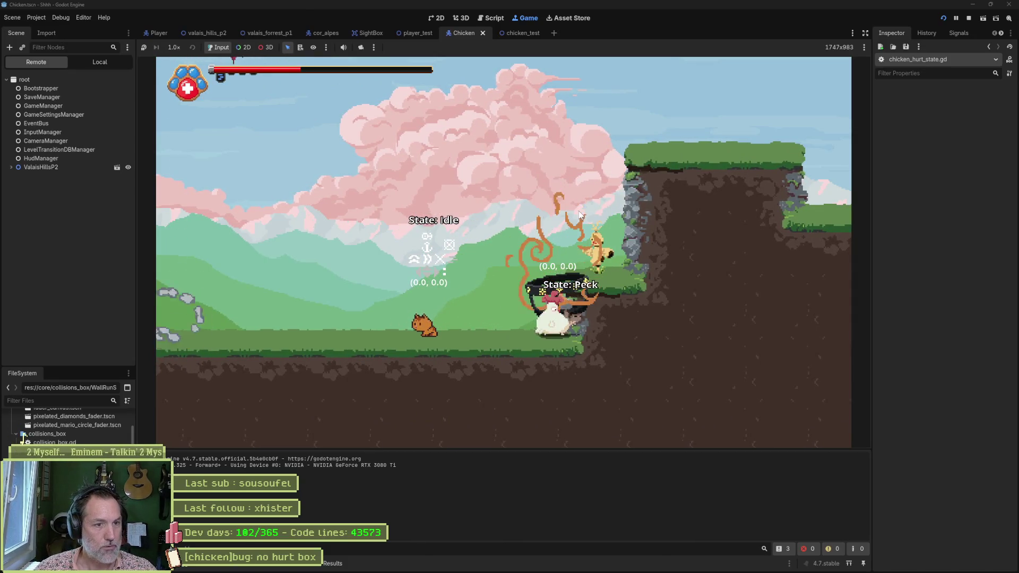
{"action": "key", "text": "x"}
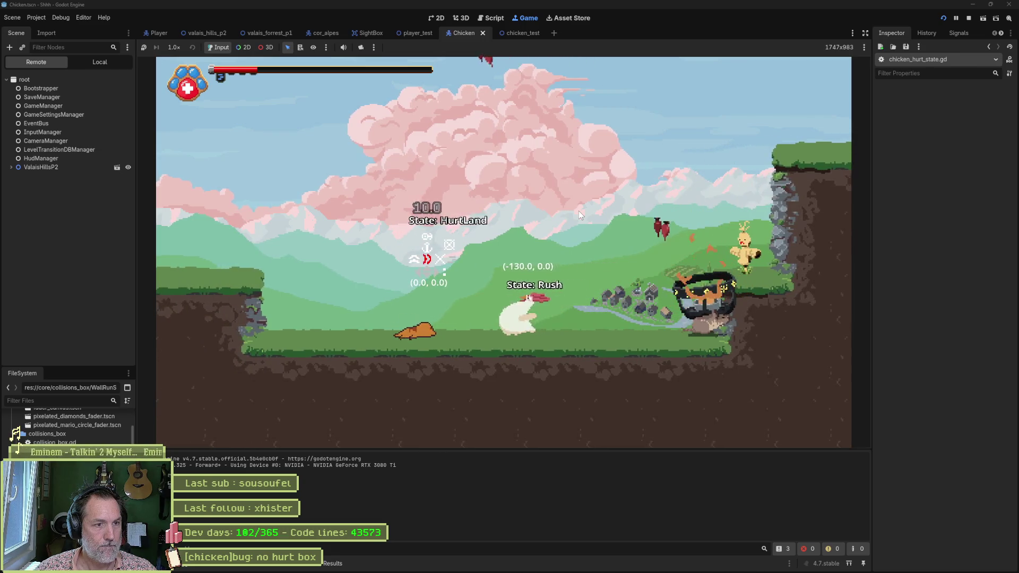
{"action": "key", "text": "Left"}
{"action": "key", "text": "Right"}
{"action": "key", "text": "space"}
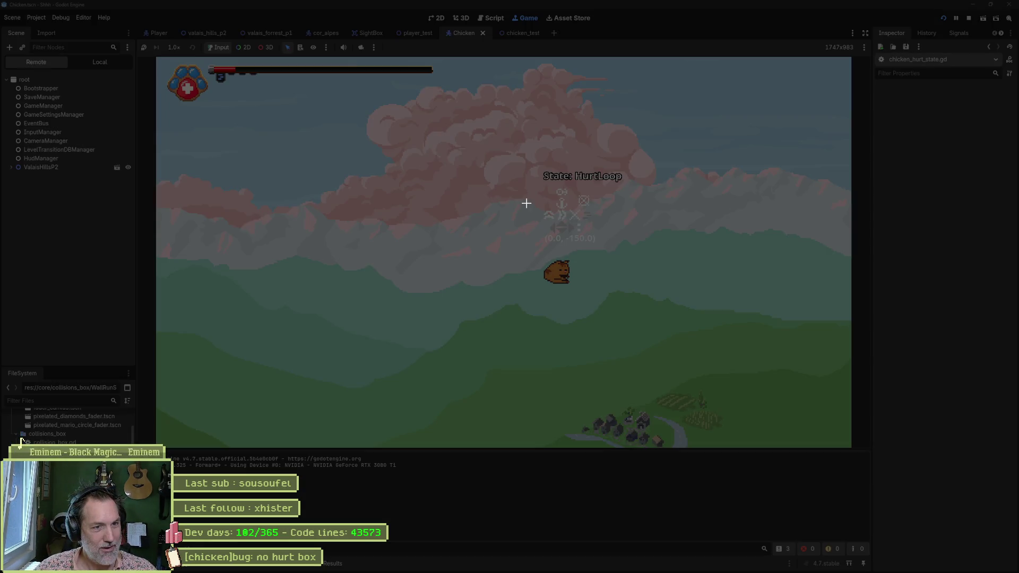
Screenshot the floating cat, then enable Gravity on the live Player in the Remote tree.
{"action": "left_click_drag", "start_coordinate": [510, 198], "coordinate": [629, 336]}
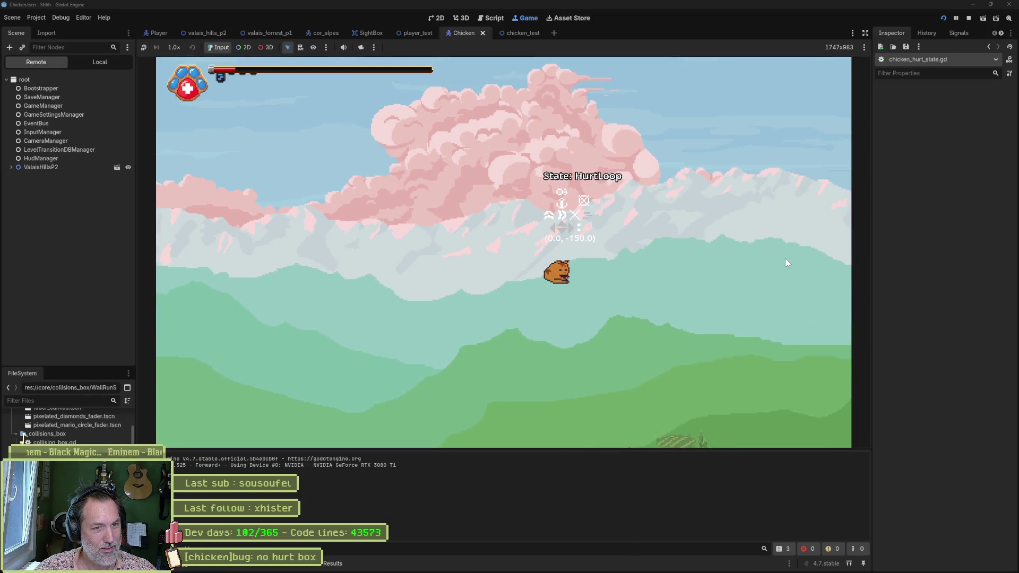
{"action": "left_click", "coordinate": [13, 167]}
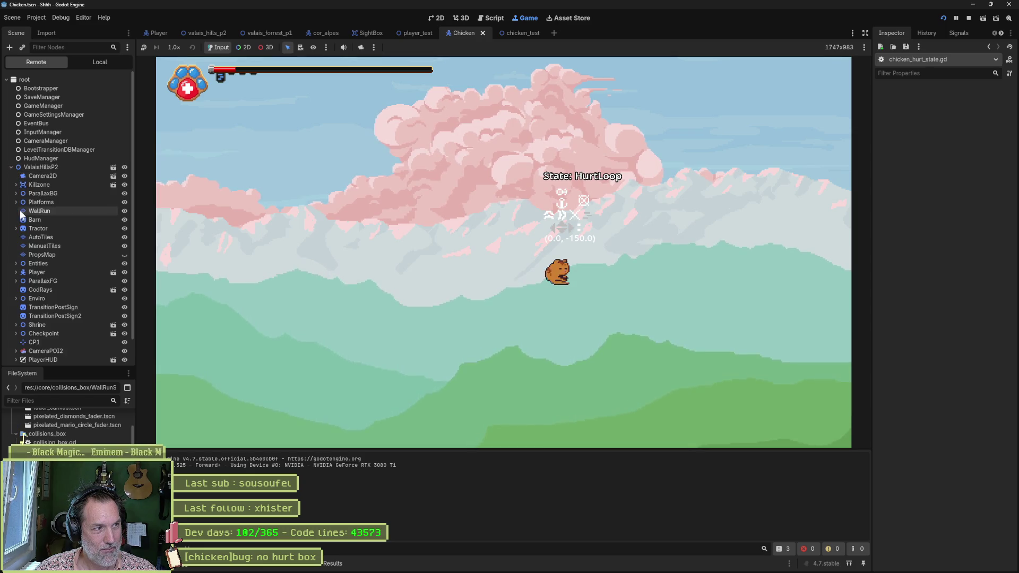
{"action": "left_click", "coordinate": [27, 272]}
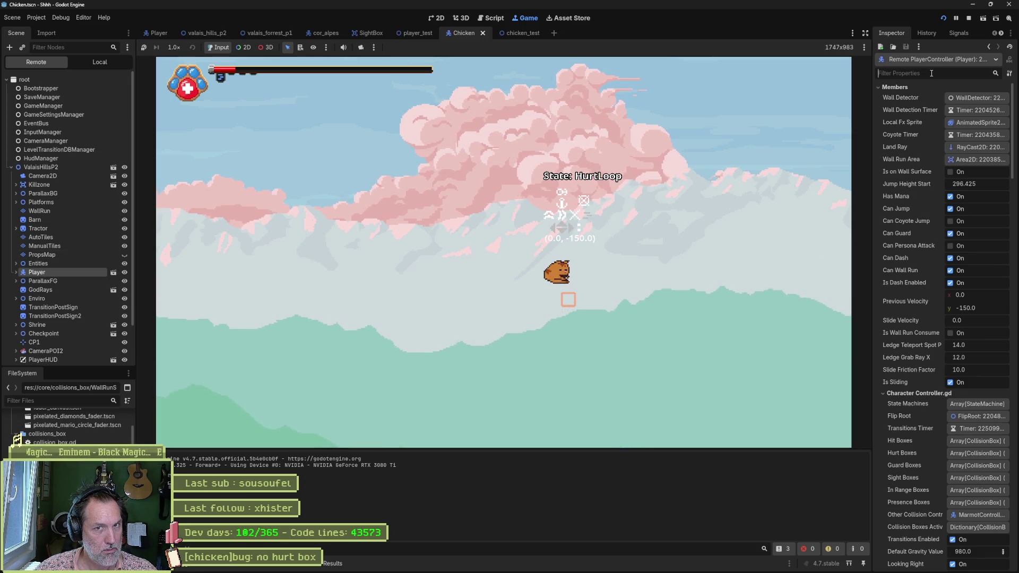
{"action": "type", "text": "gra"}
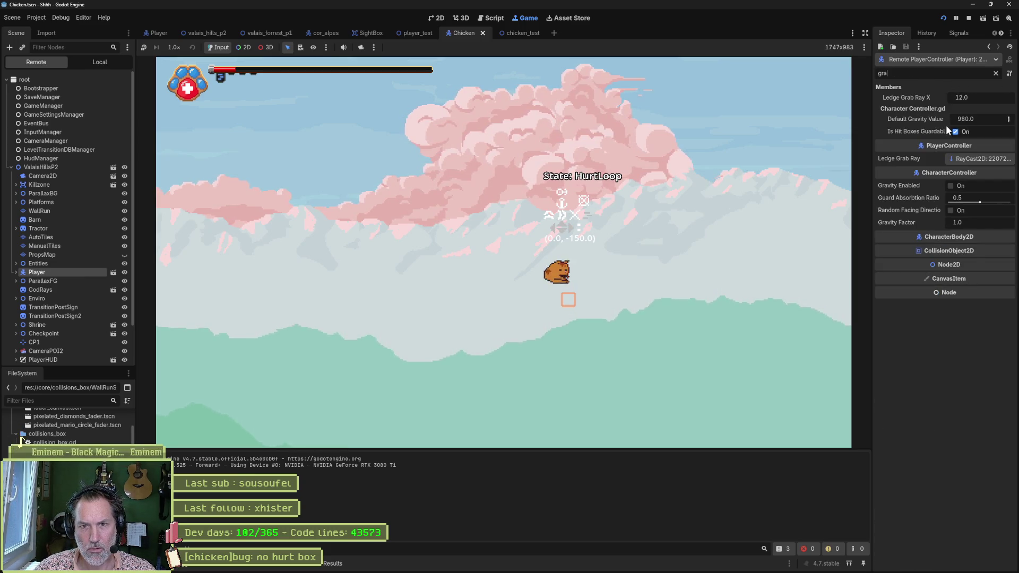
{"action": "left_click", "coordinate": [950, 186]}
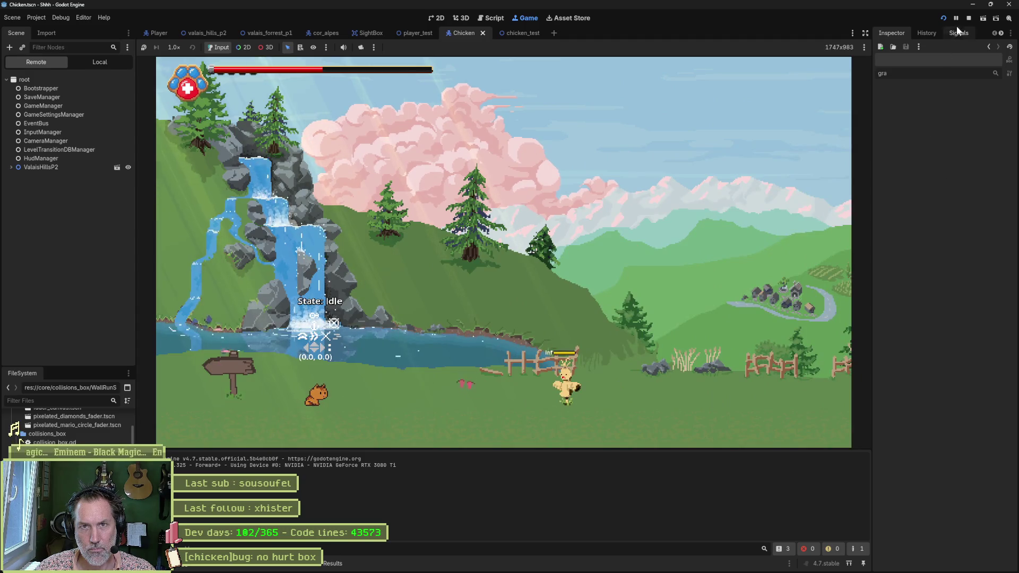
Stop the running game, returning to character_controller.gd.
{"action": "left_click", "coordinate": [970, 16]}
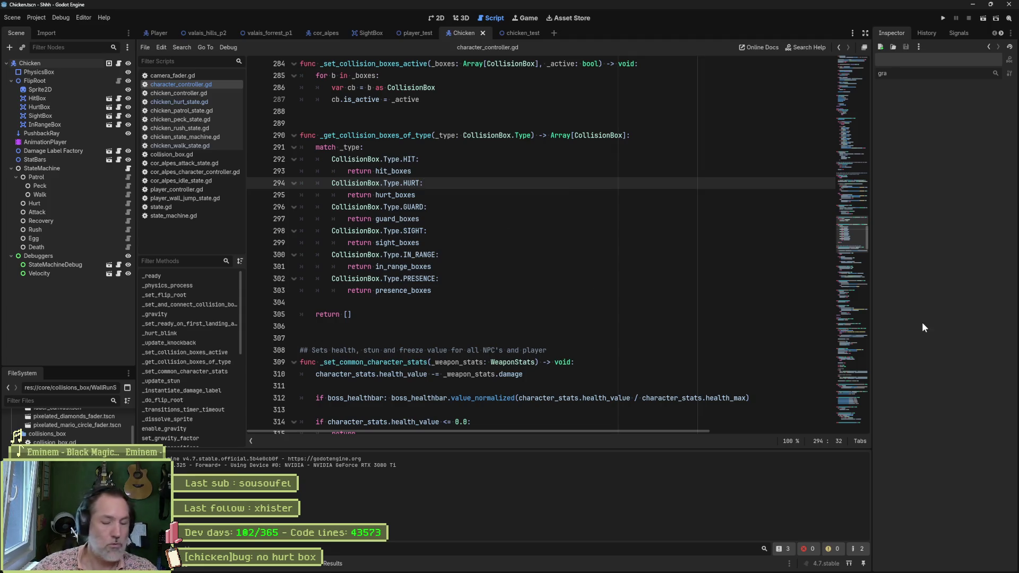
View valais_forrest_p1 in 2D and pan across the boss arena, forest and left platforms.
{"action": "left_click", "coordinate": [276, 35]}
{"action": "left_click", "coordinate": [437, 19]}
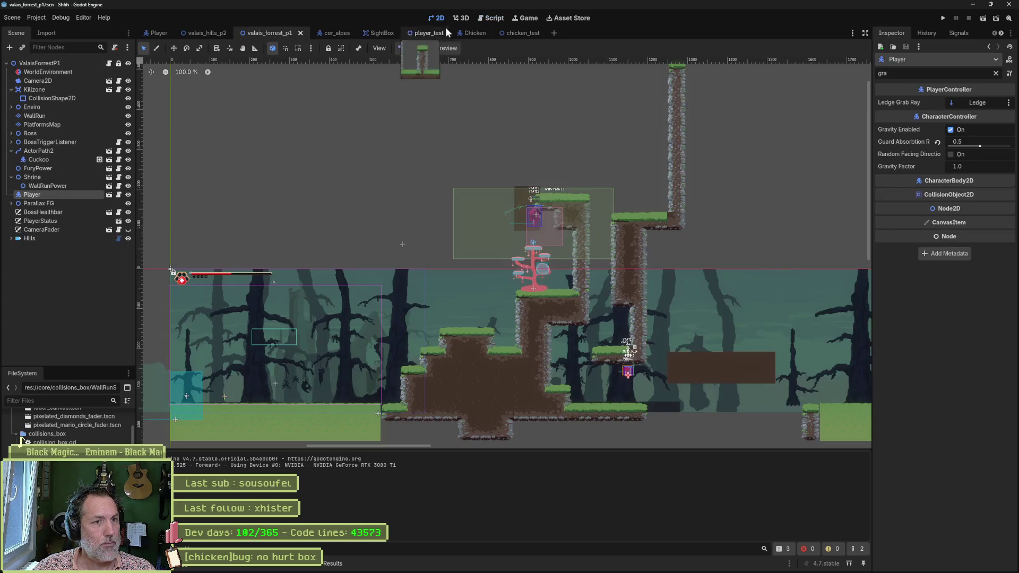
{"action": "scroll", "coordinate": [539, 146], "scroll_direction": "down", "scroll_amount": 3}
{"action": "scroll", "coordinate": [518, 199], "scroll_direction": "up", "scroll_amount": 1}
{"action": "scroll", "coordinate": [553, 233], "scroll_direction": "up", "scroll_amount": 4}
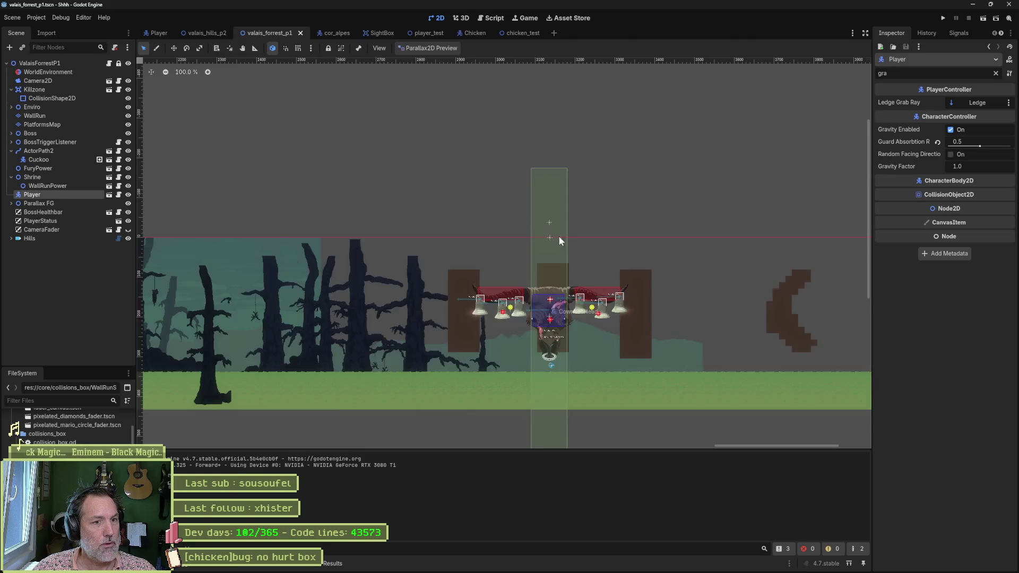
{"action": "scroll", "coordinate": [554, 233], "scroll_direction": "up", "scroll_amount": 4}
{"action": "scroll", "coordinate": [564, 291], "scroll_direction": "up", "scroll_amount": 1}
{"action": "scroll", "coordinate": [564, 291], "scroll_direction": "down", "scroll_amount": 1}
{"action": "scroll", "coordinate": [460, 267], "scroll_direction": "down", "scroll_amount": 4}
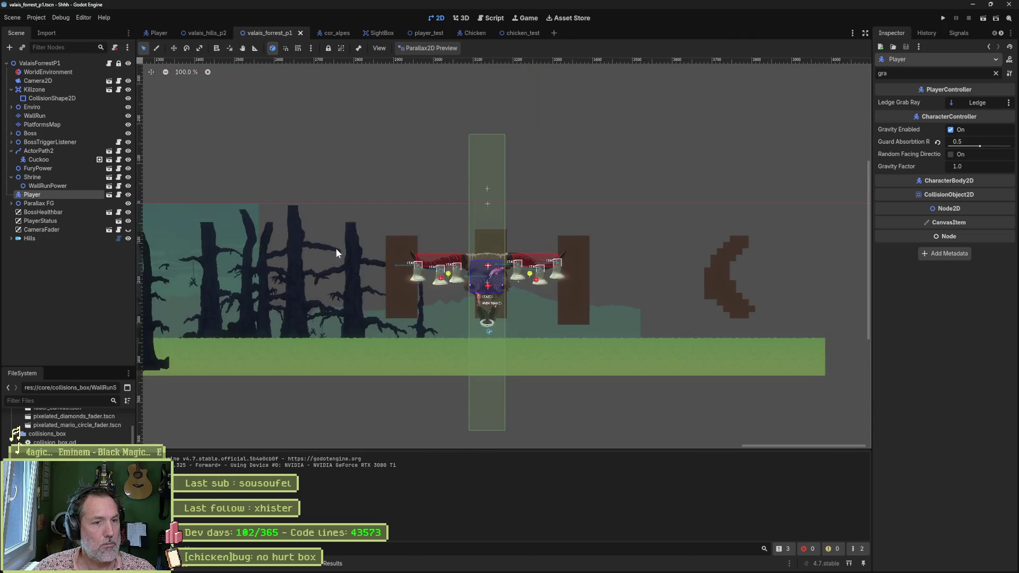
{"action": "left_click_drag", "start_coordinate": [338, 248], "coordinate": [548, 252]}
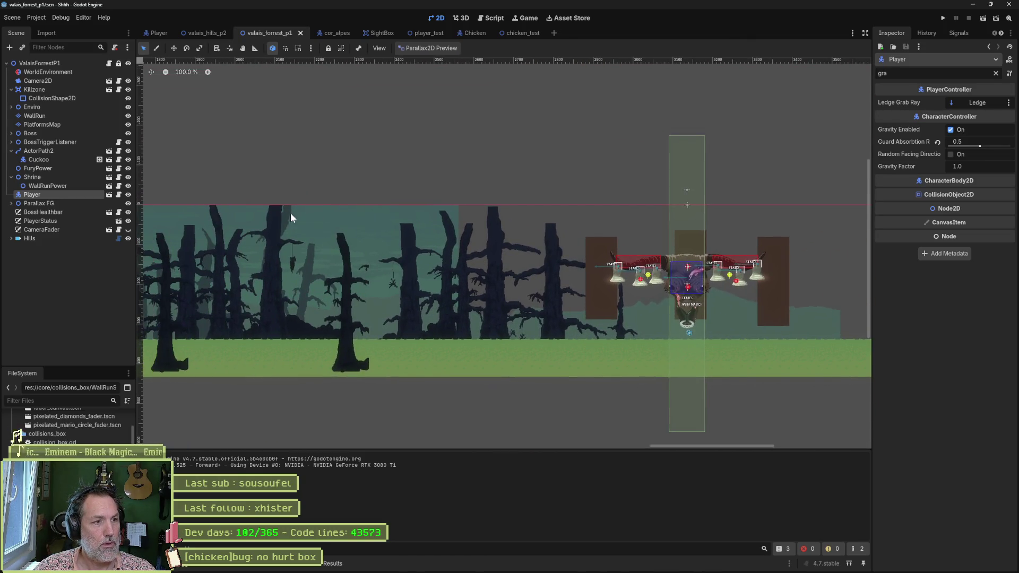
{"action": "left_click_drag", "start_coordinate": [290, 213], "coordinate": [723, 212]}
{"action": "scroll", "coordinate": [743, 219], "scroll_direction": "up", "scroll_amount": 4}
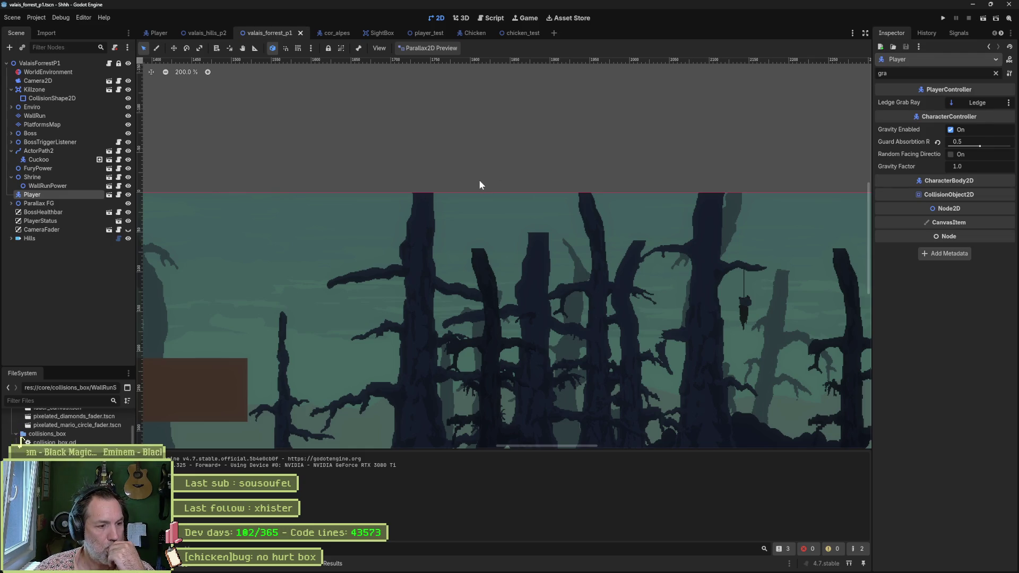
{"action": "left_click", "coordinate": [554, 564]}
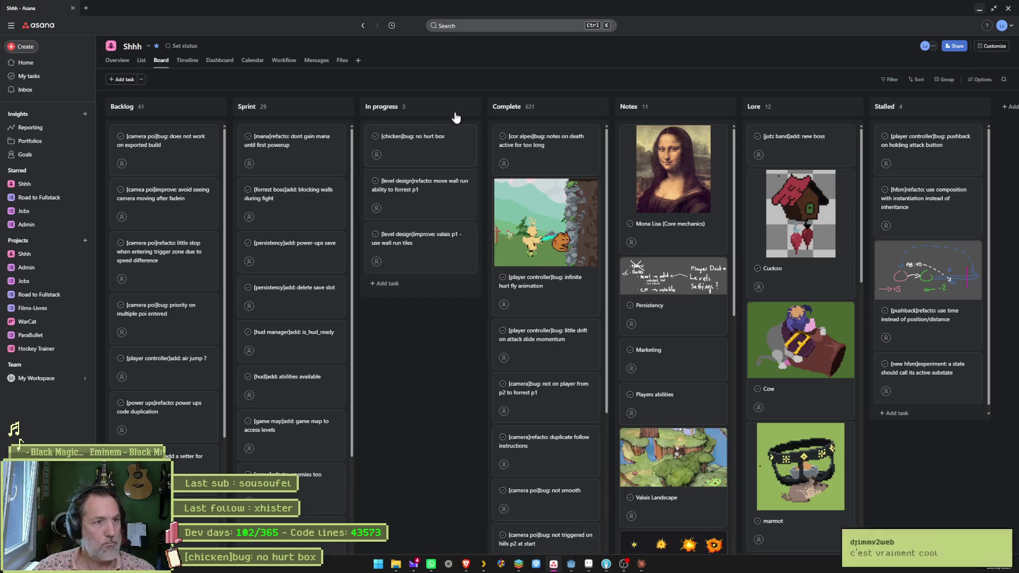
Create the '[player controller]bug: hurt loop no gravity' task with the stuck-cat screenshot pasted in.
{"action": "left_click", "coordinate": [464, 108]}
{"action": "type", "text": "[player controller]bug: hurt loop no"}
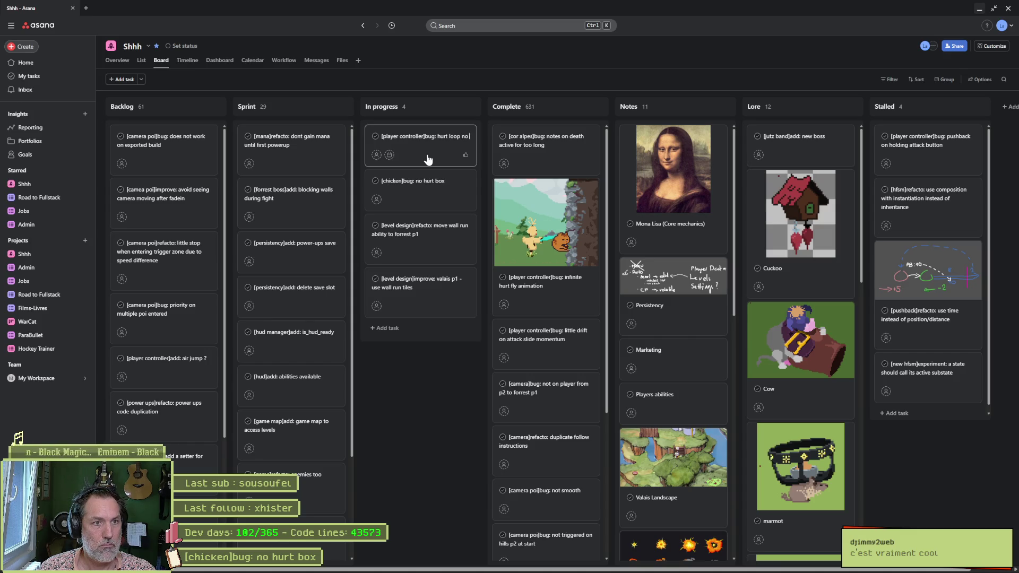
{"action": "type", "text": "gravity"}
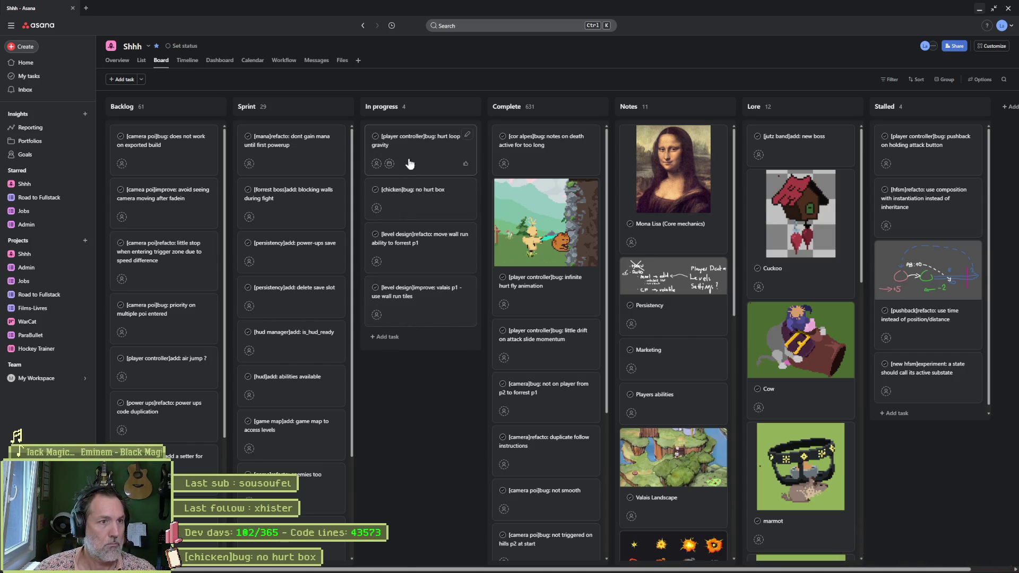
{"action": "left_click", "coordinate": [458, 141]}
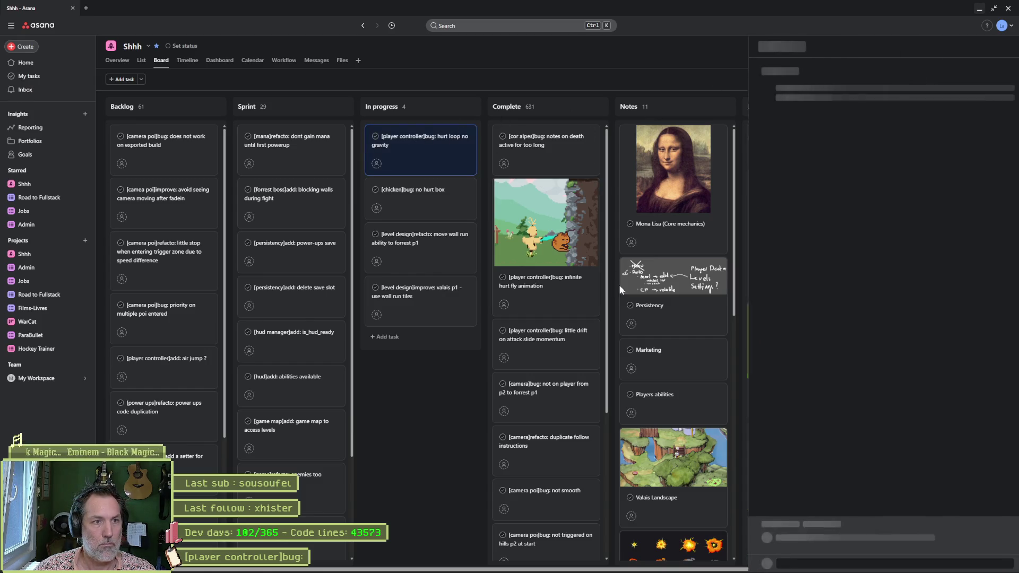
{"action": "key", "text": "ctrl+v"}
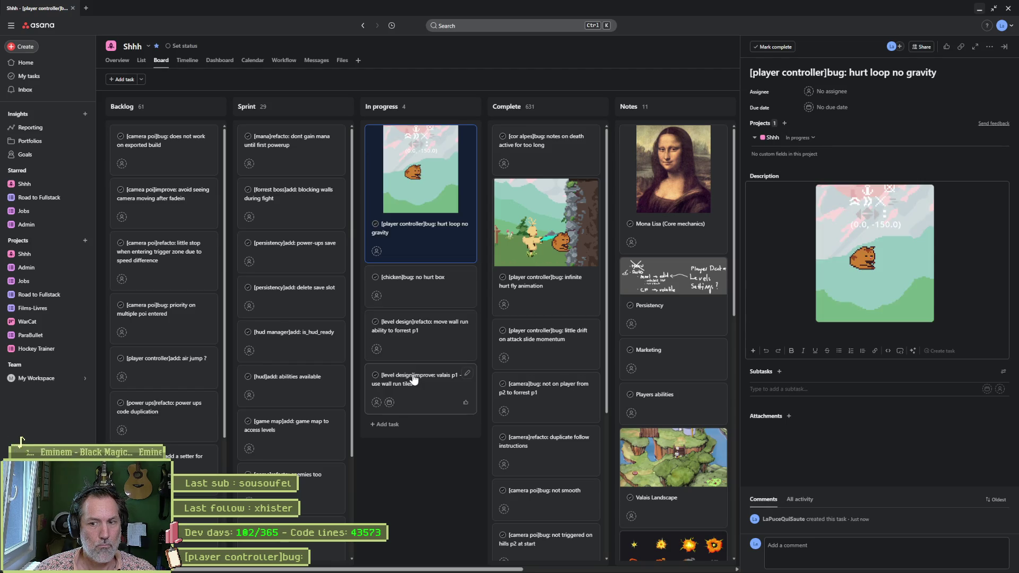
{"action": "left_click", "coordinate": [448, 457]}
{"action": "left_click", "coordinate": [980, 10]}
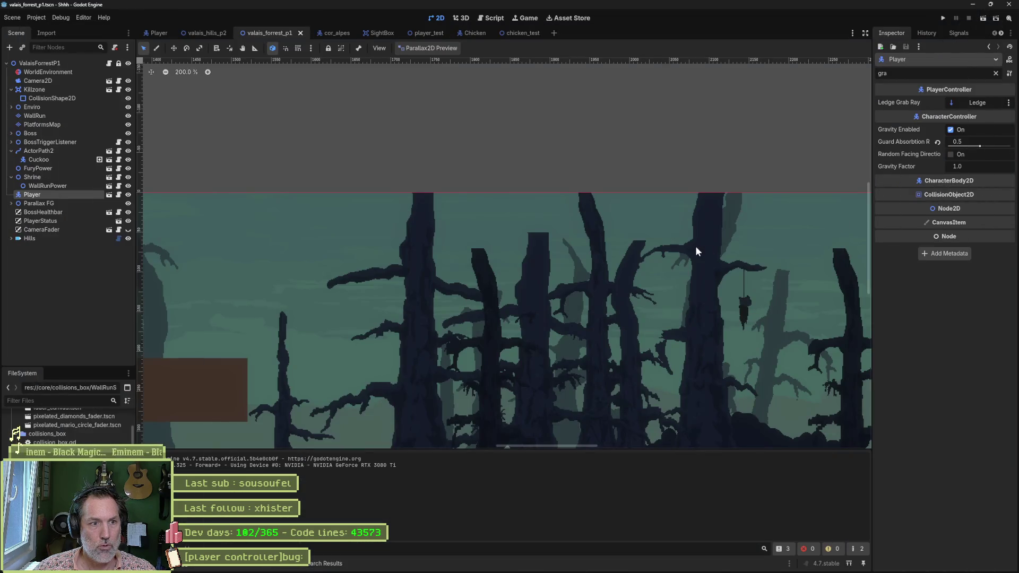
{"action": "scroll", "coordinate": [437, 284], "scroll_direction": "down", "scroll_amount": 3}
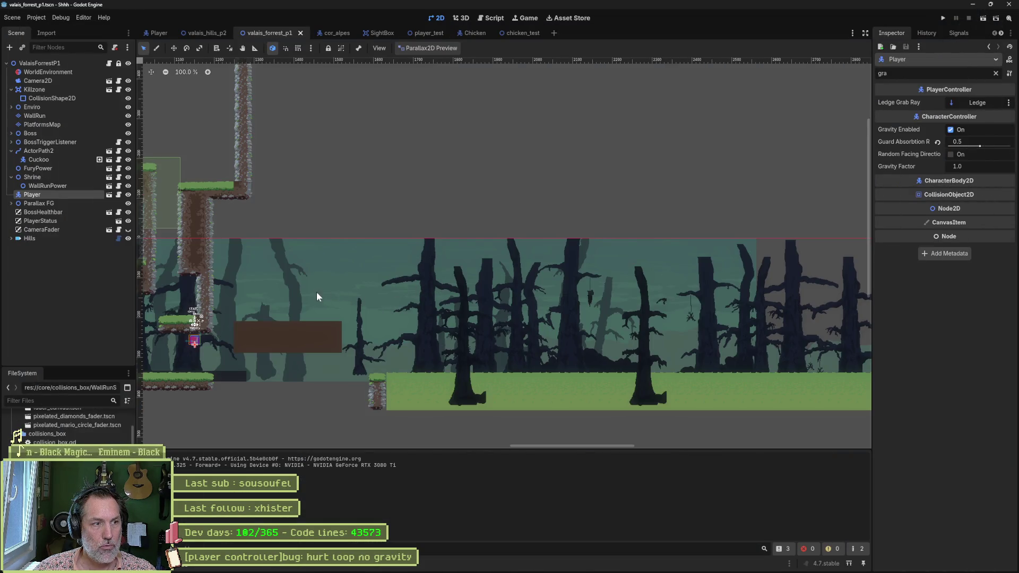
{"action": "scroll", "coordinate": [414, 302], "scroll_direction": "left", "scroll_amount": 5}
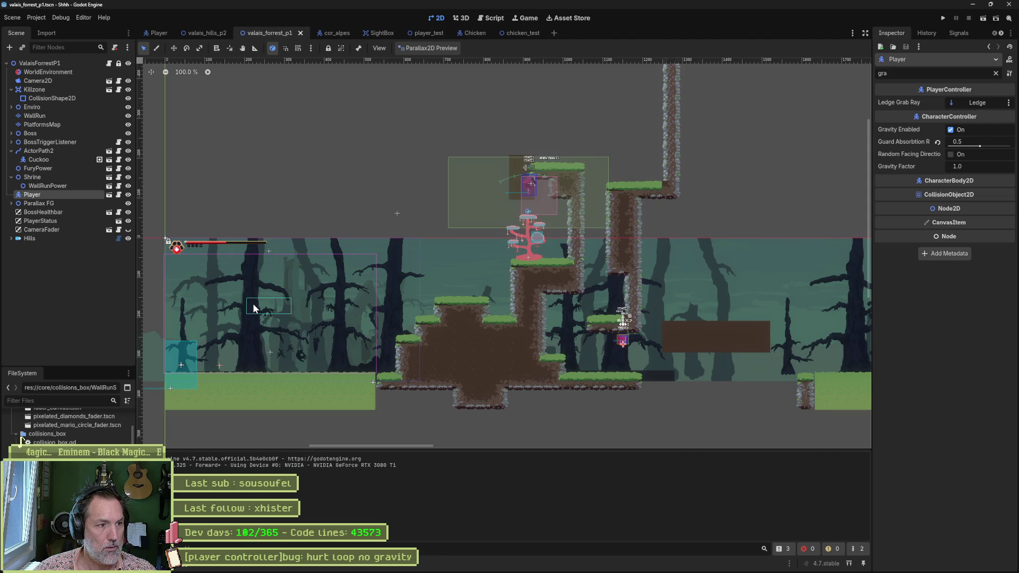
Check valais_hills_p2, then open player_hurt_loop_state.gd from the Player scene via quick open.
{"action": "left_click", "coordinate": [208, 35]}
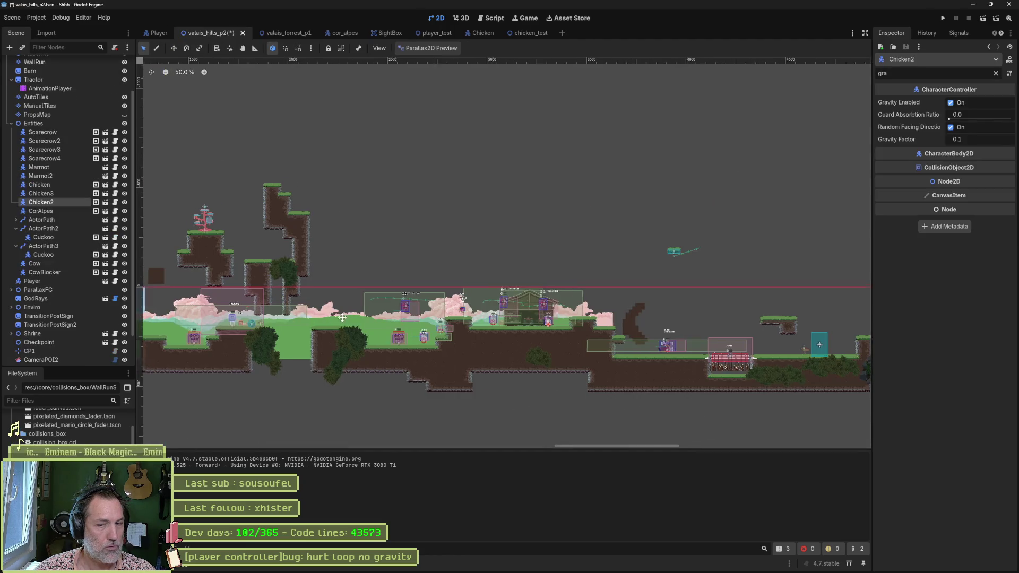
{"action": "scroll", "coordinate": [486, 316], "scroll_direction": "left", "scroll_amount": 5}
{"action": "scroll", "coordinate": [485, 316], "scroll_direction": "up", "scroll_amount": 2}
{"action": "scroll", "coordinate": [353, 307], "scroll_direction": "up", "scroll_amount": 2}
{"action": "scroll", "coordinate": [623, 292], "scroll_direction": "up", "scroll_amount": 1}
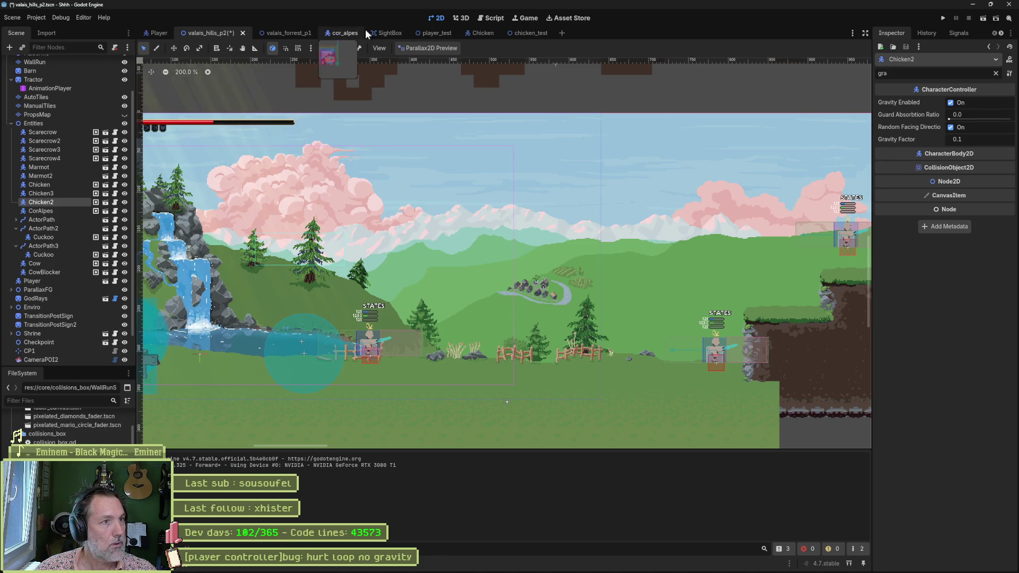
{"action": "mouse_move", "coordinate": [481, 33]}
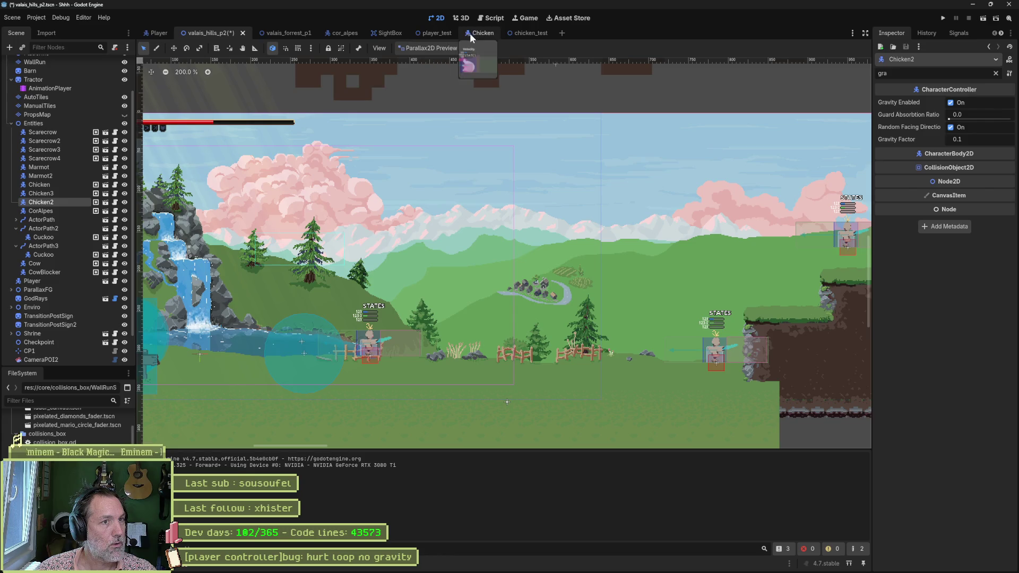
{"action": "left_click", "coordinate": [156, 35]}
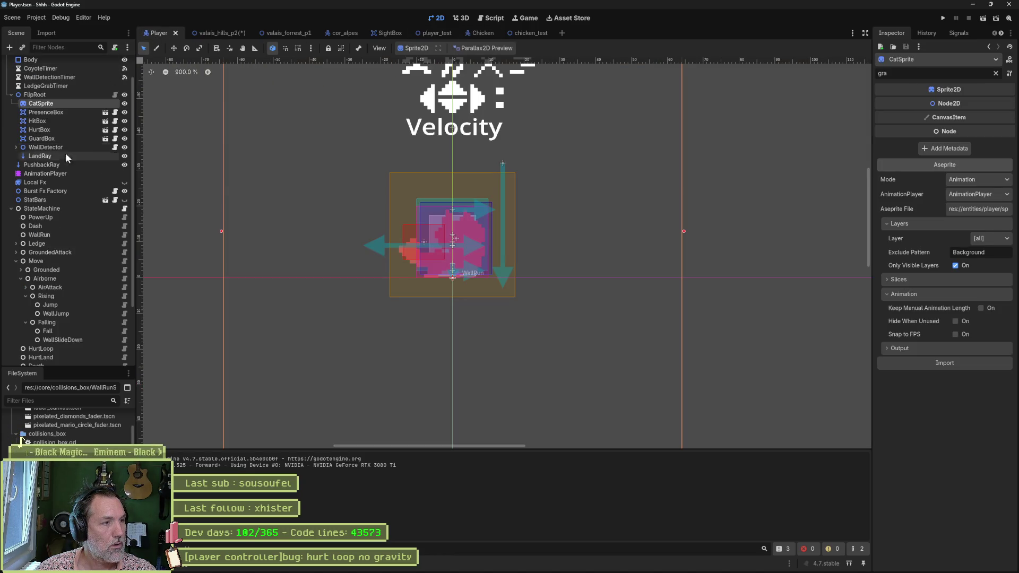
{"action": "key", "text": "shift+alt+o"}
{"action": "type", "text": "hurt_lo"}
{"action": "key", "text": "Return"}
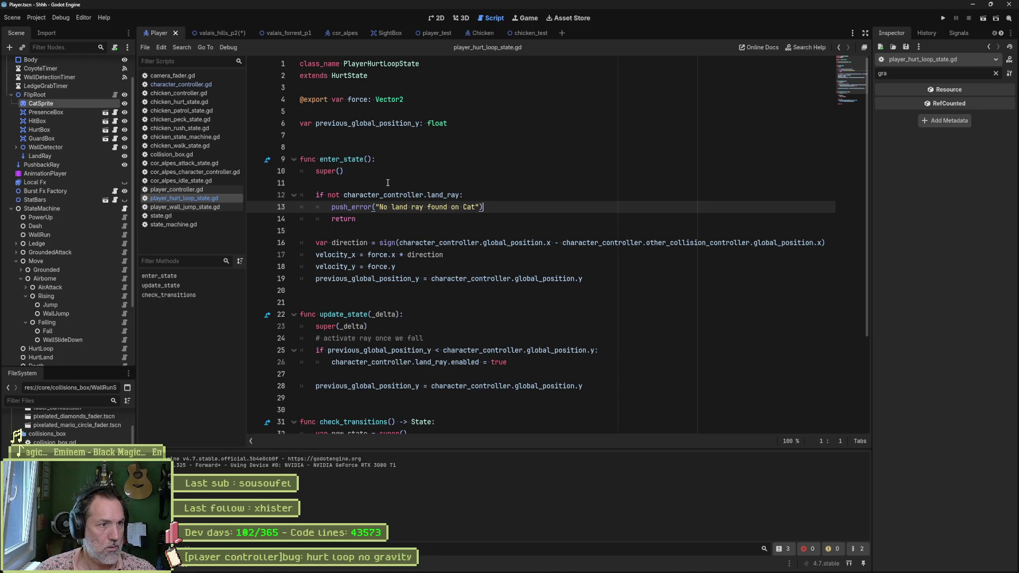
Read enter_state and update_state in the HurtLoop script, then switch to hurt_state.gd.
{"action": "left_click_drag", "start_coordinate": [403, 151], "coordinate": [401, 254]}
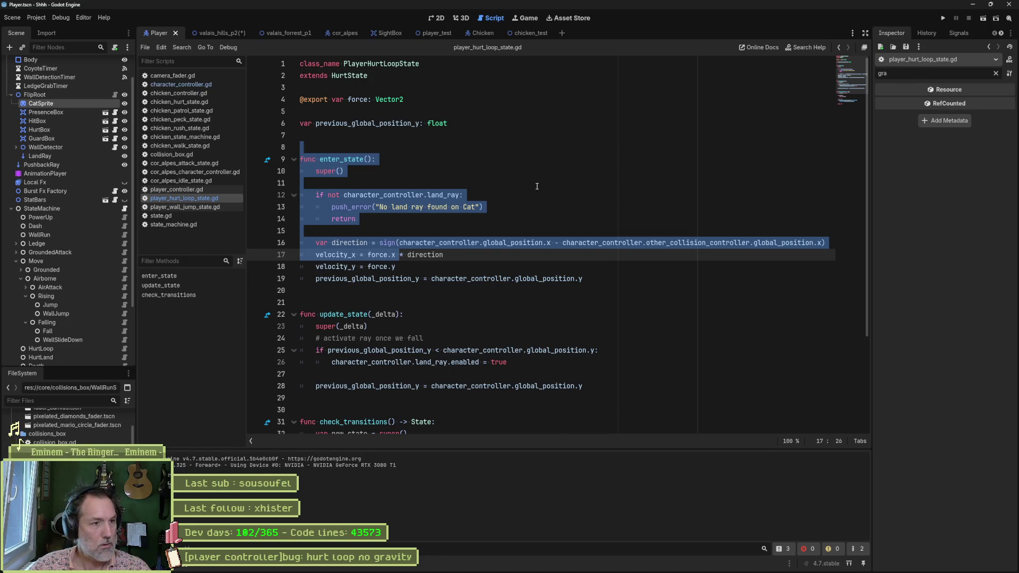
{"action": "left_click", "coordinate": [537, 186]}
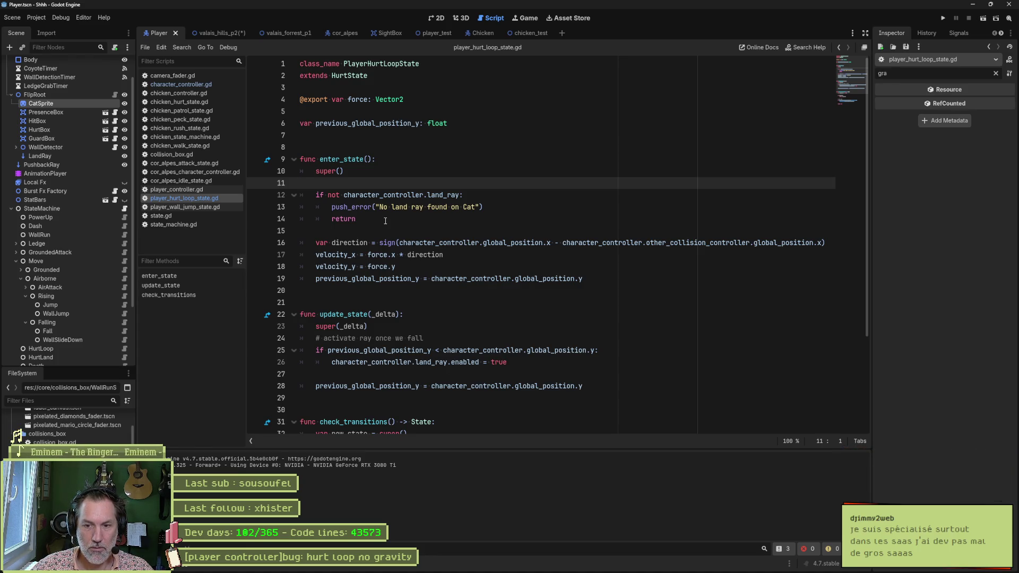
{"action": "left_click", "coordinate": [518, 315]}
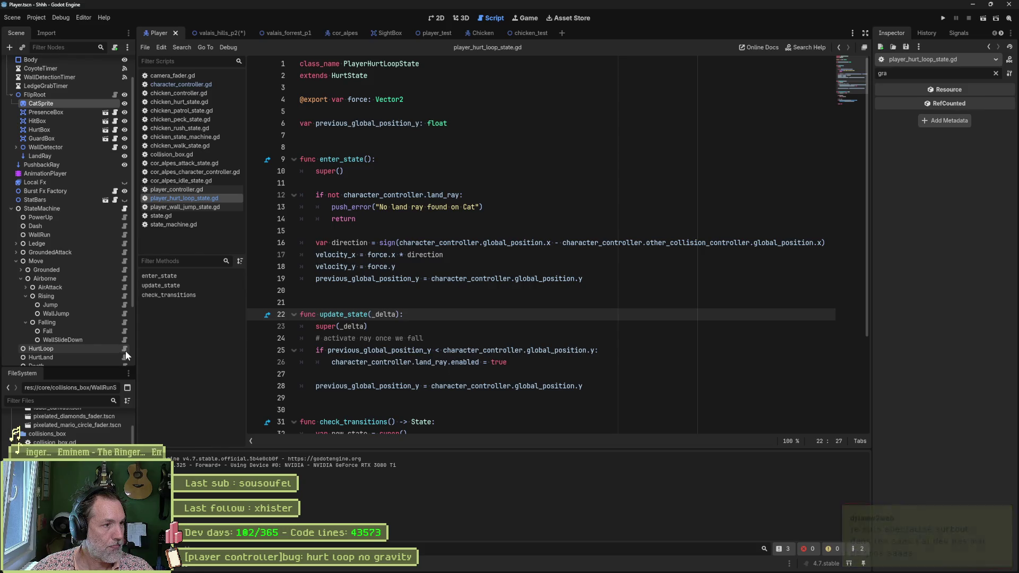
{"action": "left_click", "coordinate": [267, 160]}
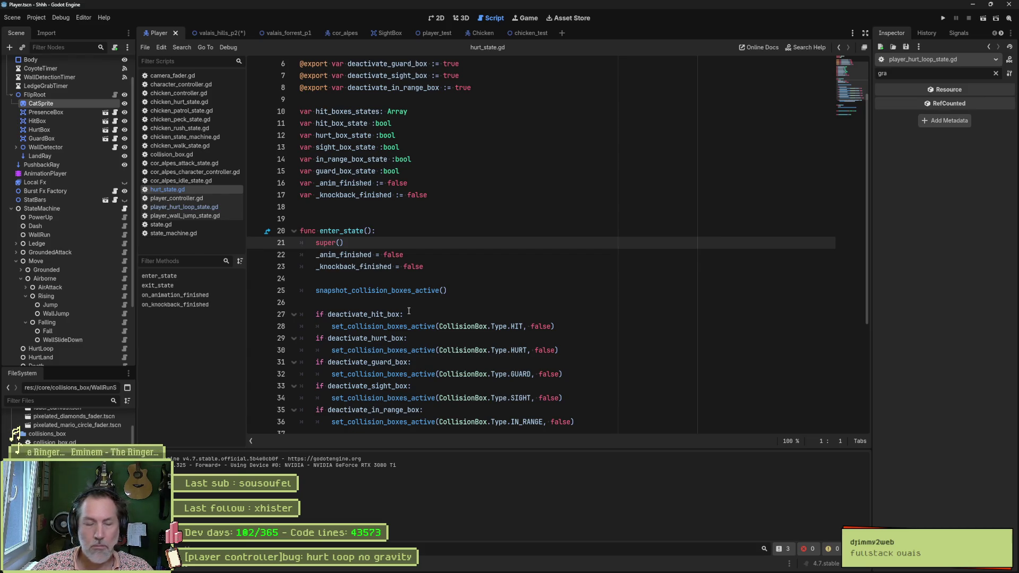
{"action": "scroll", "coordinate": [465, 310], "scroll_direction": "down", "scroll_amount": 4}
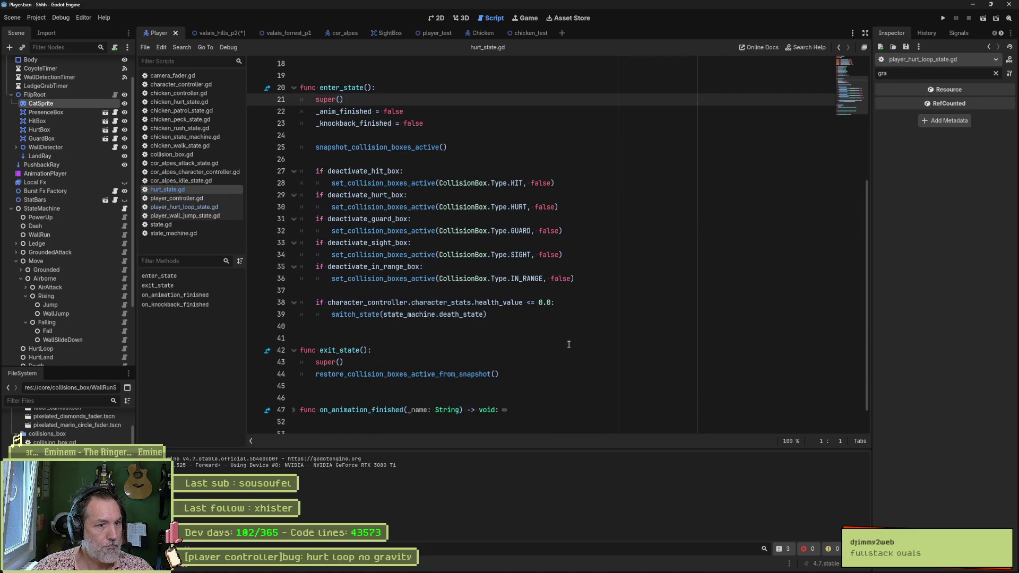
Select the exit_state restore_collision_boxes call, then bring up the HurtLoop state's script.
{"action": "left_click", "coordinate": [459, 374]}
{"action": "double_click", "coordinate": [459, 374]}
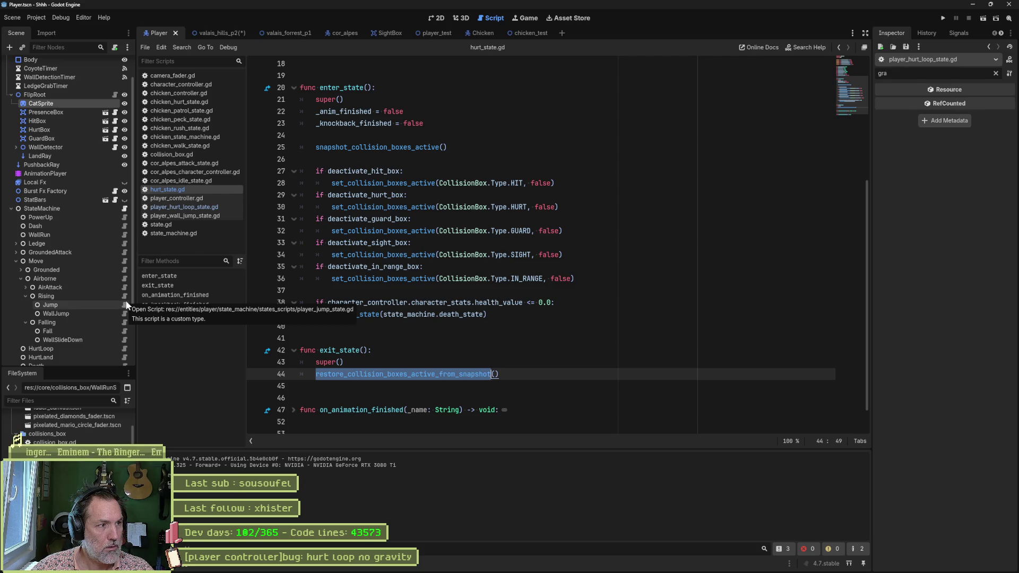
{"action": "scroll", "coordinate": [127, 304], "scroll_direction": "down", "scroll_amount": 2}
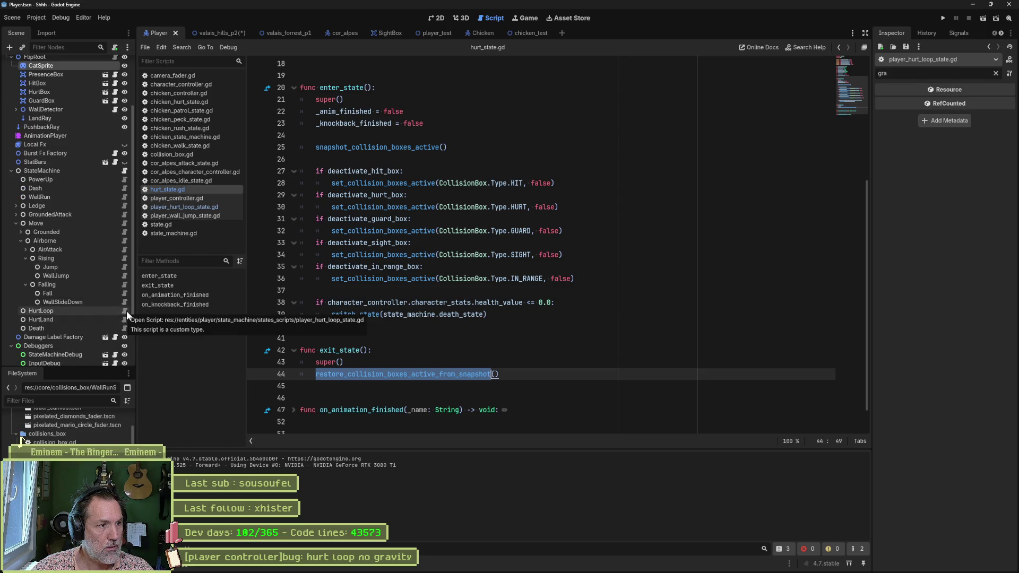
{"action": "left_click", "coordinate": [127, 311]}
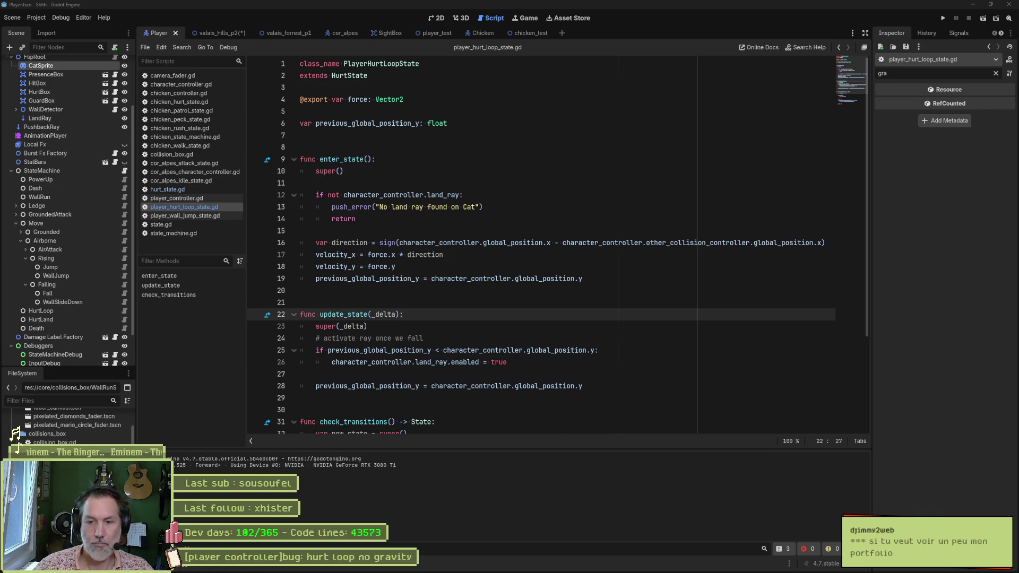
From the hurt loop's super(_delta) call, jump to the parent HurtState script hurt_state.gd.
{"action": "left_click", "coordinate": [525, 320]}
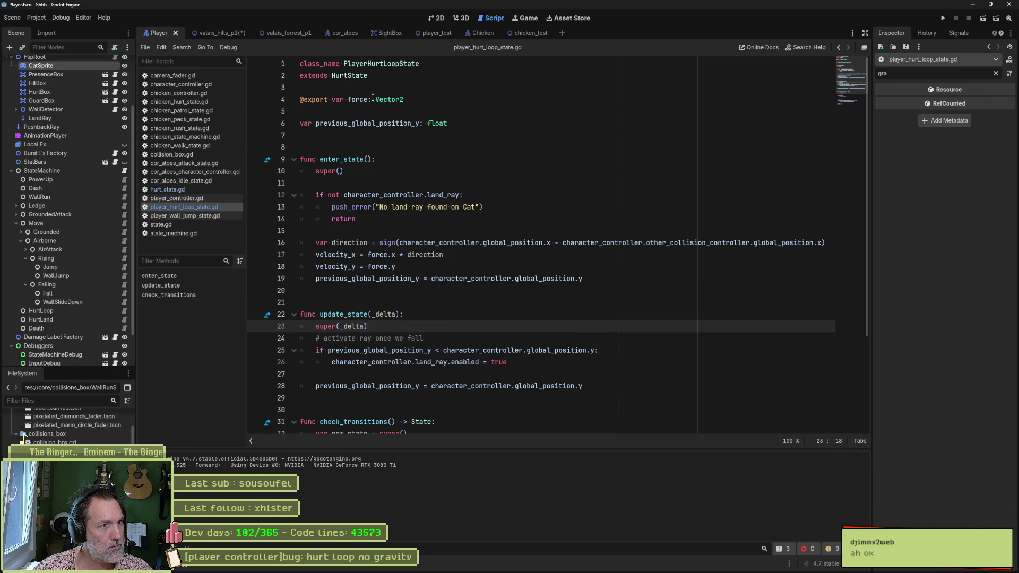
{"action": "left_click", "coordinate": [355, 76], "text": "ctrl"}
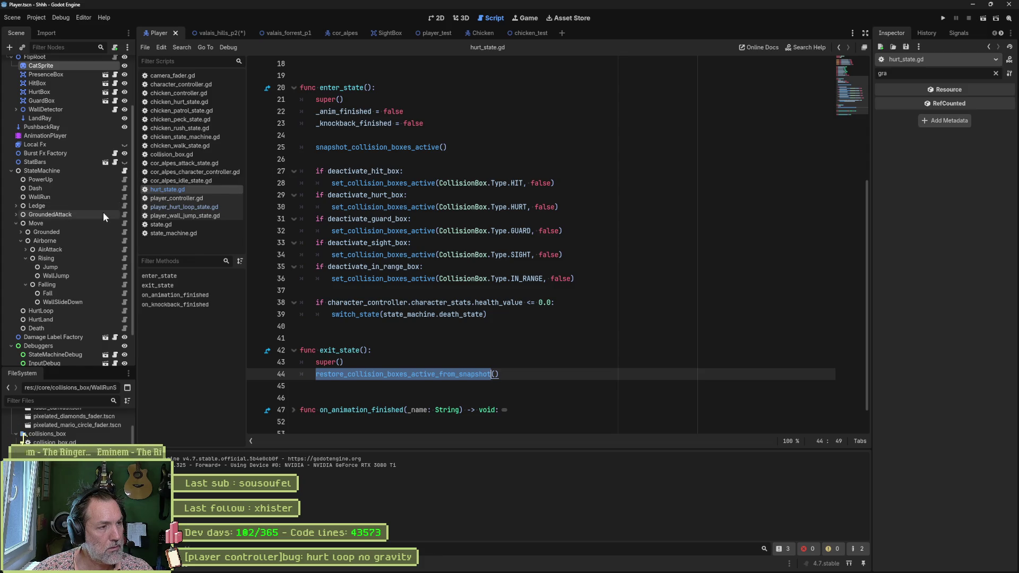
Show player_airborne_falling_state.gd and select its enable_gravity(true) call on line 7.
{"action": "left_click", "coordinate": [123, 284]}
{"action": "left_click_drag", "start_coordinate": [396, 135], "coordinate": [313, 135]}
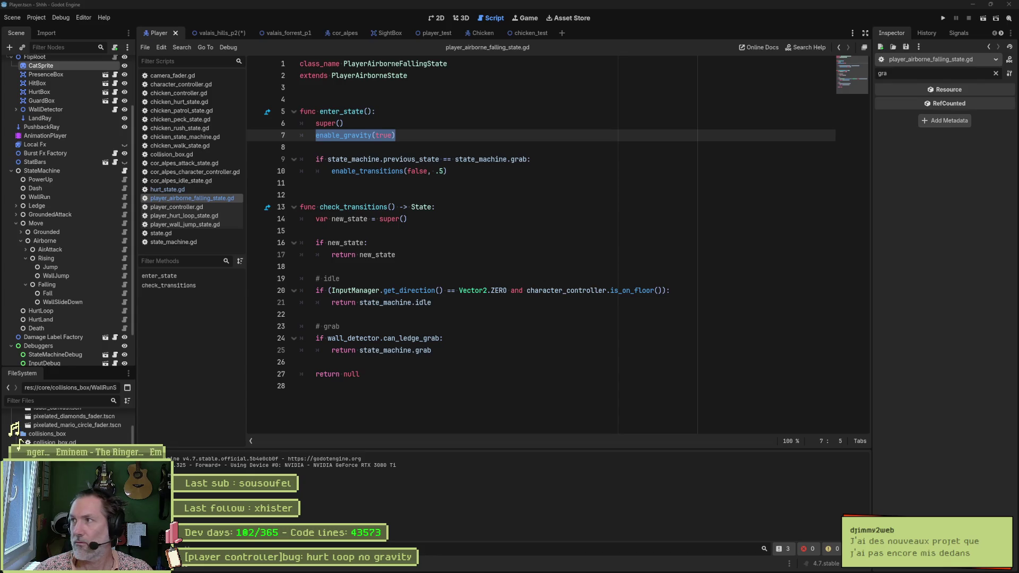
Switch from Godot to the browser window showing the portfolio site.
{"action": "key", "text": "alt+Tab"}
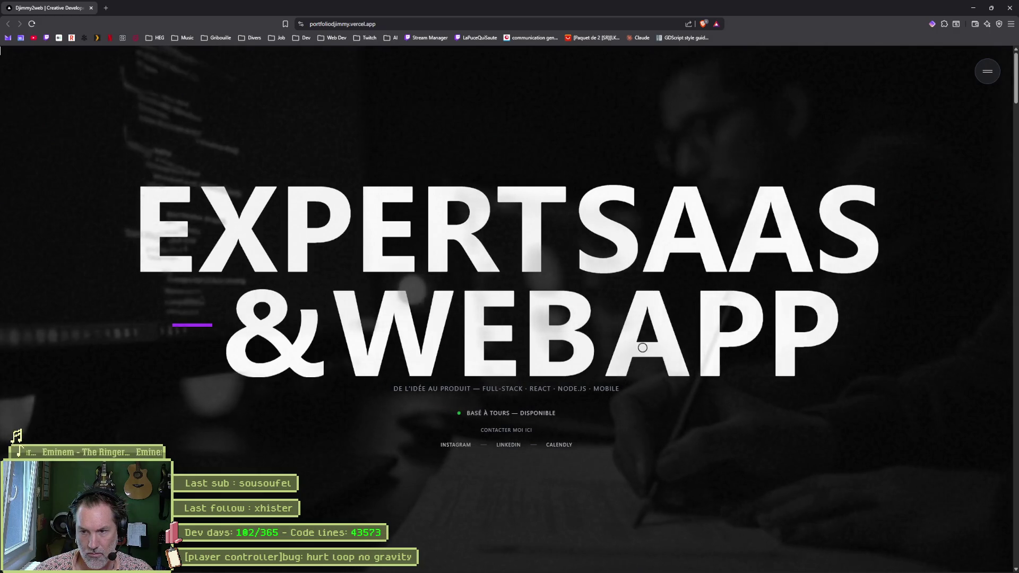
{"action": "scroll", "coordinate": [573, 324], "scroll_direction": "down", "scroll_amount": 1}
{"action": "scroll", "coordinate": [573, 324], "scroll_direction": "down", "scroll_amount": 5}
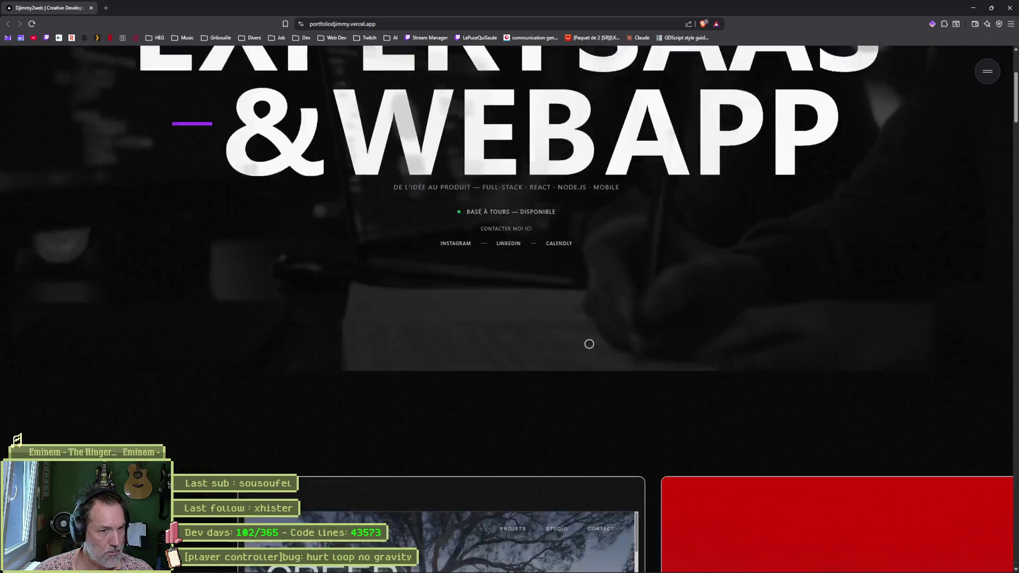
{"action": "scroll", "coordinate": [590, 336], "scroll_direction": "down", "scroll_amount": 2}
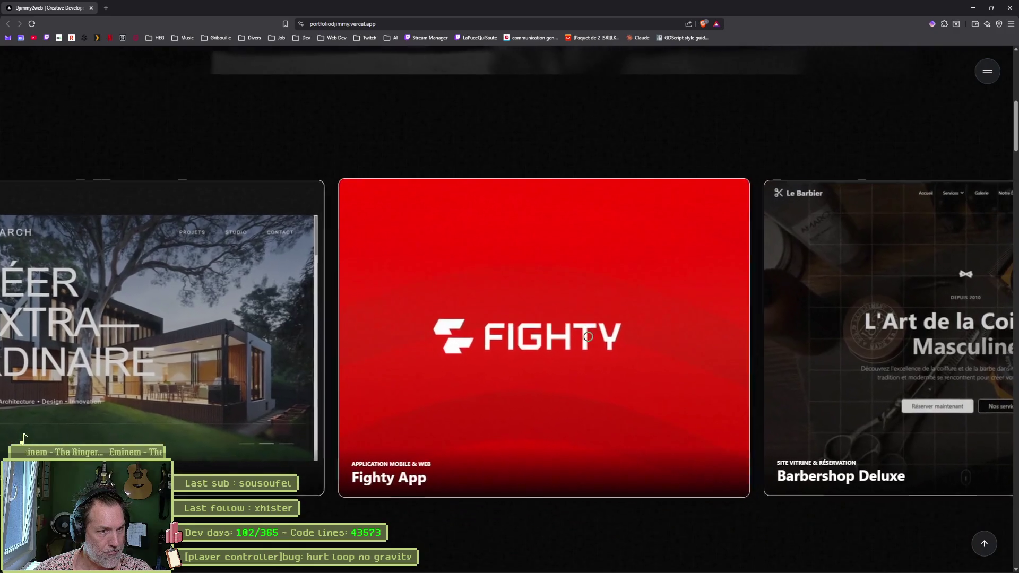
{"action": "scroll", "coordinate": [311, 330], "scroll_direction": "up", "scroll_amount": 3}
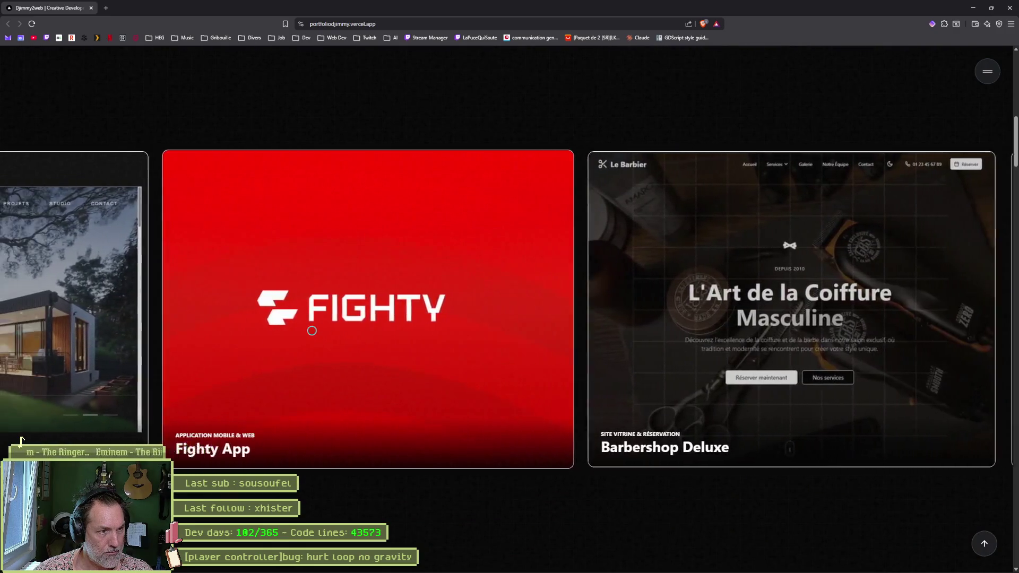
{"action": "scroll", "coordinate": [312, 328], "scroll_direction": "down", "scroll_amount": 2}
{"action": "scroll", "coordinate": [312, 329], "scroll_direction": "up", "scroll_amount": 3}
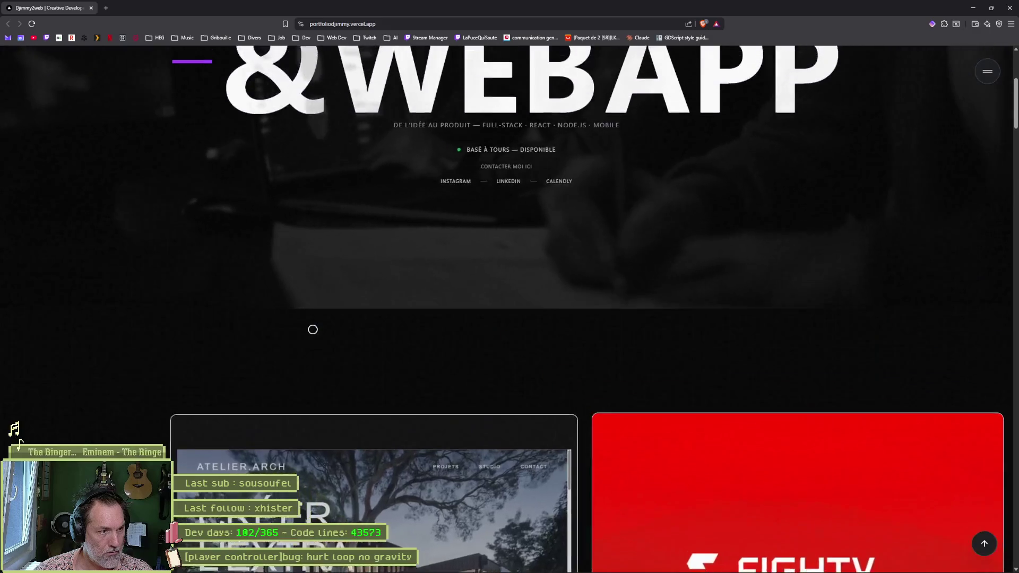
{"action": "scroll", "coordinate": [310, 329], "scroll_direction": "up", "scroll_amount": 2}
{"action": "scroll", "coordinate": [311, 329], "scroll_direction": "up", "scroll_amount": 2}
{"action": "scroll", "coordinate": [313, 329], "scroll_direction": "up", "scroll_amount": 1}
{"action": "scroll", "coordinate": [312, 328], "scroll_direction": "down", "scroll_amount": 3}
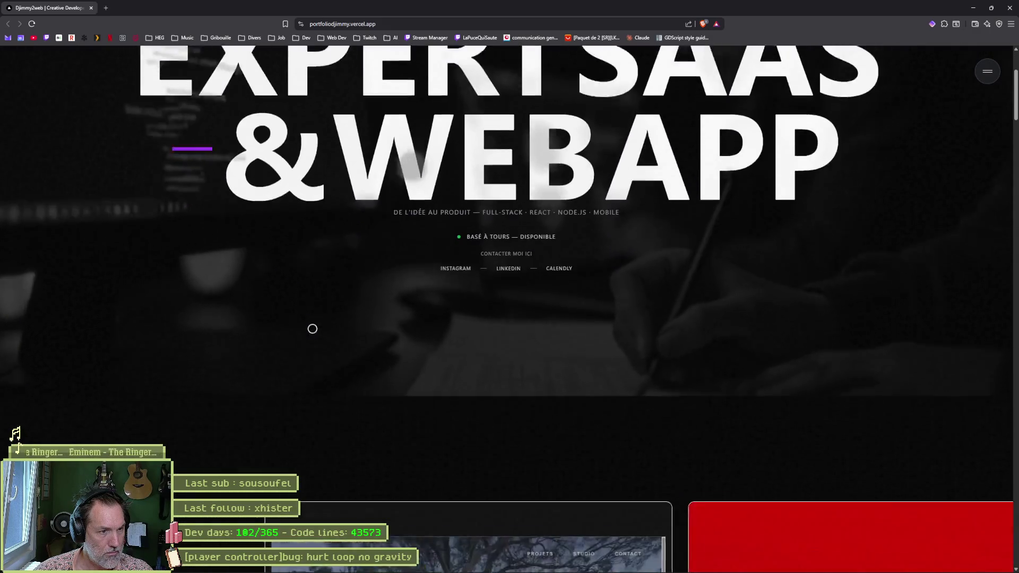
{"action": "scroll", "coordinate": [311, 329], "scroll_direction": "down", "scroll_amount": 3}
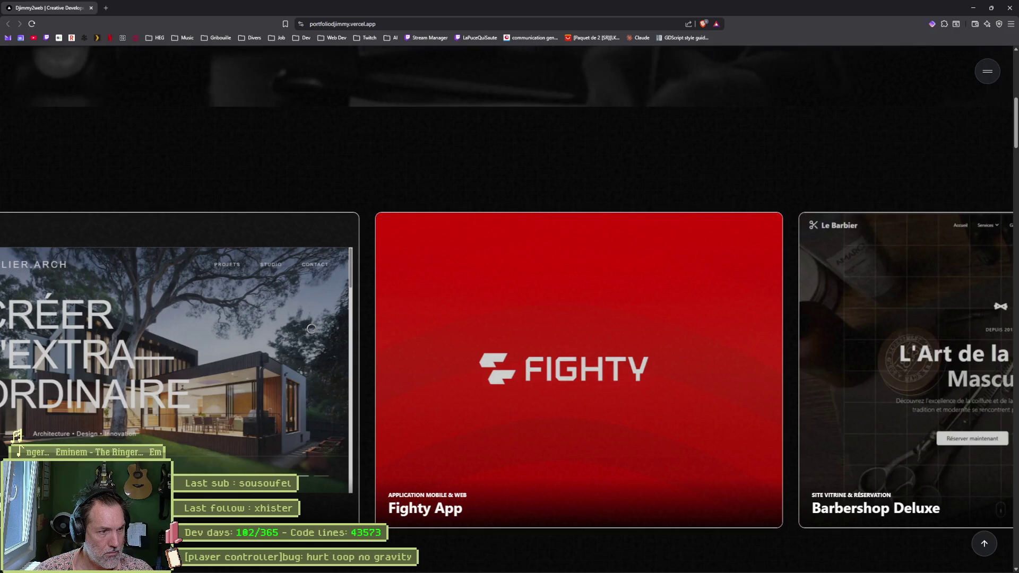
{"action": "scroll", "coordinate": [311, 329], "scroll_direction": "down", "scroll_amount": 3}
{"action": "scroll", "coordinate": [311, 329], "scroll_direction": "down", "scroll_amount": 3}
{"action": "scroll", "coordinate": [310, 330], "scroll_direction": "down", "scroll_amount": 2}
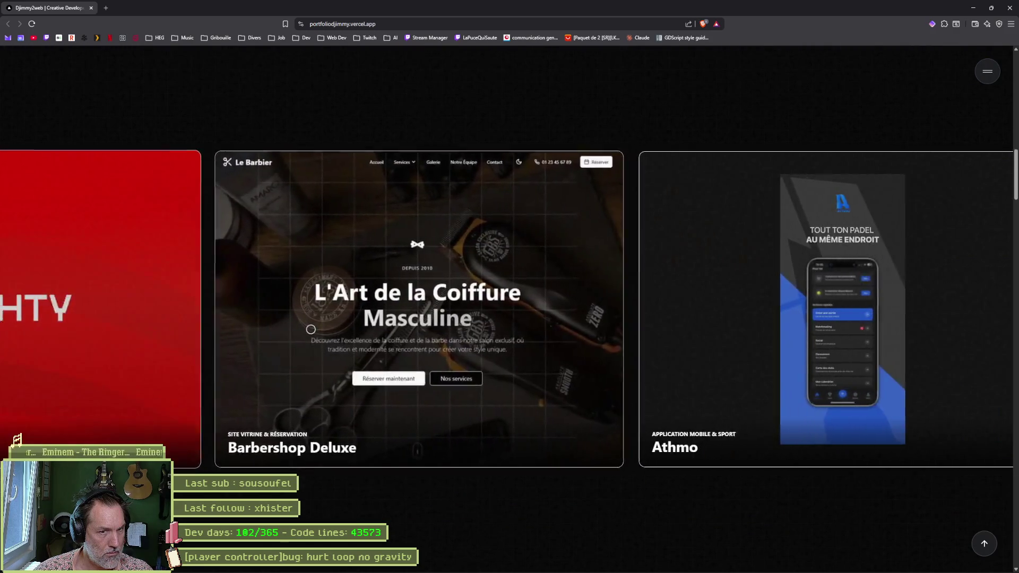
{"action": "scroll", "coordinate": [310, 329], "scroll_direction": "down", "scroll_amount": 2}
{"action": "scroll", "coordinate": [311, 330], "scroll_direction": "down", "scroll_amount": 2}
{"action": "scroll", "coordinate": [319, 330], "scroll_direction": "down", "scroll_amount": 2}
{"action": "scroll", "coordinate": [319, 330], "scroll_direction": "down", "scroll_amount": 3}
{"action": "scroll", "coordinate": [319, 327], "scroll_direction": "down", "scroll_amount": 2}
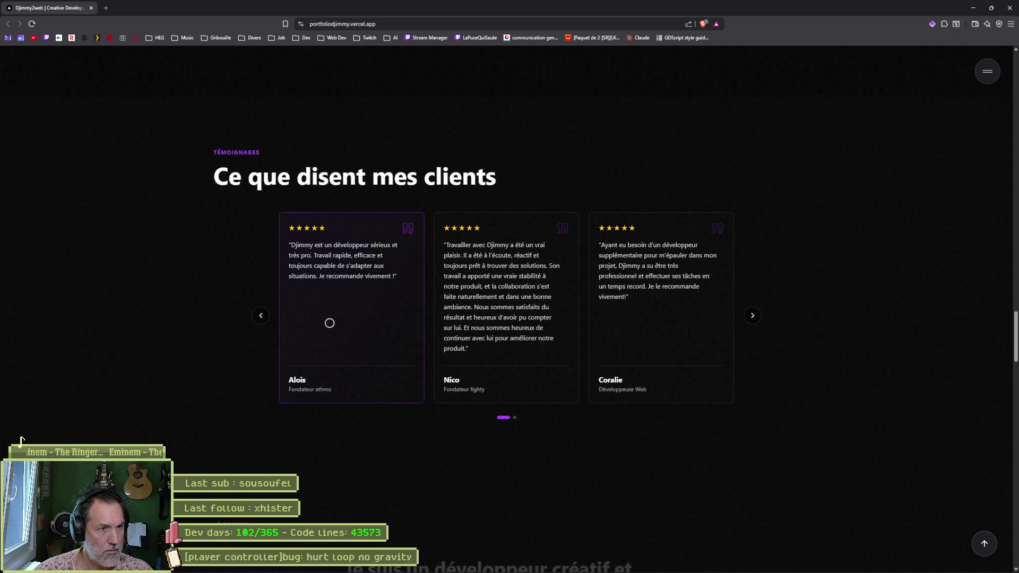
{"action": "scroll", "coordinate": [402, 378], "scroll_direction": "down", "scroll_amount": 1}
{"action": "scroll", "coordinate": [358, 370], "scroll_direction": "down", "scroll_amount": 2}
{"action": "scroll", "coordinate": [318, 364], "scroll_direction": "down", "scroll_amount": 1}
{"action": "scroll", "coordinate": [318, 364], "scroll_direction": "up", "scroll_amount": 1}
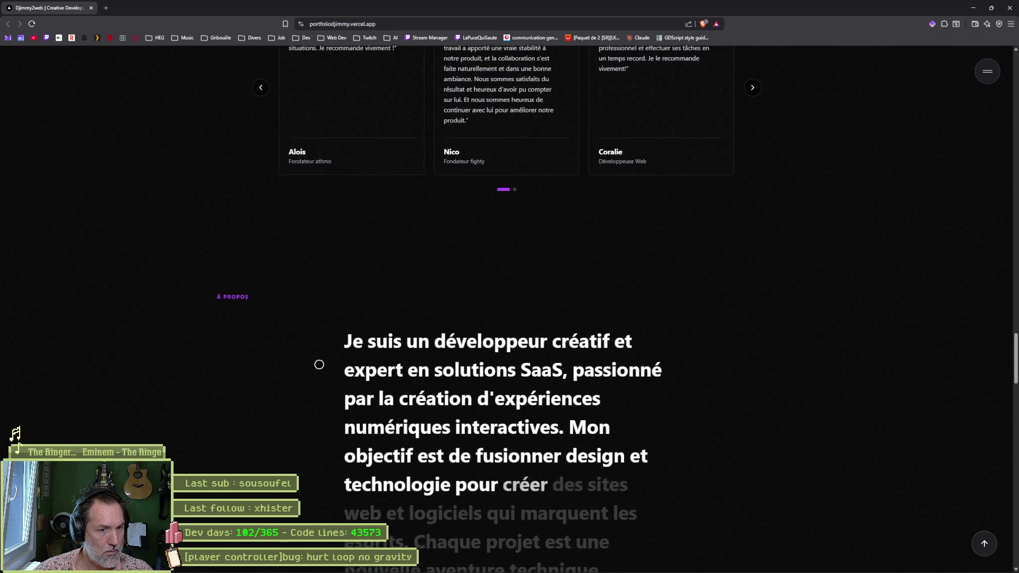
{"action": "scroll", "coordinate": [319, 364], "scroll_direction": "down", "scroll_amount": 1}
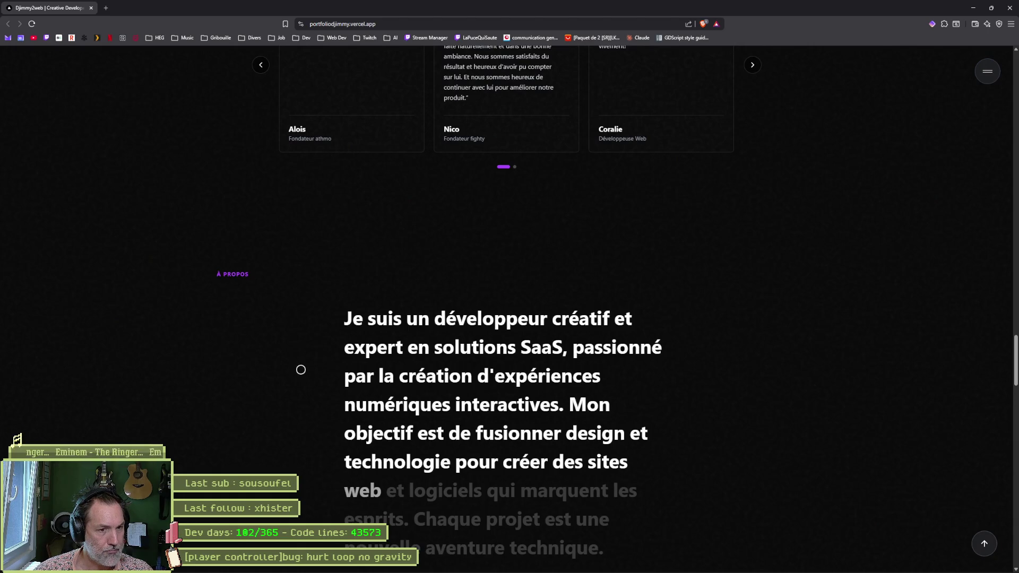
{"action": "scroll", "coordinate": [302, 369], "scroll_direction": "down", "scroll_amount": 2}
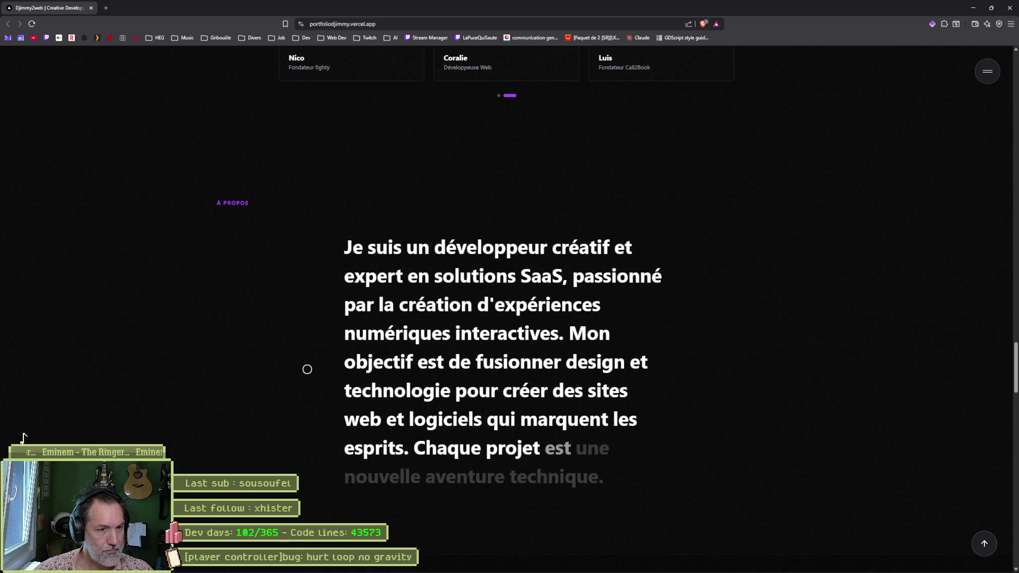
{"action": "scroll", "coordinate": [308, 370], "scroll_direction": "down", "scroll_amount": 2}
{"action": "scroll", "coordinate": [307, 369], "scroll_direction": "down", "scroll_amount": 3}
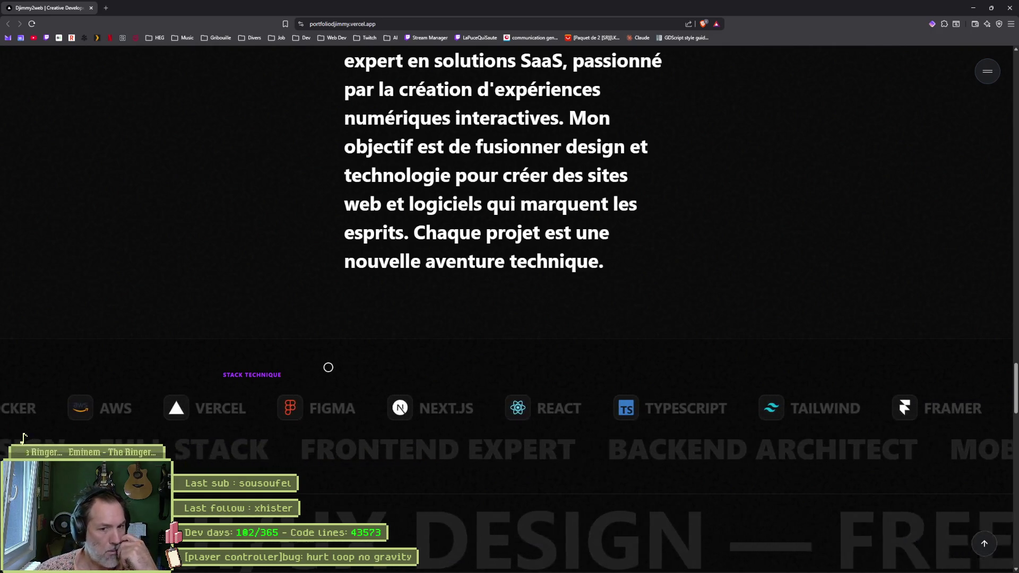
{"action": "scroll", "coordinate": [328, 367], "scroll_direction": "down", "scroll_amount": 2}
{"action": "scroll", "coordinate": [329, 366], "scroll_direction": "down", "scroll_amount": 2}
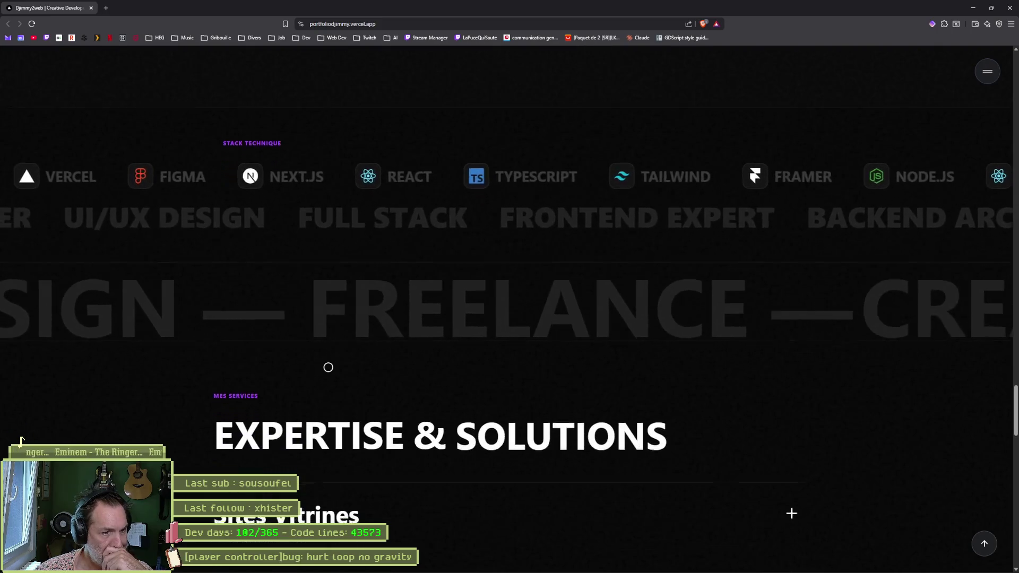
{"action": "scroll", "coordinate": [236, 364], "scroll_direction": "down", "scroll_amount": 2}
{"action": "scroll", "coordinate": [210, 382], "scroll_direction": "down", "scroll_amount": 3}
{"action": "scroll", "coordinate": [209, 382], "scroll_direction": "down", "scroll_amount": 2}
{"action": "scroll", "coordinate": [221, 380], "scroll_direction": "down", "scroll_amount": 1}
{"action": "scroll", "coordinate": [230, 383], "scroll_direction": "down", "scroll_amount": 1}
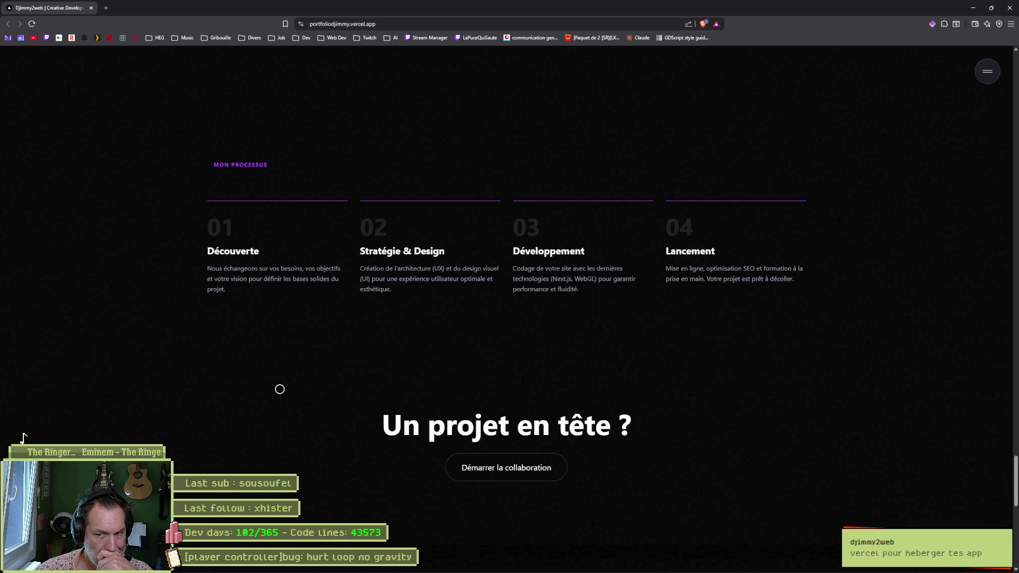
{"action": "scroll", "coordinate": [245, 379], "scroll_direction": "down", "scroll_amount": 2}
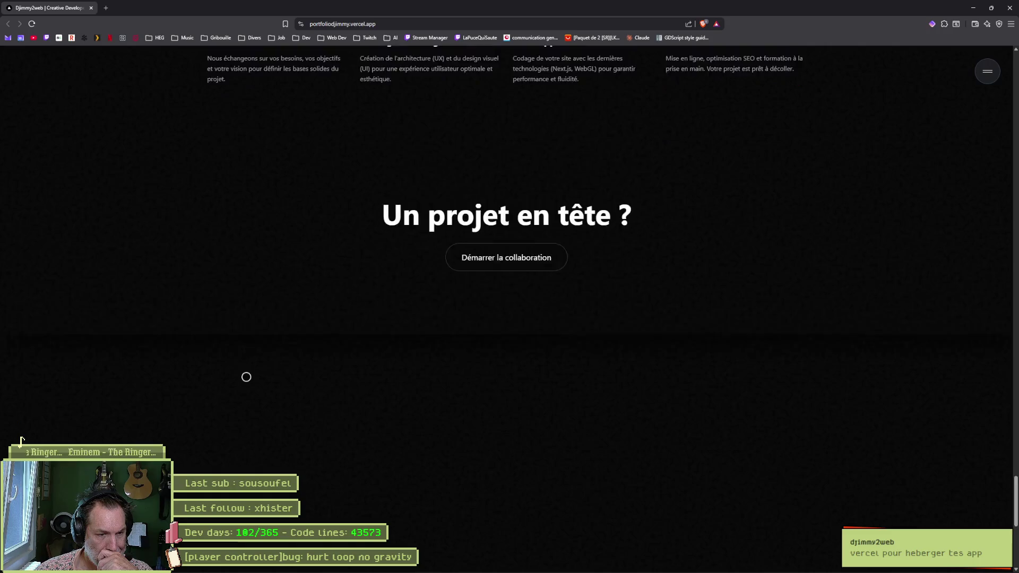
{"action": "scroll", "coordinate": [246, 379], "scroll_direction": "down", "scroll_amount": 2}
{"action": "scroll", "coordinate": [247, 376], "scroll_direction": "down", "scroll_amount": 2}
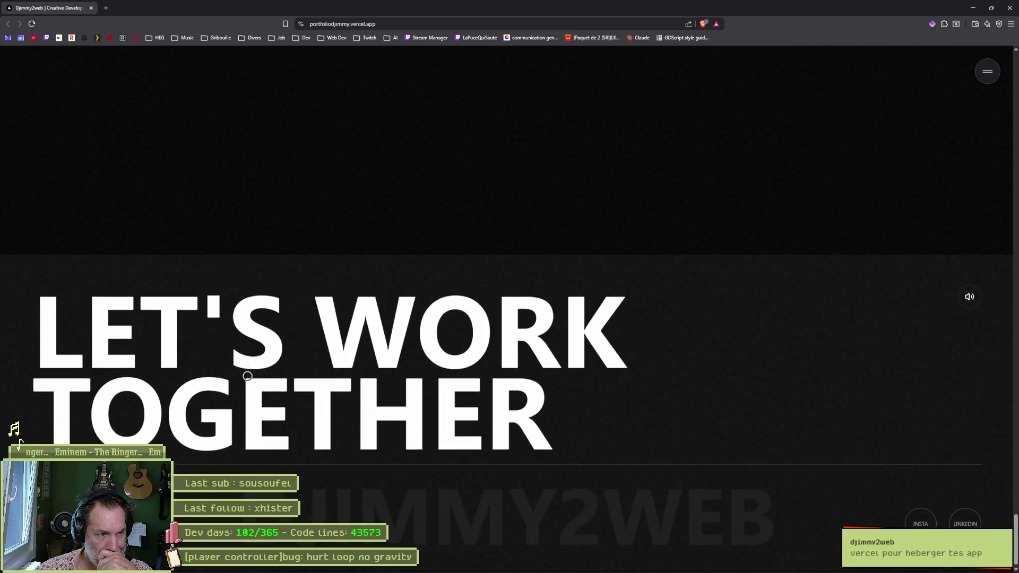
{"action": "scroll", "coordinate": [249, 375], "scroll_direction": "up", "scroll_amount": 3}
{"action": "scroll", "coordinate": [249, 375], "scroll_direction": "up", "scroll_amount": 3}
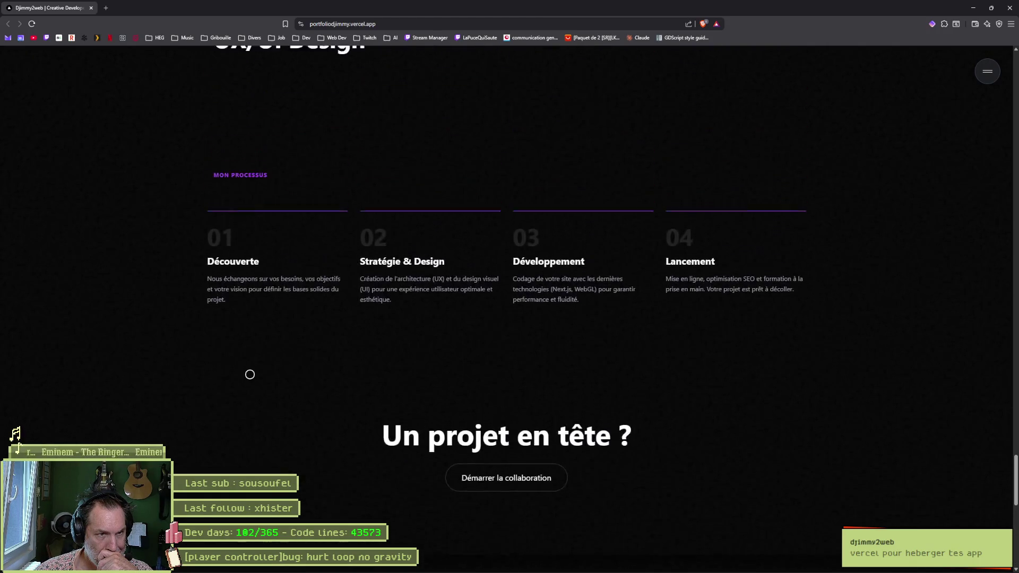
{"action": "scroll", "coordinate": [249, 374], "scroll_direction": "up", "scroll_amount": 3}
{"action": "scroll", "coordinate": [250, 374], "scroll_direction": "up", "scroll_amount": 2}
Browse the service descriptions: UX/UI Design, Applications Web, SaaS, E-Commerce, Sites Vitrines and the Lancement step.
{"action": "left_click", "coordinate": [319, 414]}
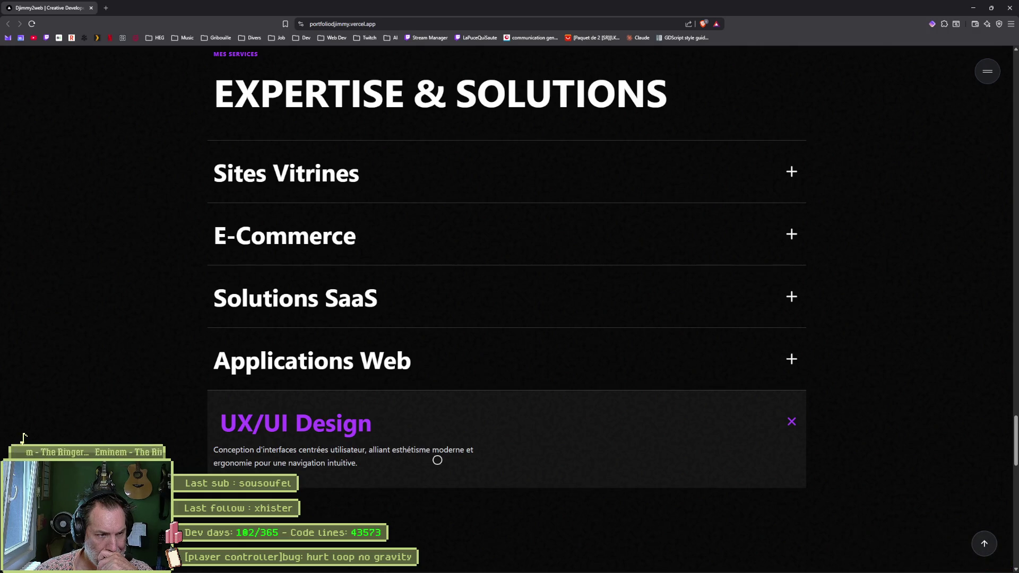
{"action": "left_click", "coordinate": [415, 433]}
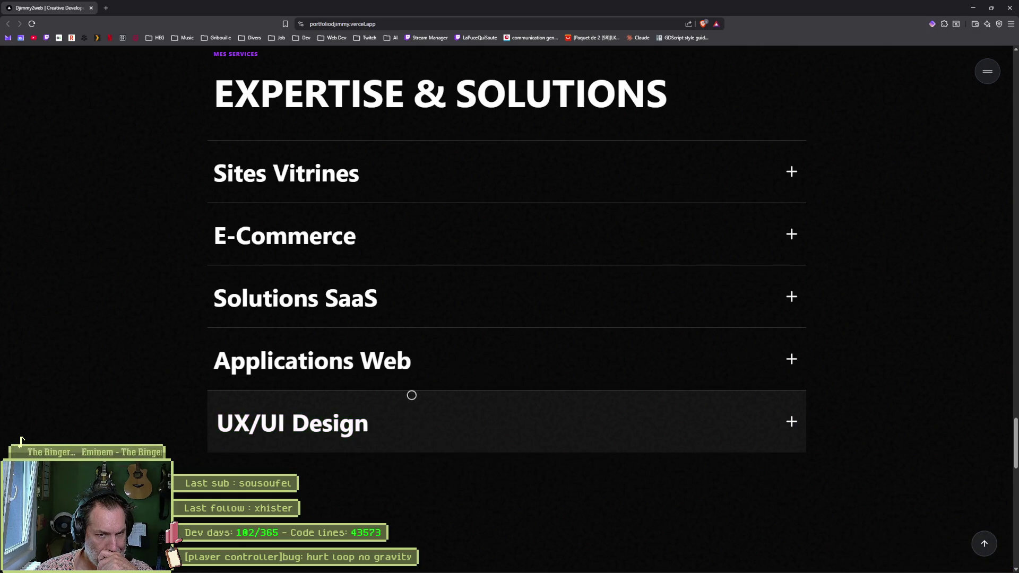
{"action": "left_click", "coordinate": [449, 347]}
{"action": "left_click", "coordinate": [453, 287]}
{"action": "left_click", "coordinate": [468, 229]}
{"action": "left_click", "coordinate": [478, 182]}
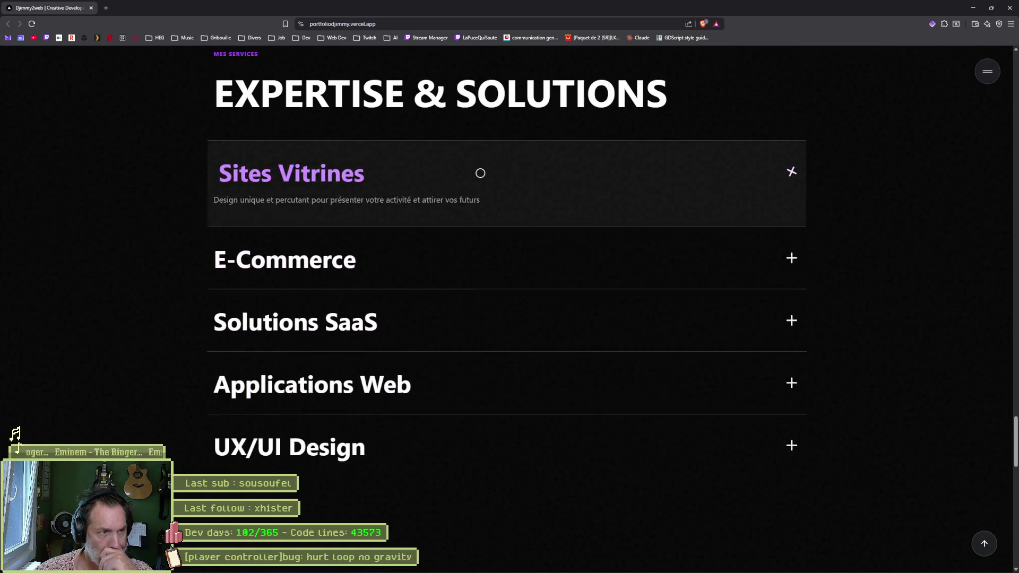
{"action": "left_click", "coordinate": [480, 172]}
{"action": "scroll", "coordinate": [485, 264], "scroll_direction": "down", "scroll_amount": 2}
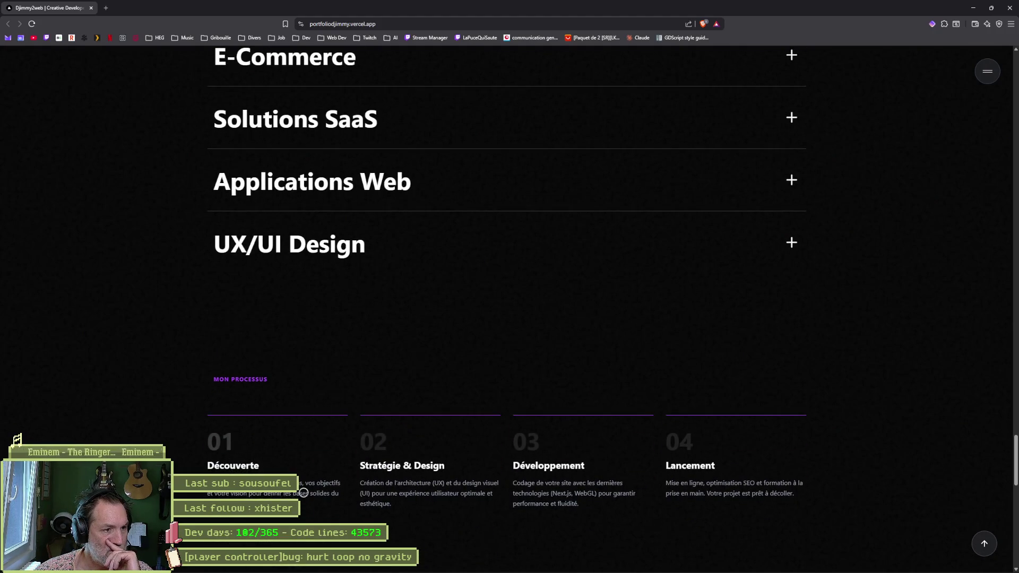
{"action": "left_click_drag", "start_coordinate": [745, 484], "coordinate": [751, 493]}
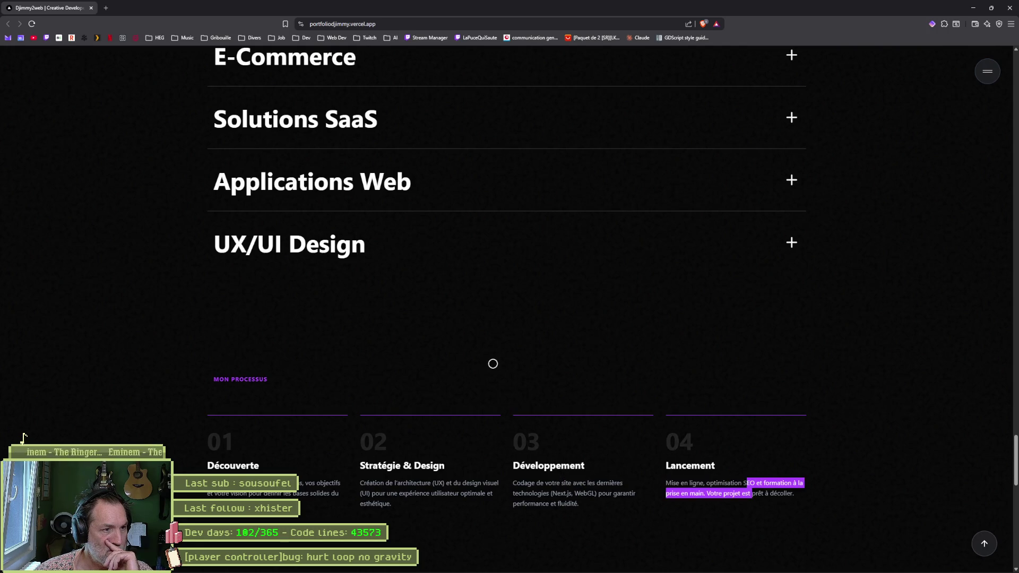
{"action": "scroll", "coordinate": [493, 364], "scroll_direction": "down", "scroll_amount": 2}
{"action": "scroll", "coordinate": [473, 432], "scroll_direction": "up", "scroll_amount": 3}
{"action": "scroll", "coordinate": [482, 428], "scroll_direction": "up", "scroll_amount": 5}
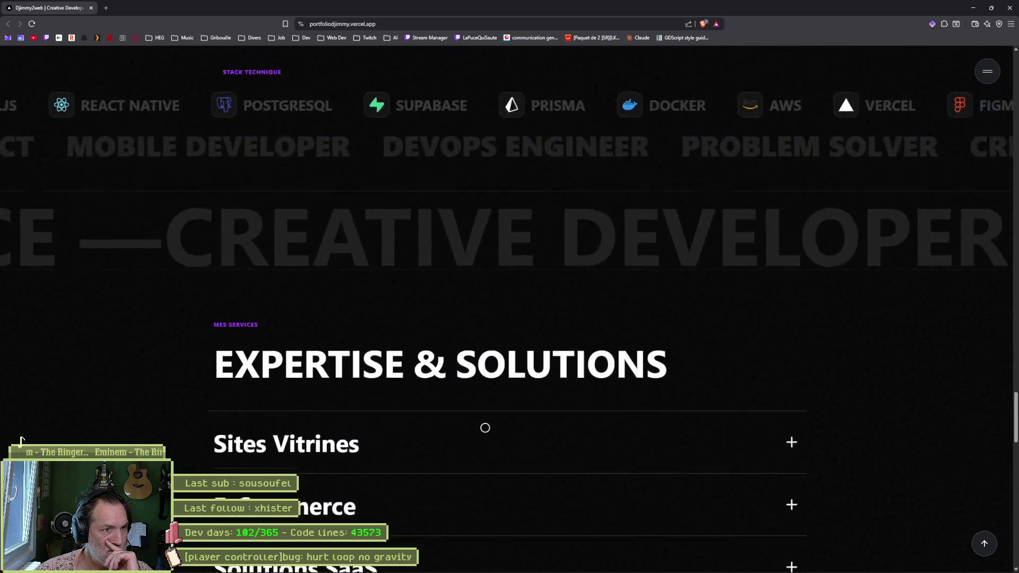
{"action": "scroll", "coordinate": [484, 428], "scroll_direction": "up", "scroll_amount": 1}
{"action": "scroll", "coordinate": [485, 446], "scroll_direction": "up", "scroll_amount": 1}
{"action": "scroll", "coordinate": [470, 383], "scroll_direction": "up", "scroll_amount": 1}
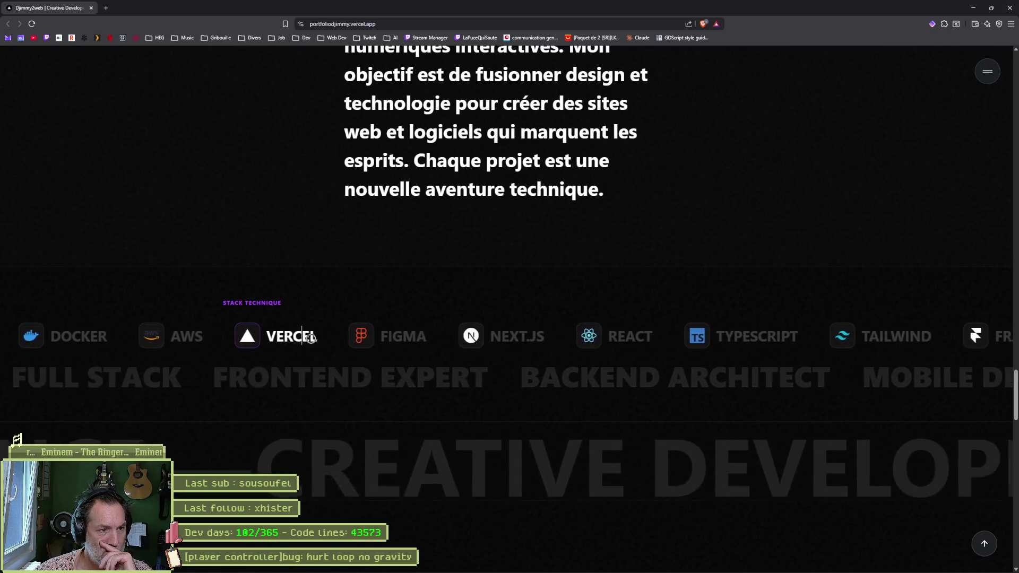
{"action": "scroll", "coordinate": [512, 366], "scroll_direction": "up", "scroll_amount": 2}
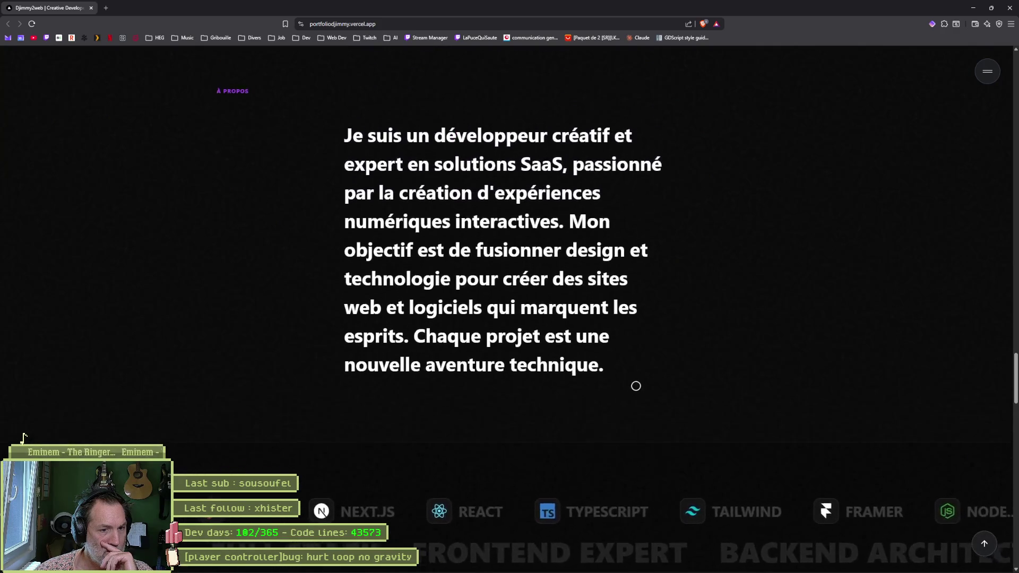
{"action": "scroll", "coordinate": [635, 387], "scroll_direction": "up", "scroll_amount": 5}
{"action": "scroll", "coordinate": [590, 380], "scroll_direction": "up", "scroll_amount": 2}
{"action": "scroll", "coordinate": [589, 380], "scroll_direction": "up", "scroll_amount": 3}
{"action": "scroll", "coordinate": [570, 380], "scroll_direction": "up", "scroll_amount": 1}
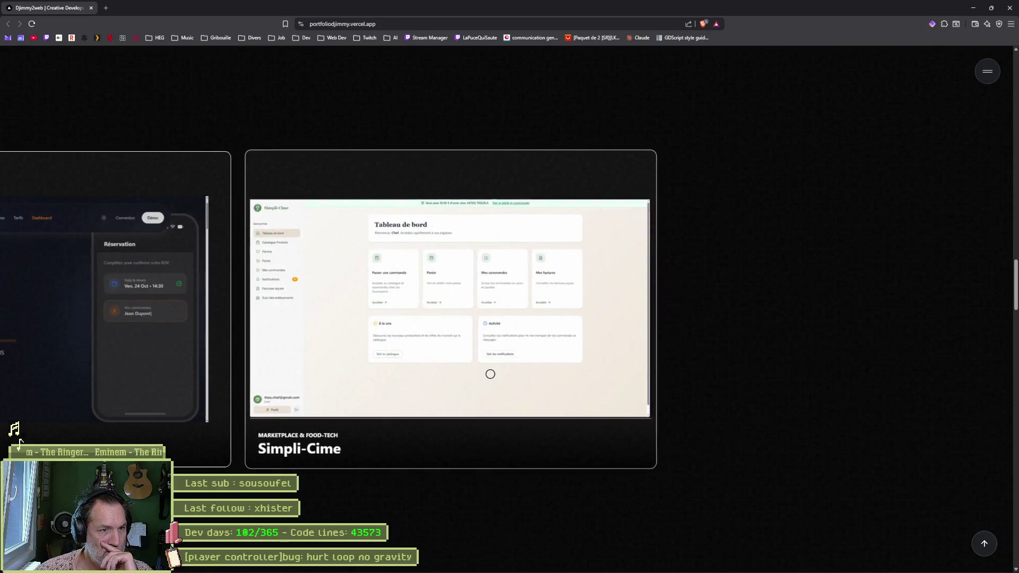
Bring up the Simpli-Cime project details and its live site in a new tab.
{"action": "left_click", "coordinate": [490, 374]}
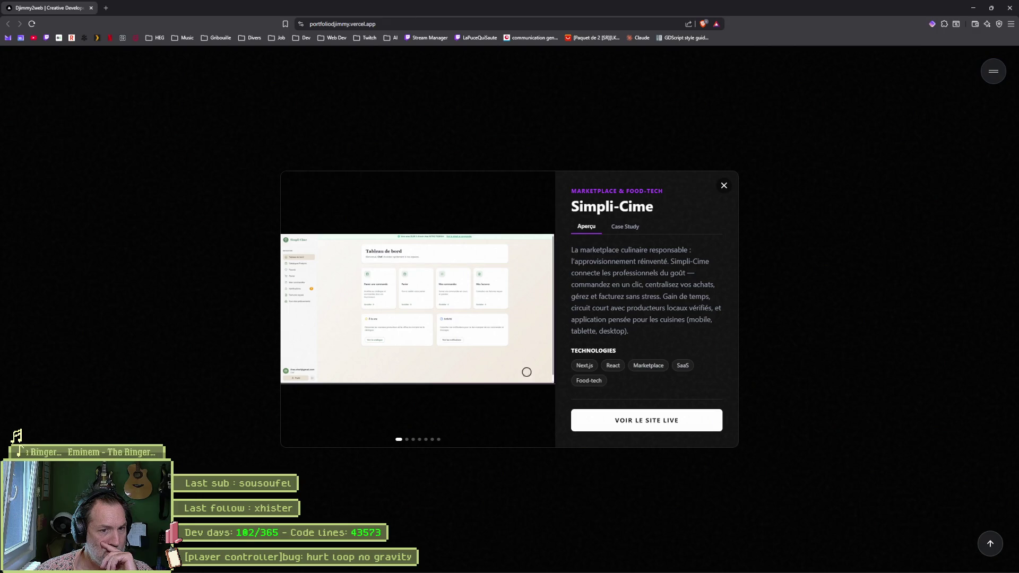
{"action": "left_click", "coordinate": [661, 426]}
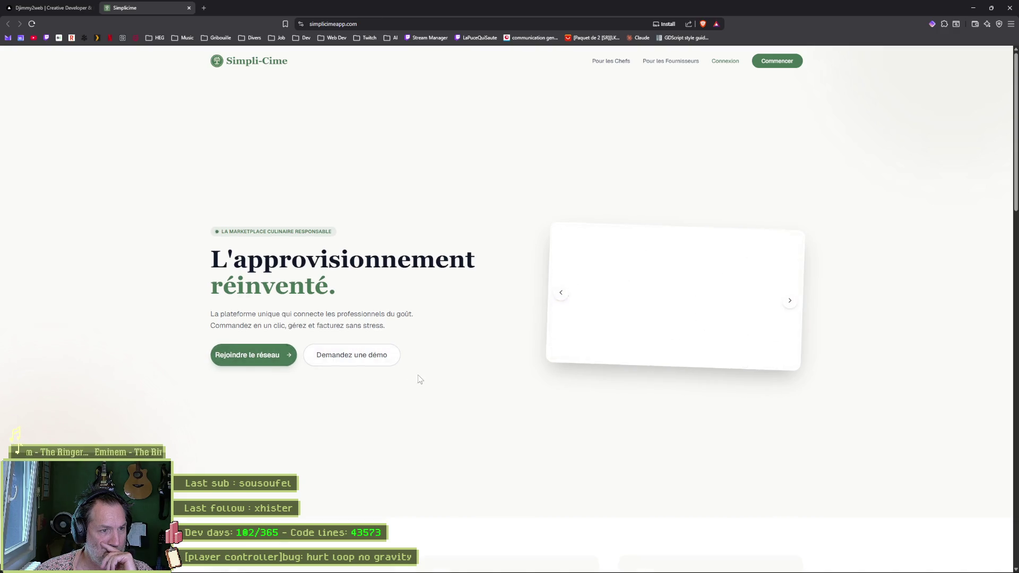
{"action": "scroll", "coordinate": [419, 377], "scroll_direction": "down", "scroll_amount": 5}
{"action": "scroll", "coordinate": [420, 371], "scroll_direction": "up", "scroll_amount": 3}
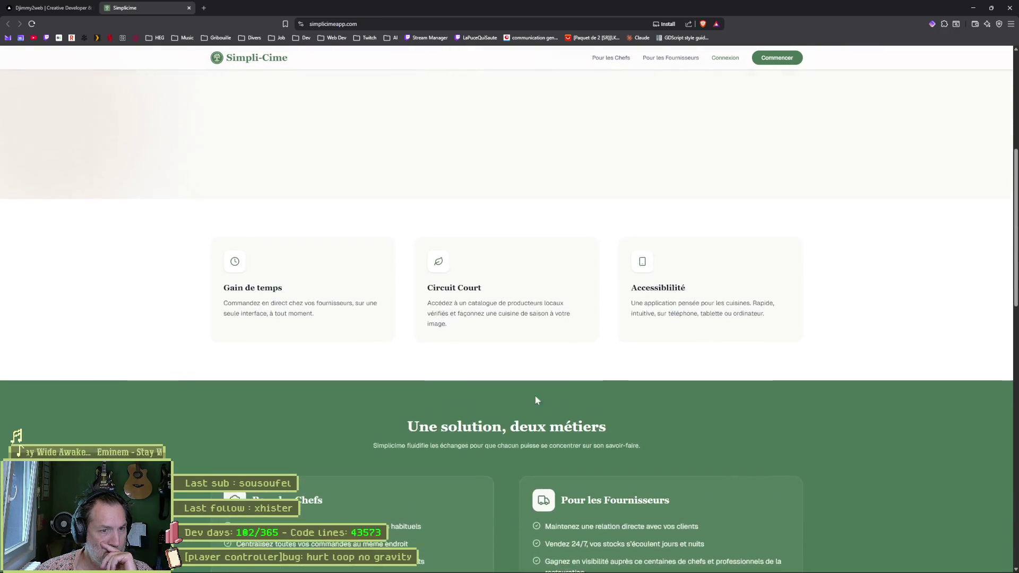
{"action": "scroll", "coordinate": [635, 479], "scroll_direction": "up", "scroll_amount": 4}
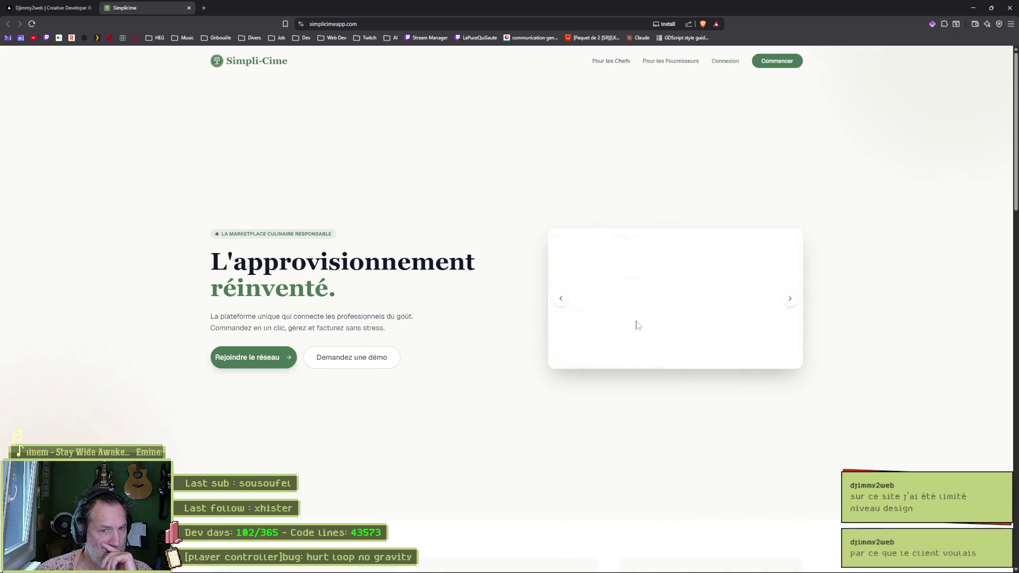
Step through the Simpli-Cime showcase carousel slides, then return to the portfolio tab.
{"action": "left_click", "coordinate": [790, 303]}
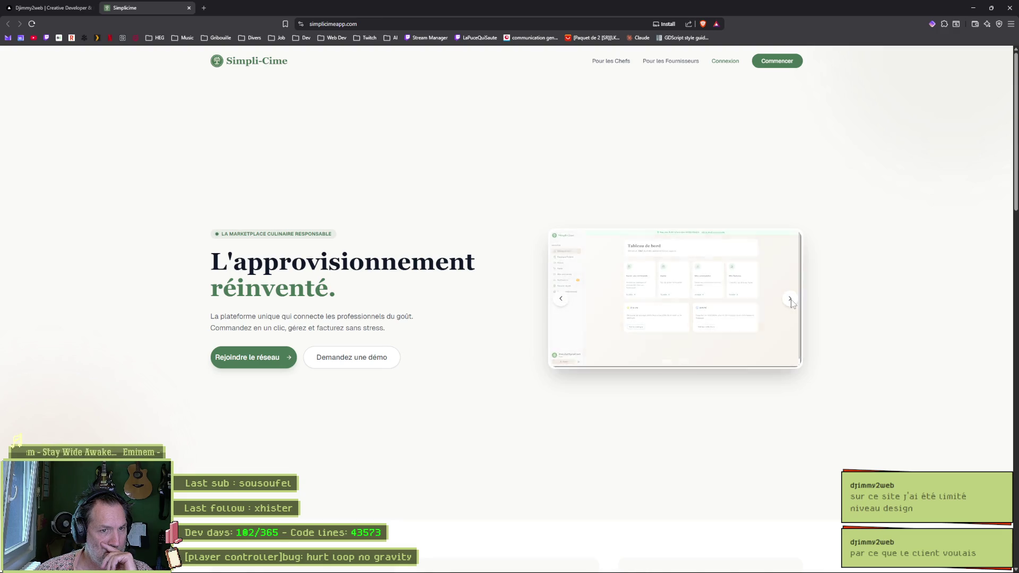
{"action": "left_click", "coordinate": [789, 302]}
{"action": "left_click", "coordinate": [789, 302]}
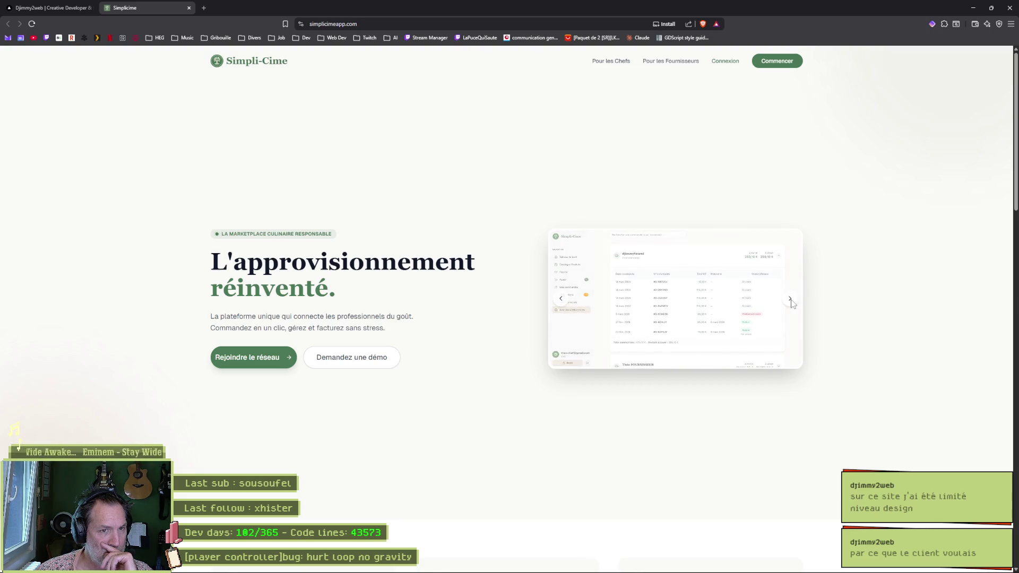
{"action": "left_click", "coordinate": [789, 301]}
{"action": "left_click", "coordinate": [790, 302]}
{"action": "left_click", "coordinate": [790, 301]}
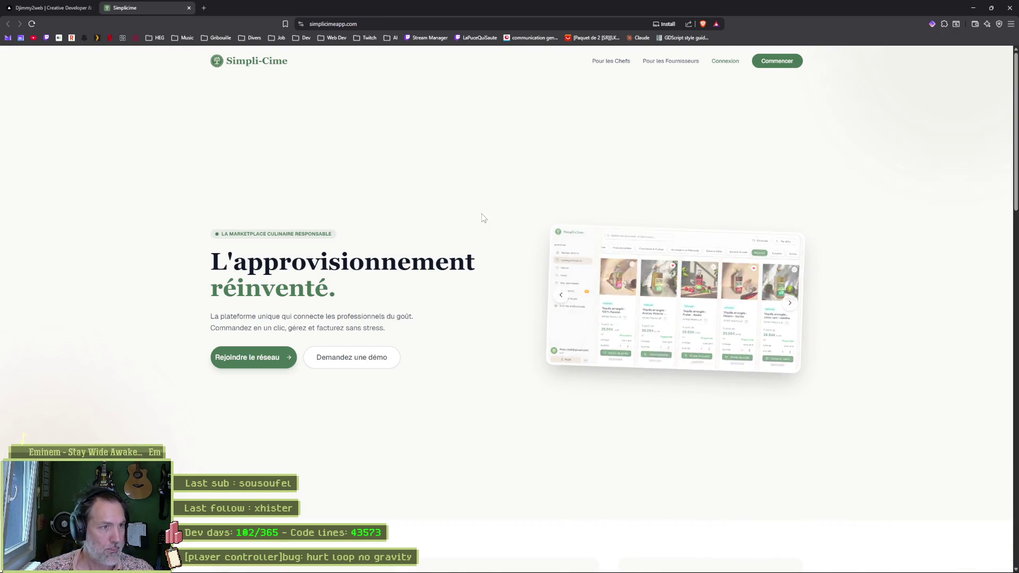
{"action": "scroll", "coordinate": [430, 245], "scroll_direction": "down", "scroll_amount": 1}
{"action": "scroll", "coordinate": [447, 237], "scroll_direction": "up", "scroll_amount": 5}
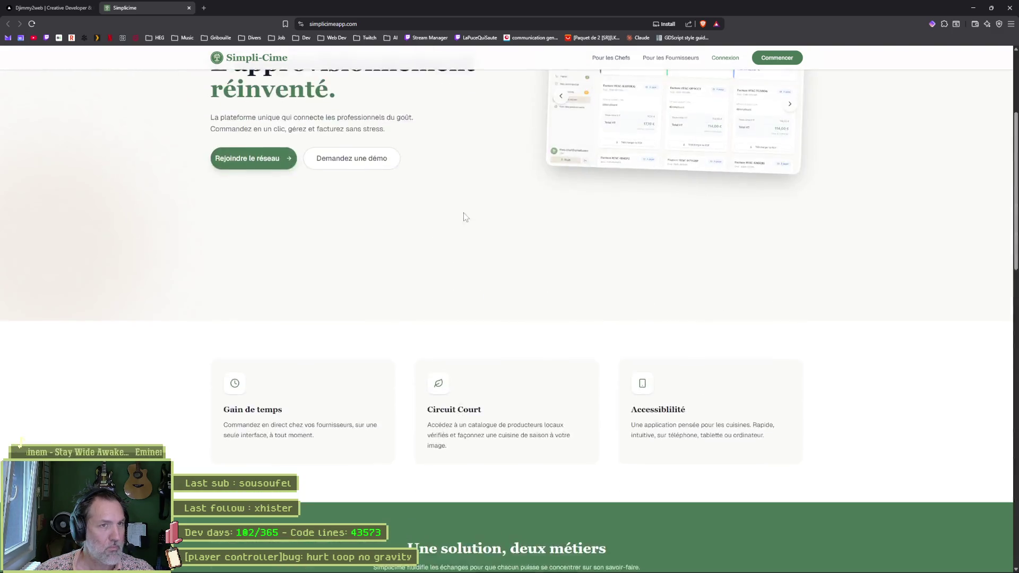
{"action": "left_click", "coordinate": [61, 13]}
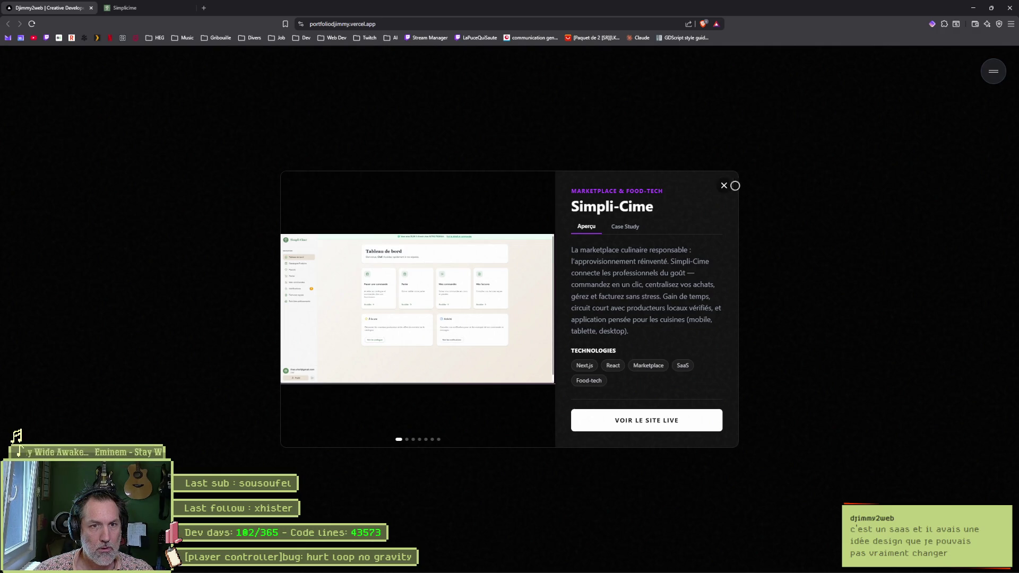
Close the Simpli-Cime project details modal and the portfolio tab.
{"action": "left_click", "coordinate": [723, 186]}
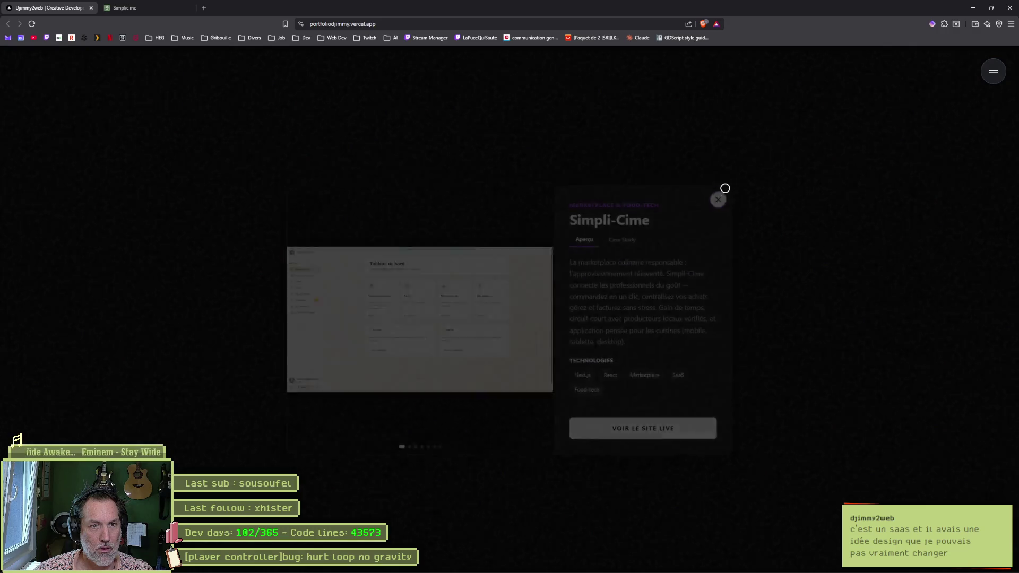
{"action": "scroll", "coordinate": [417, 256], "scroll_direction": "up", "scroll_amount": 5}
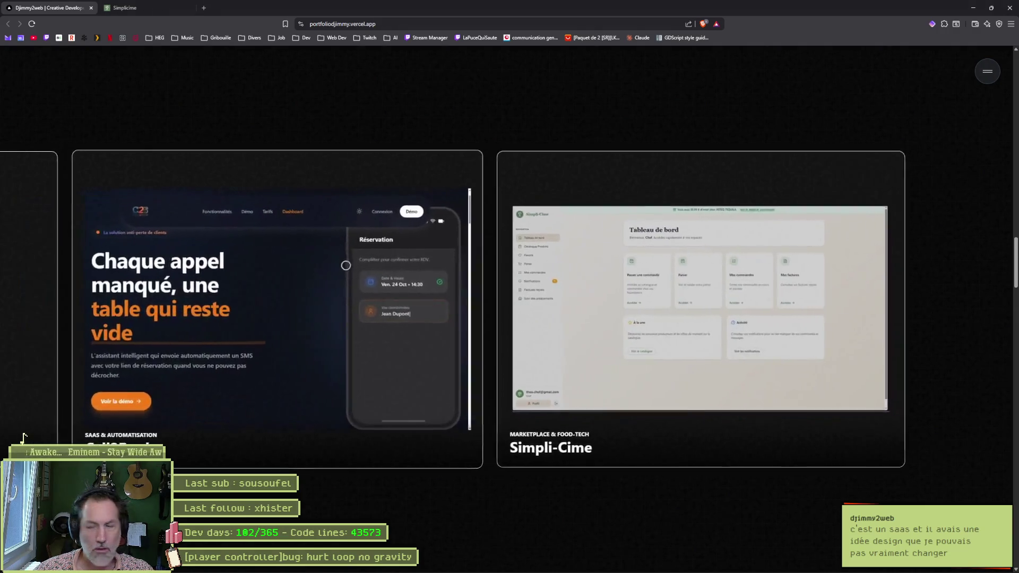
{"action": "scroll", "coordinate": [276, 271], "scroll_direction": "up", "scroll_amount": 3}
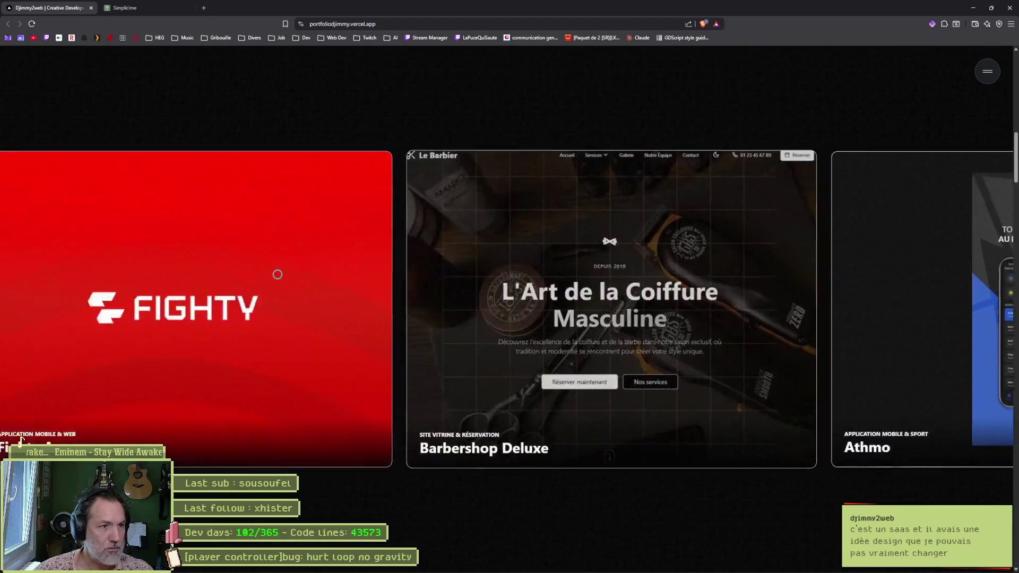
{"action": "scroll", "coordinate": [260, 275], "scroll_direction": "up", "scroll_amount": 4}
{"action": "scroll", "coordinate": [260, 275], "scroll_direction": "up", "scroll_amount": 2}
{"action": "scroll", "coordinate": [260, 274], "scroll_direction": "down", "scroll_amount": 3}
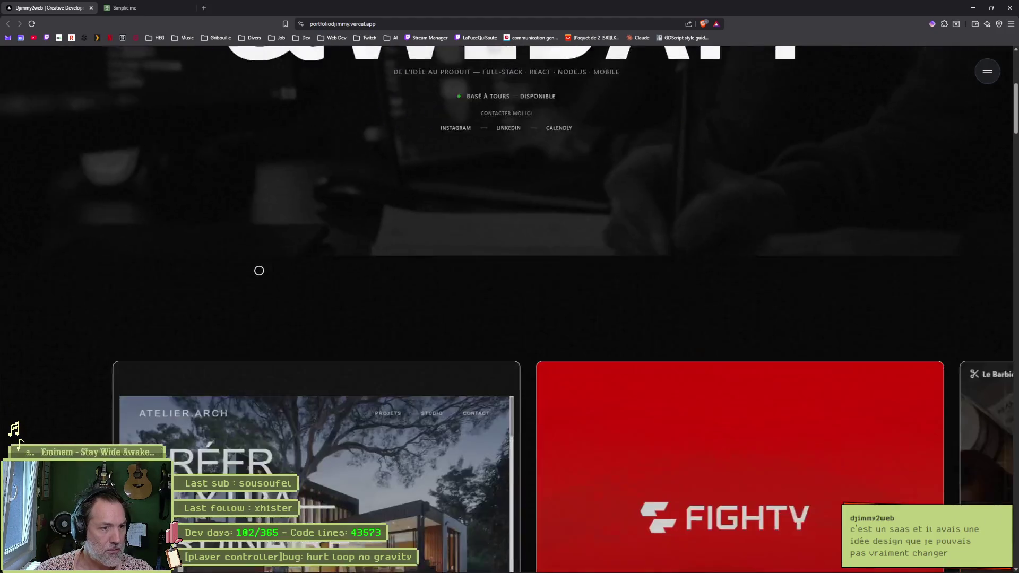
{"action": "scroll", "coordinate": [260, 274], "scroll_direction": "up", "scroll_amount": 4}
{"action": "scroll", "coordinate": [259, 271], "scroll_direction": "down", "scroll_amount": 3}
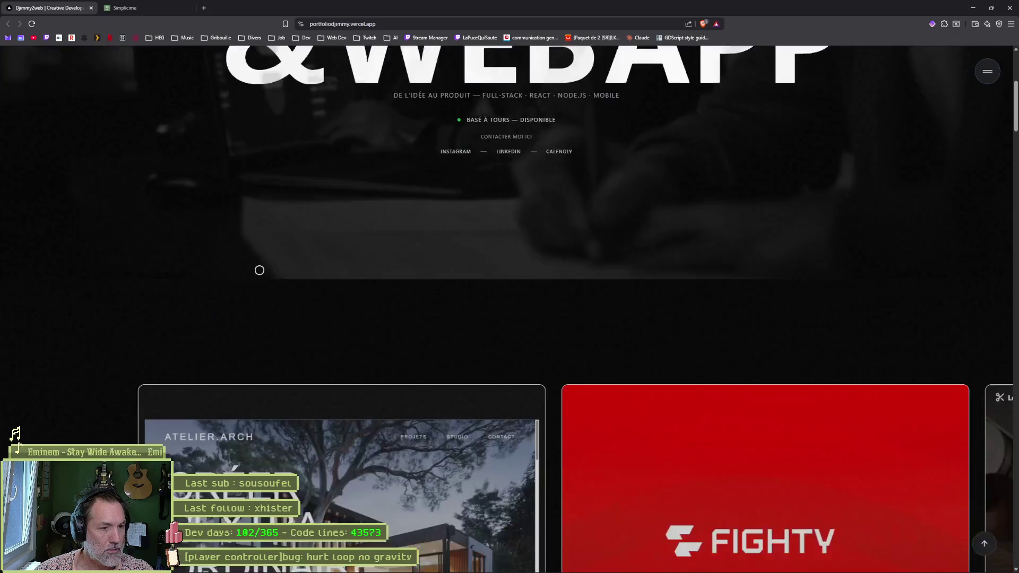
{"action": "scroll", "coordinate": [259, 271], "scroll_direction": "down", "scroll_amount": 3}
{"action": "scroll", "coordinate": [259, 270], "scroll_direction": "down", "scroll_amount": 2}
{"action": "scroll", "coordinate": [258, 270], "scroll_direction": "down", "scroll_amount": 1}
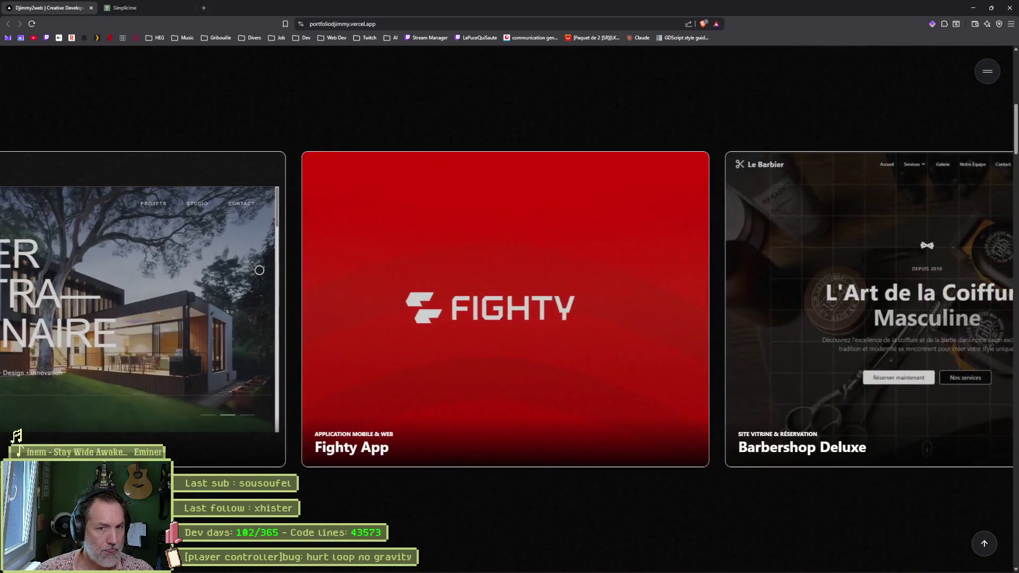
{"action": "scroll", "coordinate": [259, 271], "scroll_direction": "down", "scroll_amount": 2}
{"action": "scroll", "coordinate": [259, 270], "scroll_direction": "down", "scroll_amount": 3}
{"action": "scroll", "coordinate": [500, 306], "scroll_direction": "down", "scroll_amount": 3}
{"action": "scroll", "coordinate": [501, 306], "scroll_direction": "down", "scroll_amount": 2}
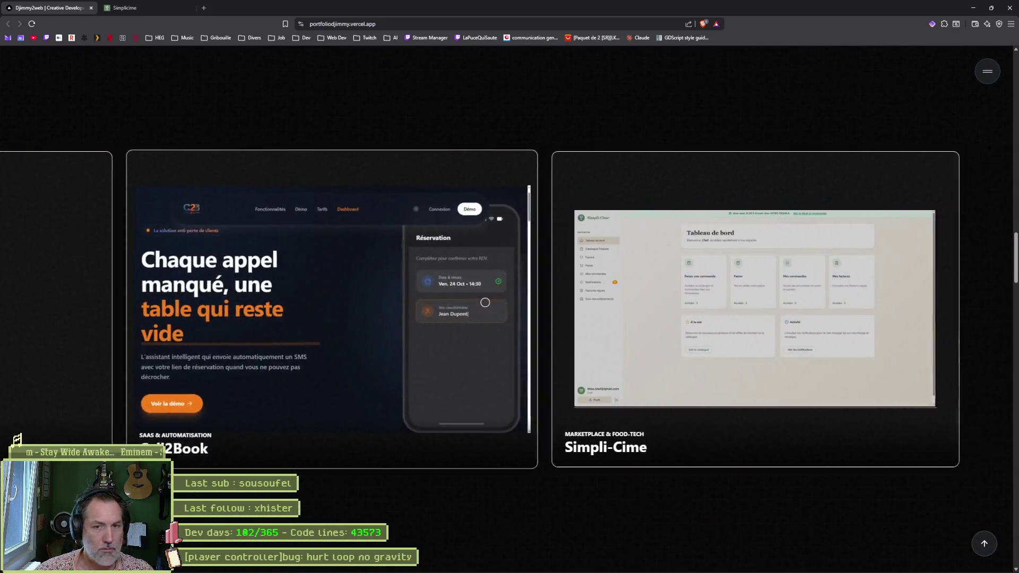
{"action": "scroll", "coordinate": [486, 301], "scroll_direction": "down", "scroll_amount": 2}
{"action": "scroll", "coordinate": [478, 295], "scroll_direction": "down", "scroll_amount": 2}
{"action": "scroll", "coordinate": [444, 286], "scroll_direction": "down", "scroll_amount": 3}
{"action": "scroll", "coordinate": [517, 230], "scroll_direction": "up", "scroll_amount": 2}
{"action": "scroll", "coordinate": [511, 213], "scroll_direction": "up", "scroll_amount": 2}
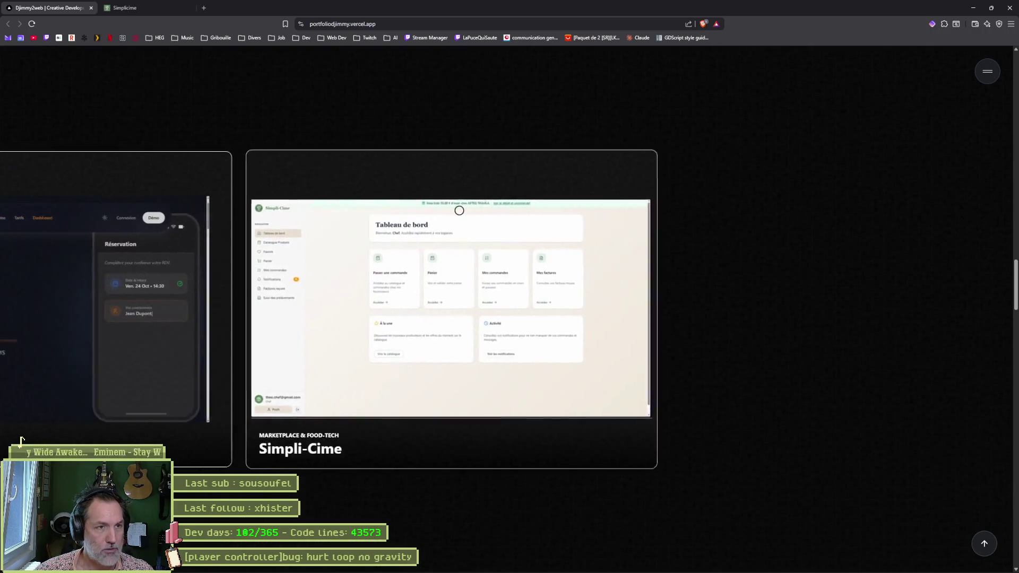
{"action": "scroll", "coordinate": [459, 210], "scroll_direction": "down", "scroll_amount": 2}
{"action": "scroll", "coordinate": [449, 236], "scroll_direction": "down", "scroll_amount": 3}
{"action": "scroll", "coordinate": [467, 250], "scroll_direction": "up", "scroll_amount": 5}
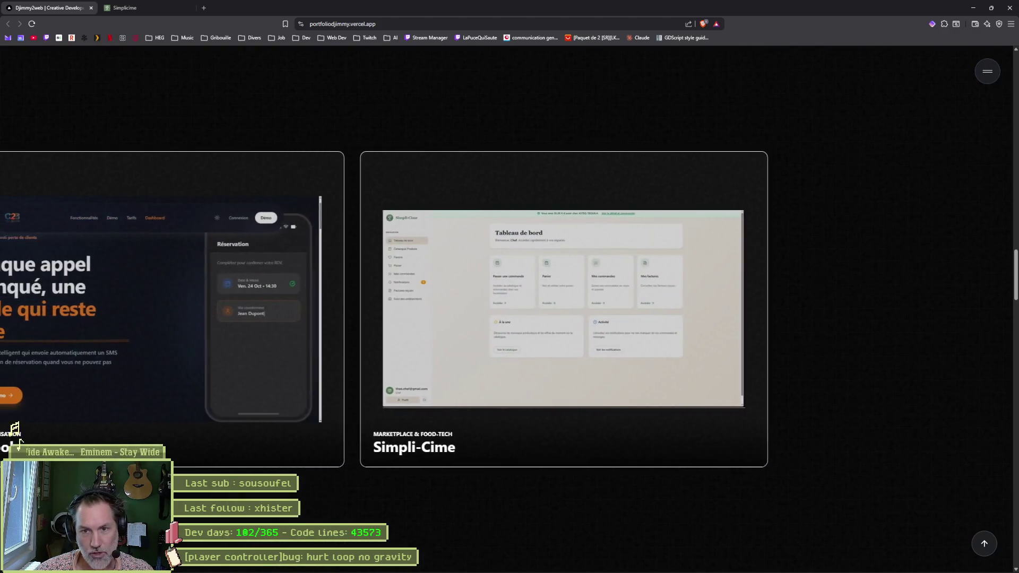
{"action": "scroll", "coordinate": [1008, 271], "scroll_direction": "up", "scroll_amount": 5}
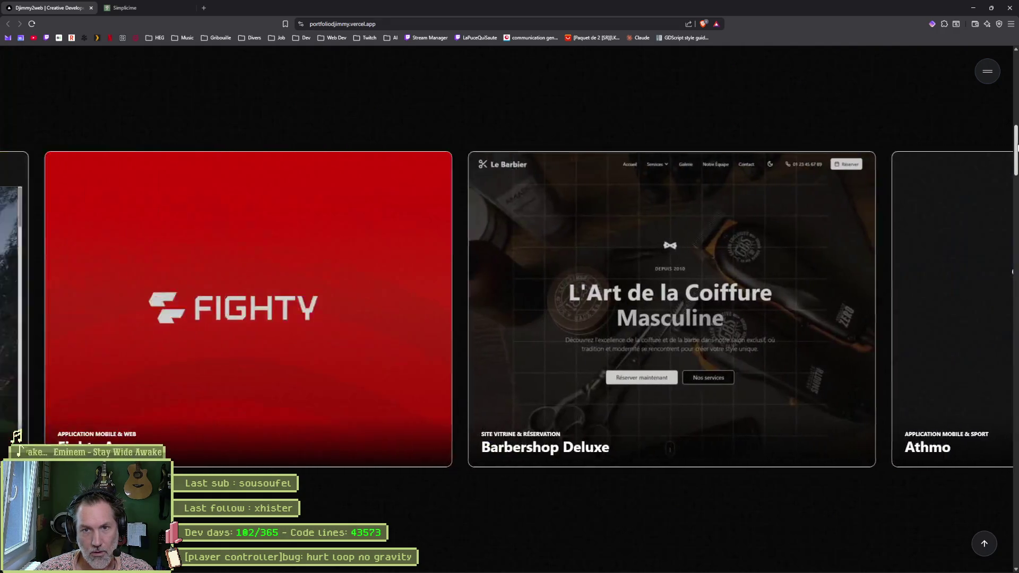
{"action": "scroll", "coordinate": [1000, 154], "scroll_direction": "down", "scroll_amount": 2}
{"action": "scroll", "coordinate": [1001, 155], "scroll_direction": "up", "scroll_amount": 2}
{"action": "scroll", "coordinate": [1008, 205], "scroll_direction": "down", "scroll_amount": 2}
{"action": "scroll", "coordinate": [995, 387], "scroll_direction": "down", "scroll_amount": 5}
{"action": "mouse_move", "coordinate": [1016, 387]}
{"action": "left_mouse_down"}
{"action": "mouse_move", "coordinate": [1014, 448]}
{"action": "mouse_move", "coordinate": [1012, 81]}
{"action": "mouse_move", "coordinate": [976, 227]}
{"action": "left_mouse_up"}
{"action": "scroll", "coordinate": [975, 227], "scroll_direction": "down", "scroll_amount": 2}
{"action": "scroll", "coordinate": [971, 273], "scroll_direction": "up", "scroll_amount": 2}
{"action": "scroll", "coordinate": [991, 247], "scroll_direction": "down", "scroll_amount": 5}
{"action": "scroll", "coordinate": [983, 308], "scroll_direction": "down", "scroll_amount": 3}
{"action": "scroll", "coordinate": [980, 358], "scroll_direction": "down", "scroll_amount": 5}
{"action": "scroll", "coordinate": [972, 402], "scroll_direction": "down", "scroll_amount": 5}
{"action": "scroll", "coordinate": [969, 447], "scroll_direction": "down", "scroll_amount": 5}
{"action": "scroll", "coordinate": [965, 478], "scroll_direction": "up", "scroll_amount": 15}
{"action": "scroll", "coordinate": [960, 446], "scroll_direction": "up", "scroll_amount": 2}
{"action": "scroll", "coordinate": [960, 446], "scroll_direction": "up", "scroll_amount": 10}
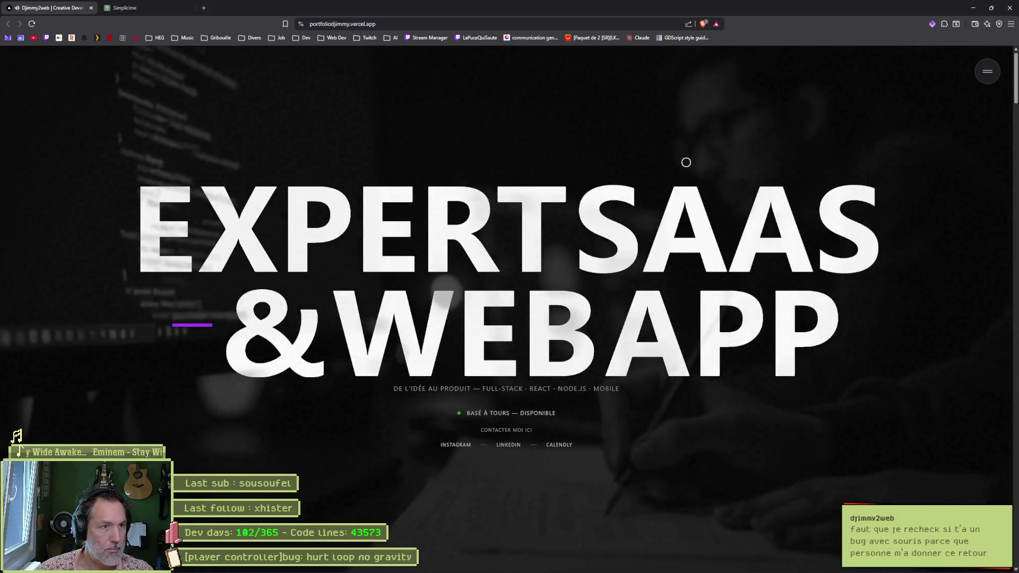
{"action": "middle_click", "coordinate": [52, 9]}
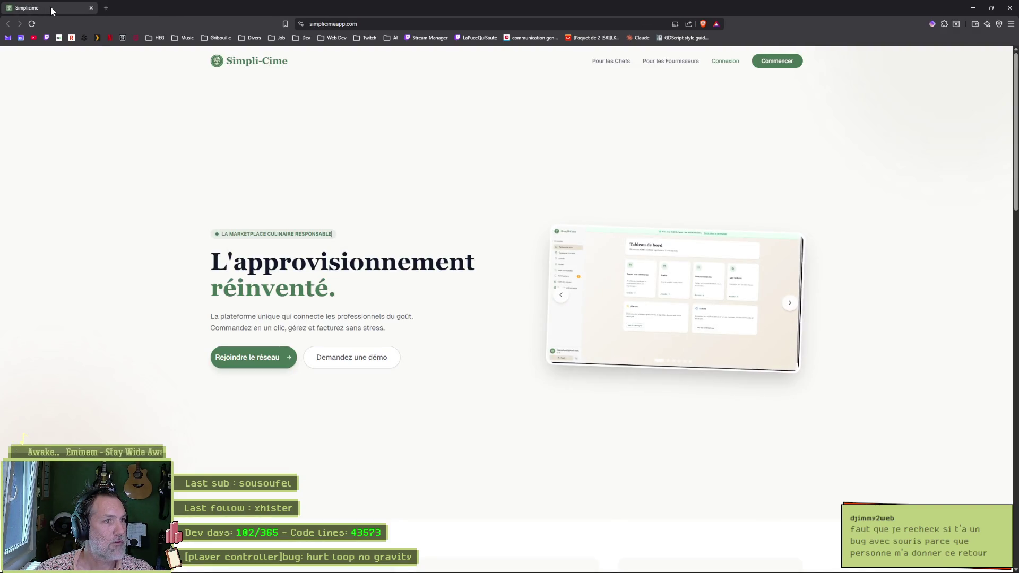
Search the web for vercel, then reopen the portfolio site in a new tab.
{"action": "left_click", "coordinate": [399, 24]}
{"action": "type", "text": "verce"}
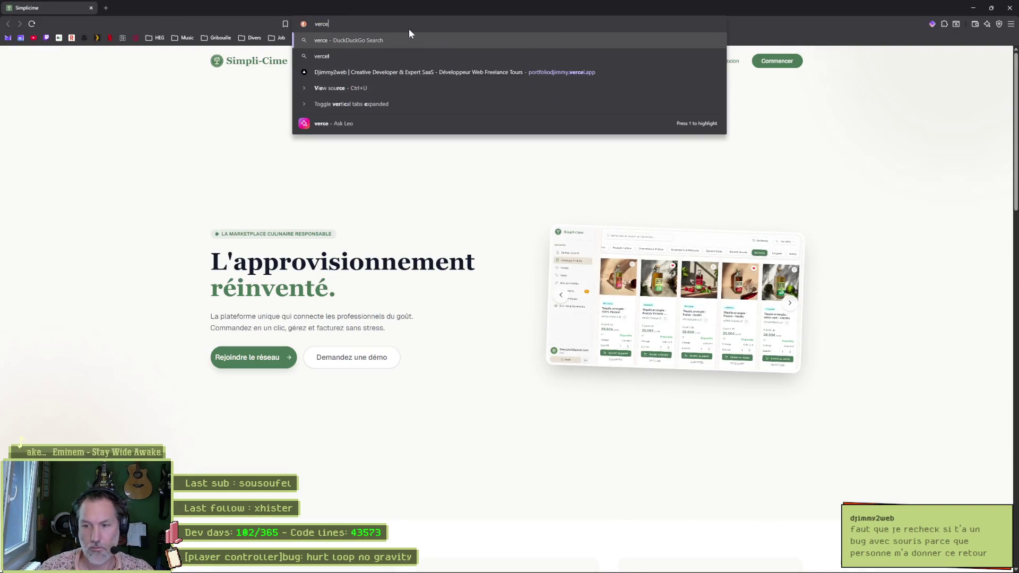
{"action": "type", "text": "l"}
{"action": "key", "text": "Return"}
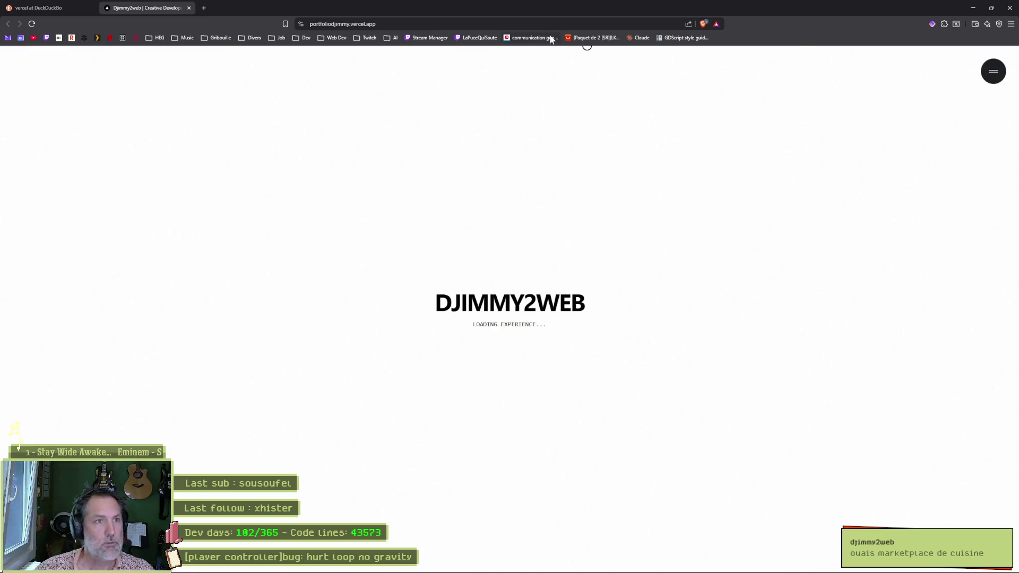
{"action": "left_click", "coordinate": [545, 28]}
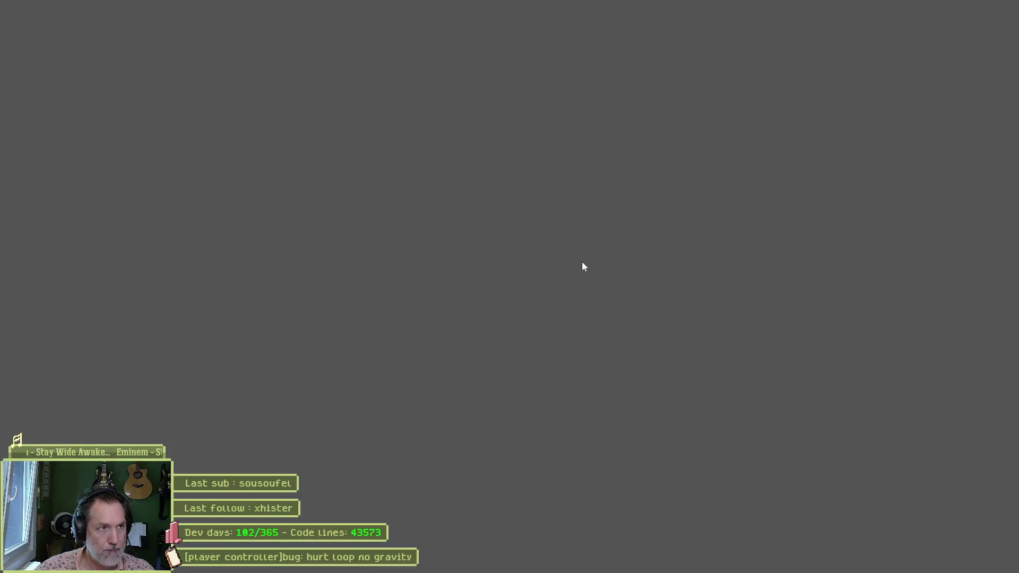
{"action": "key", "text": "Return"}
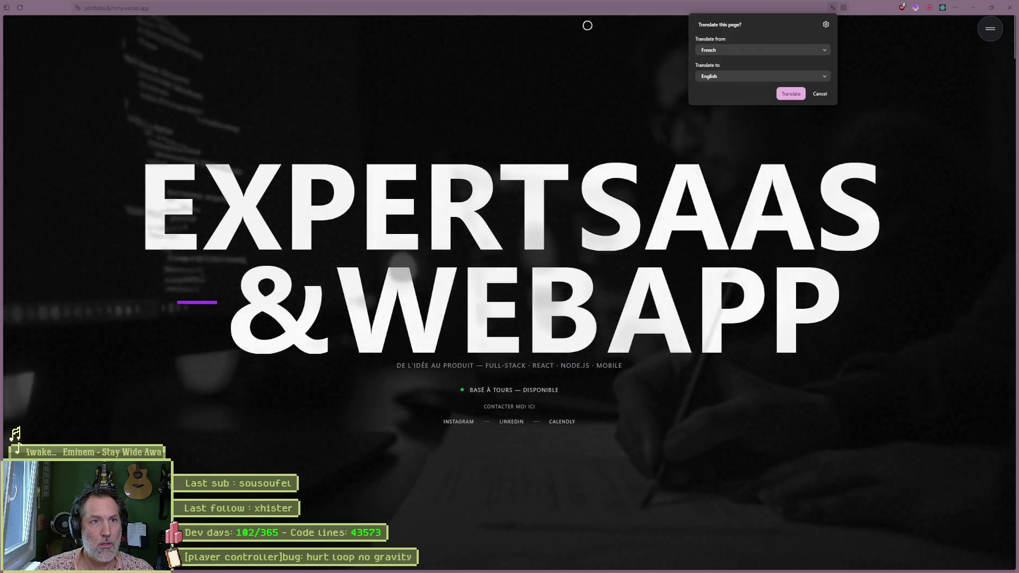
Leave fullscreen, close the portfolio tab and go back to the vercel search results.
{"action": "key", "text": "F11"}
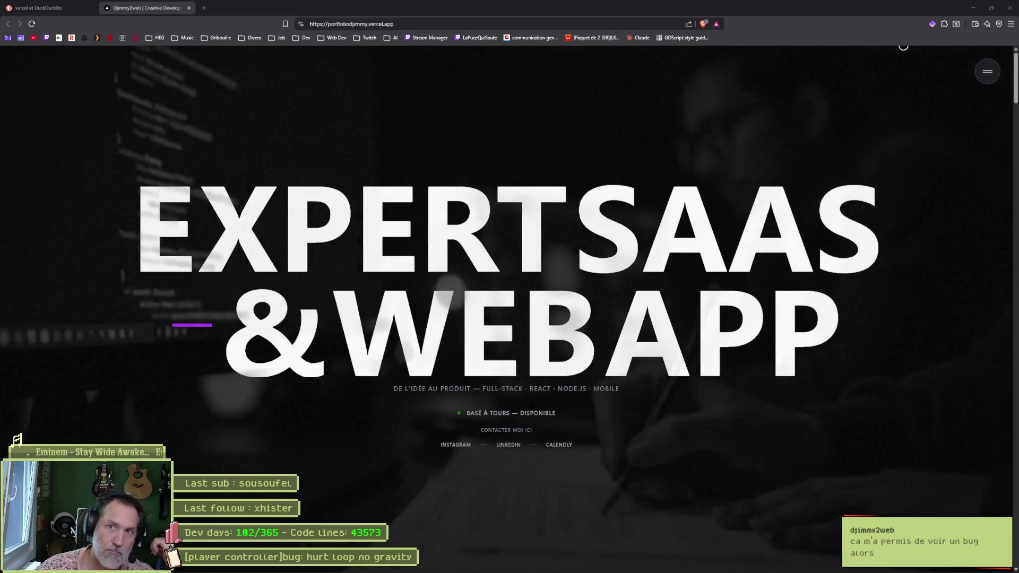
{"action": "middle_click", "coordinate": [128, 10]}
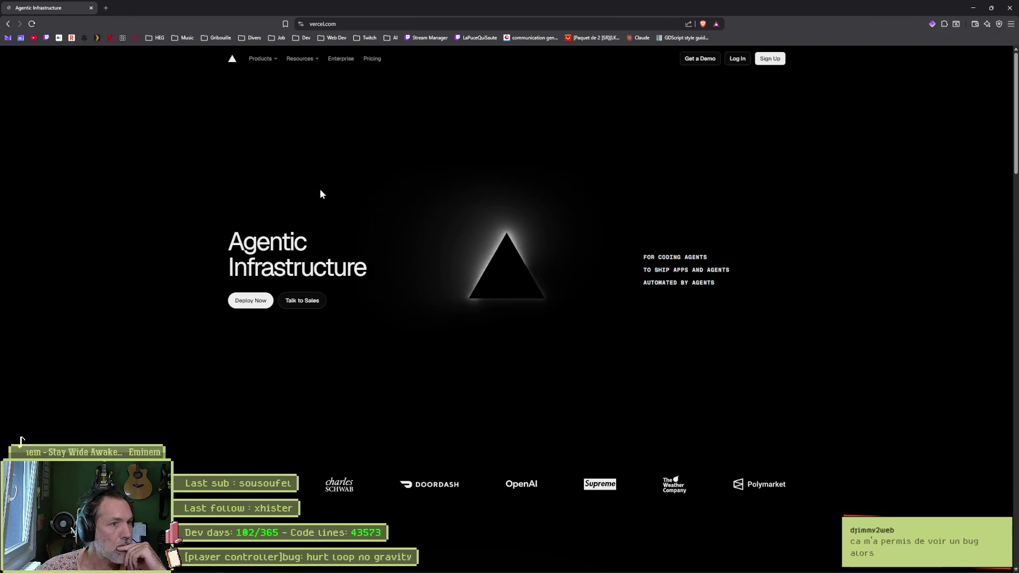
{"action": "left_click", "coordinate": [6, 23]}
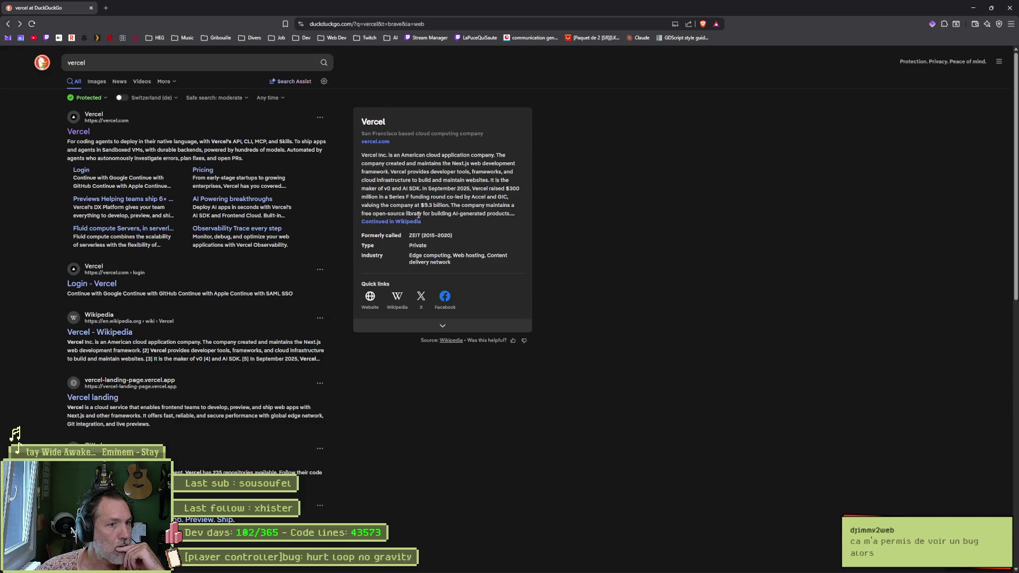
Read the Vercel article on Wikipedia, then close the browser window to reveal Godot.
{"action": "left_click", "coordinate": [399, 227]}
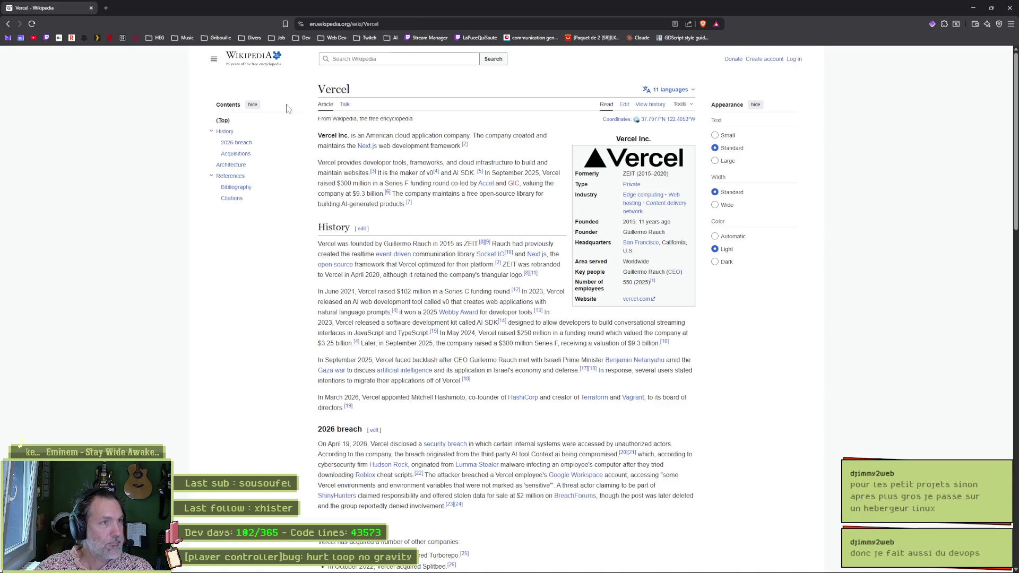
{"action": "left_click", "coordinate": [1012, 8]}
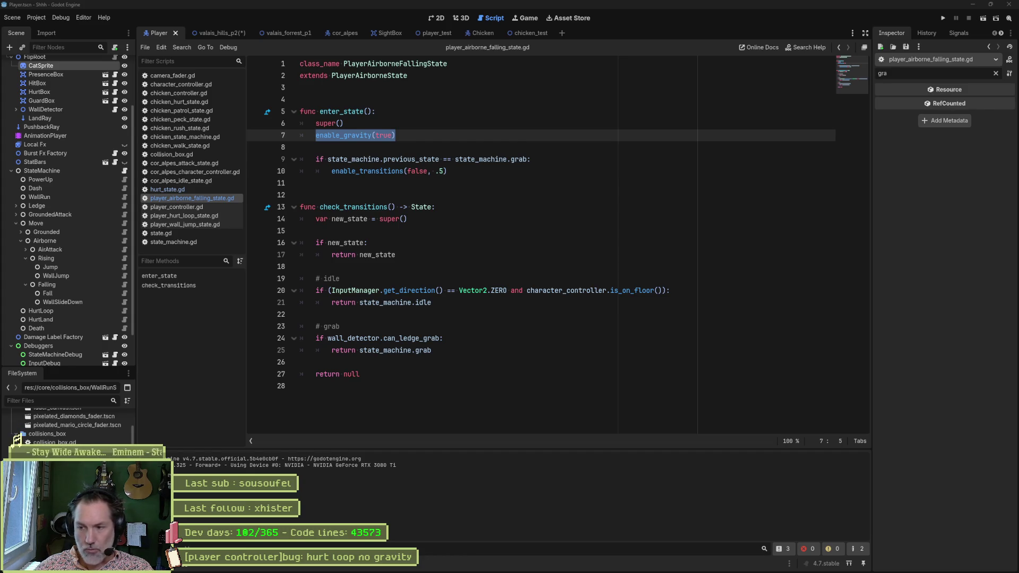
Glance at the Asana task board and put it away to return to the script.
{"action": "left_click", "coordinate": [403, 219]}
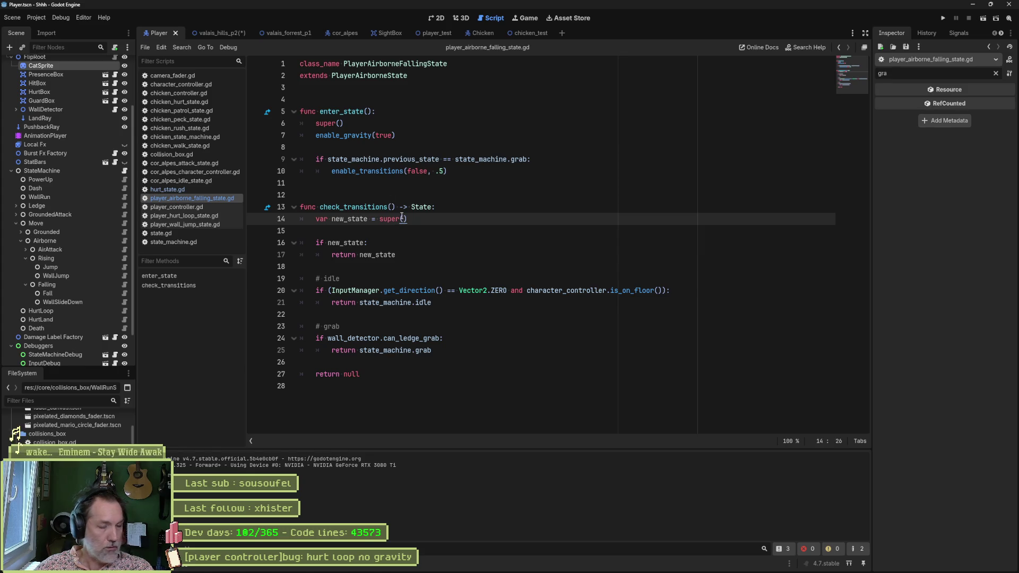
{"action": "mouse_move", "coordinate": [510, 563]}
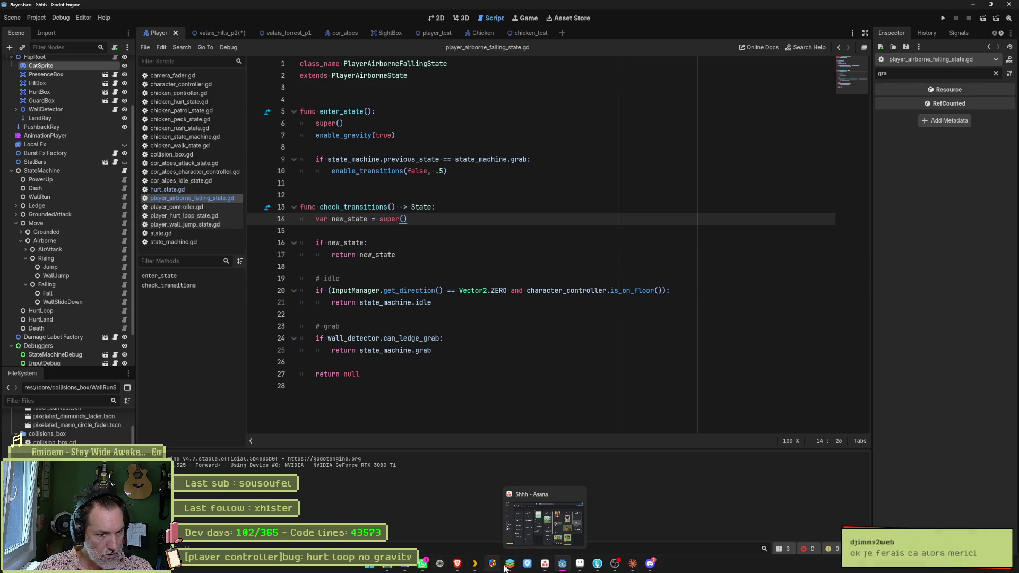
{"action": "left_click", "coordinate": [545, 563]}
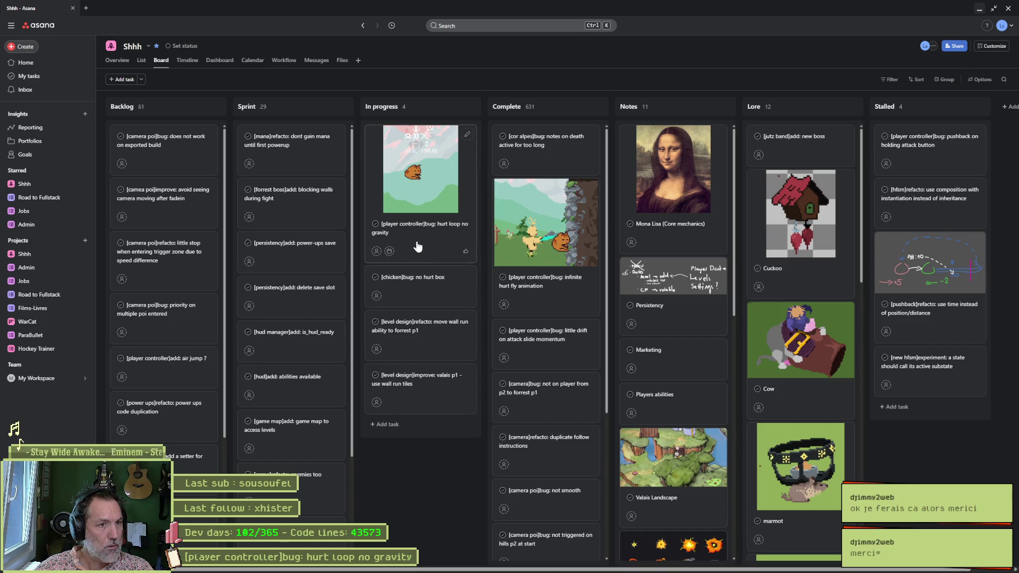
{"action": "left_click", "coordinate": [980, 10]}
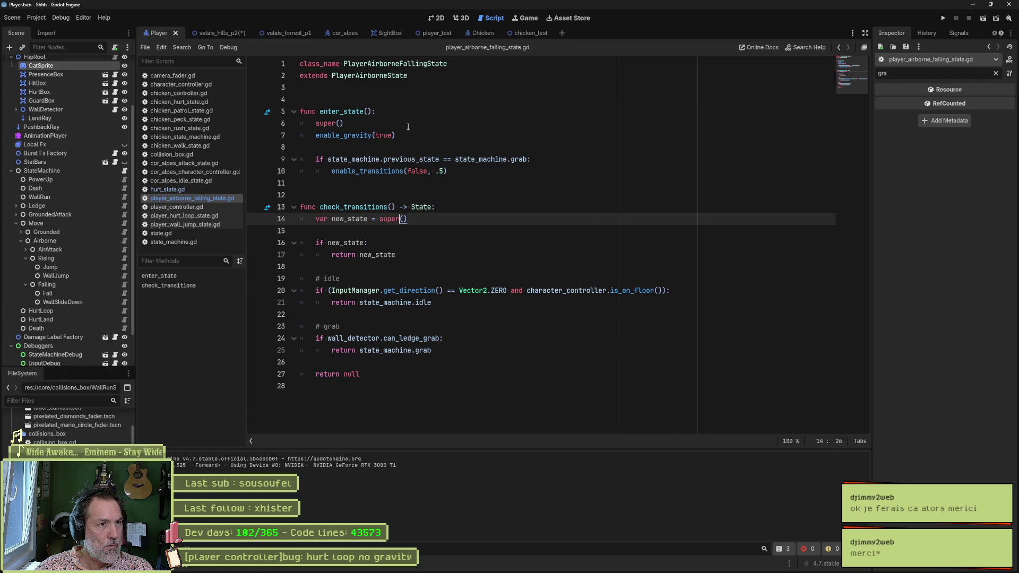
Select enable_gravity on line 7 and start a project-wide Find in Files for it.
{"action": "left_click_drag", "start_coordinate": [316, 136], "coordinate": [390, 136]}
{"action": "left_click_drag", "start_coordinate": [317, 136], "coordinate": [372, 144]}
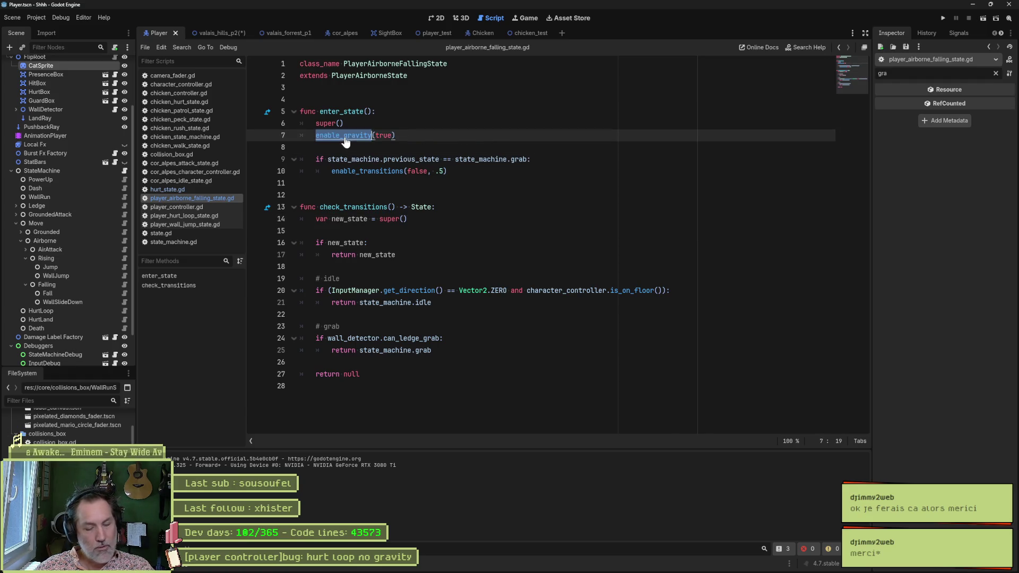
{"action": "key", "text": "ctrl+shift+f"}
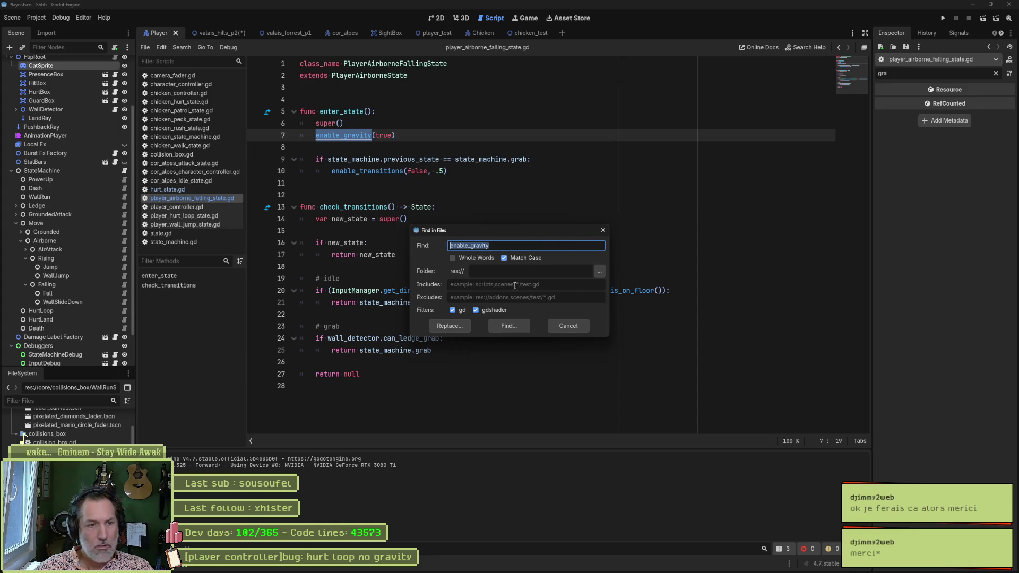
Run the project-wide enable_gravity search and inspect the state_machine.gd and character_controller.gd calls.
{"action": "left_click", "coordinate": [508, 324]}
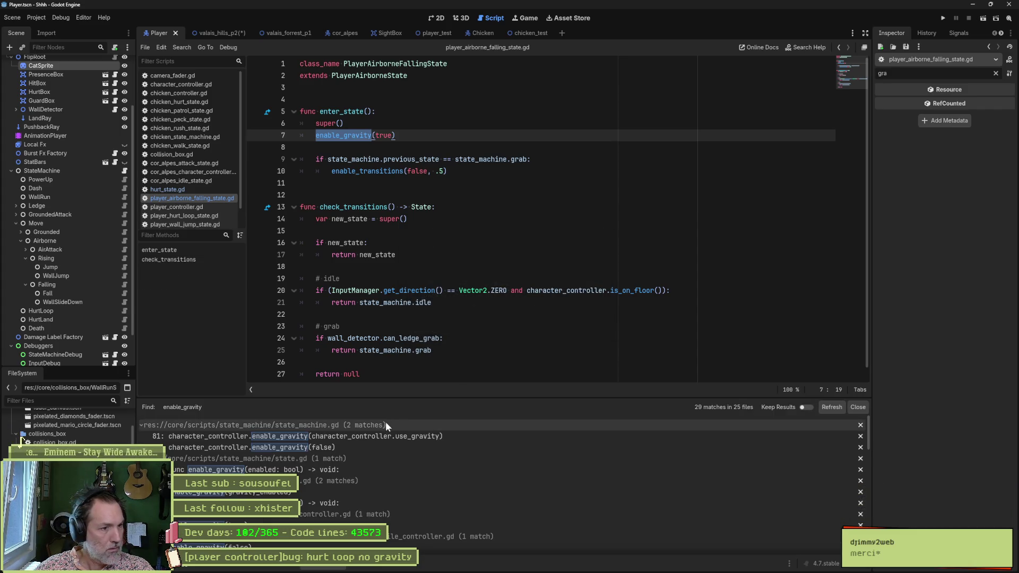
{"action": "left_click", "coordinate": [363, 447]}
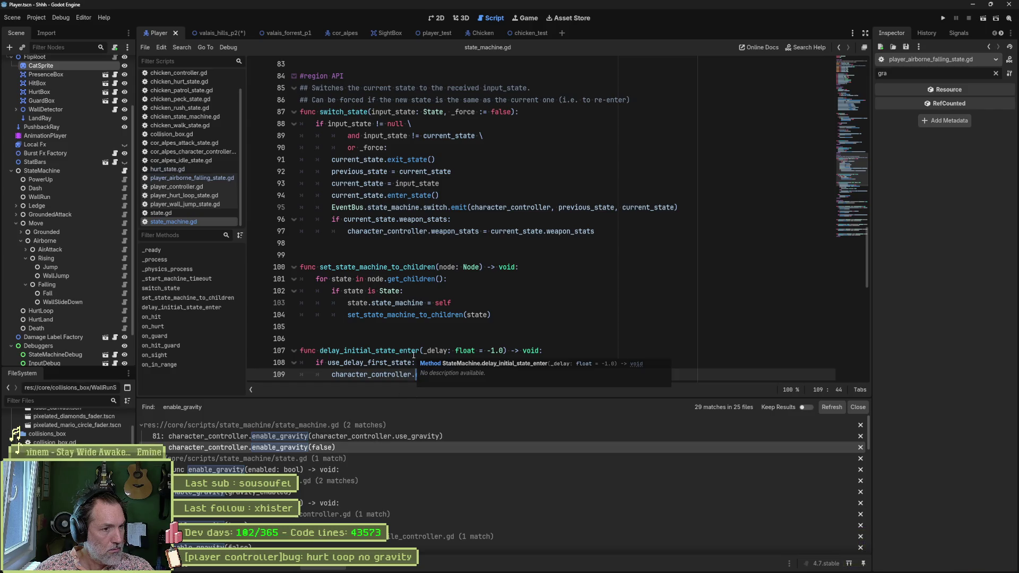
{"action": "left_click", "coordinate": [367, 433]}
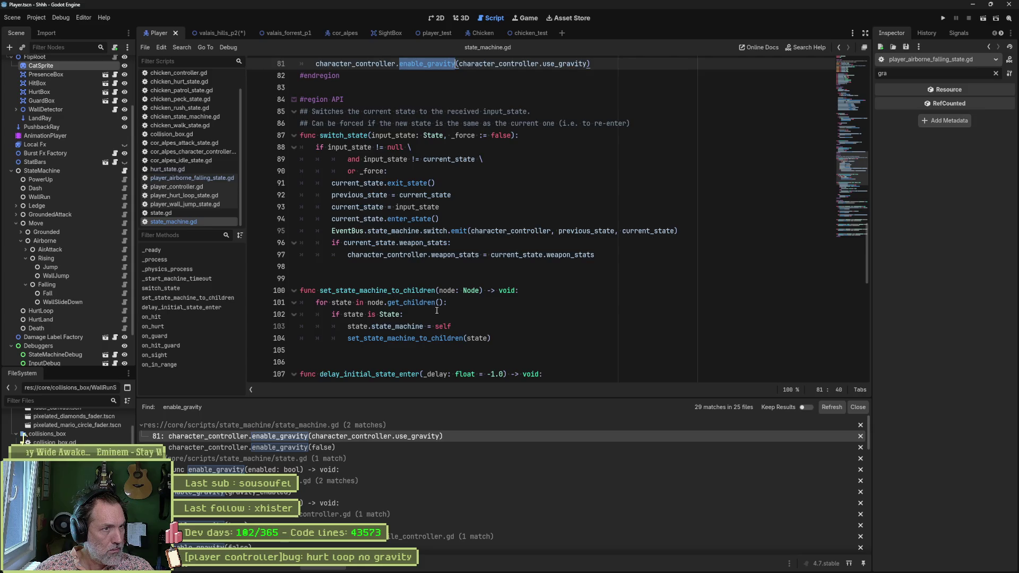
{"action": "scroll", "coordinate": [436, 311], "scroll_direction": "up", "scroll_amount": 5}
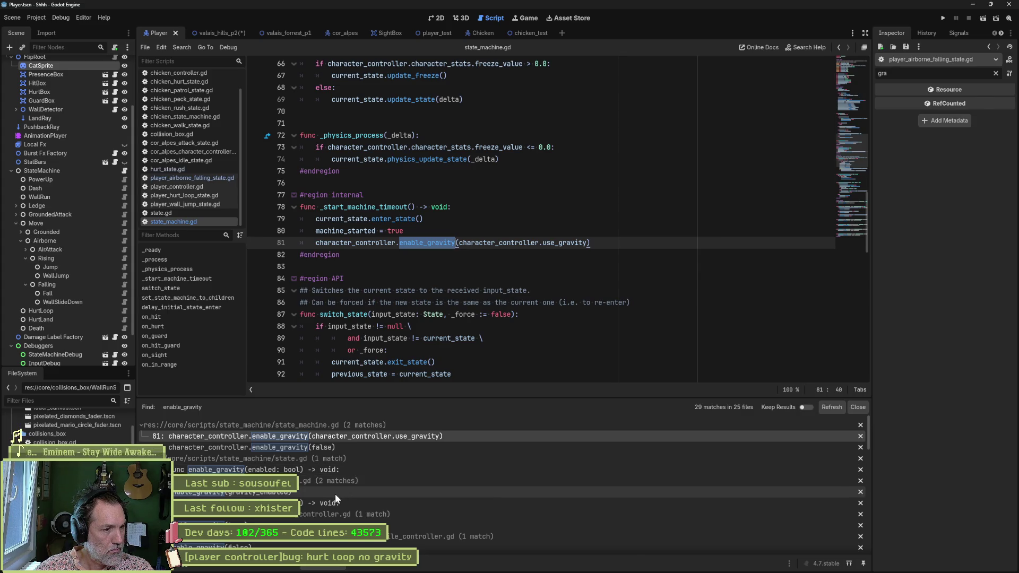
{"action": "left_click", "coordinate": [335, 493]}
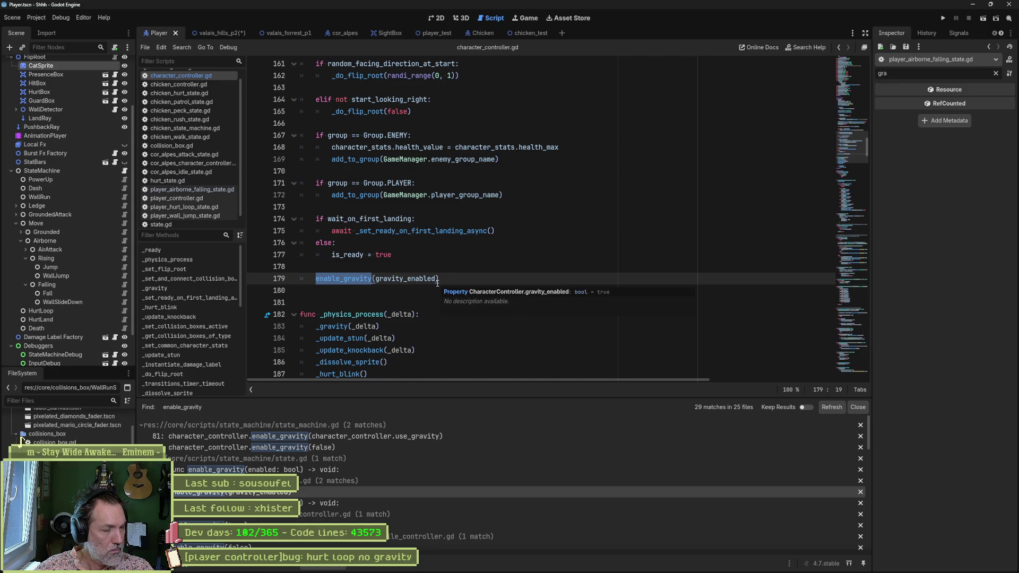
{"action": "scroll", "coordinate": [344, 517], "scroll_direction": "down", "scroll_amount": 2}
{"action": "scroll", "coordinate": [343, 515], "scroll_direction": "down", "scroll_amount": 2}
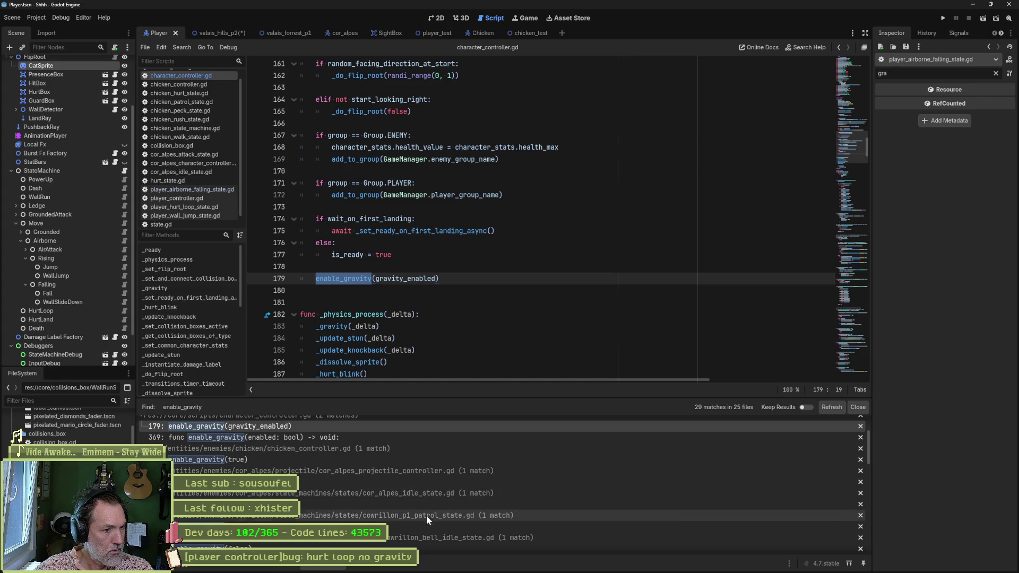
{"action": "scroll", "coordinate": [424, 518], "scroll_direction": "down", "scroll_amount": 2}
{"action": "scroll", "coordinate": [423, 478], "scroll_direction": "down", "scroll_amount": 2}
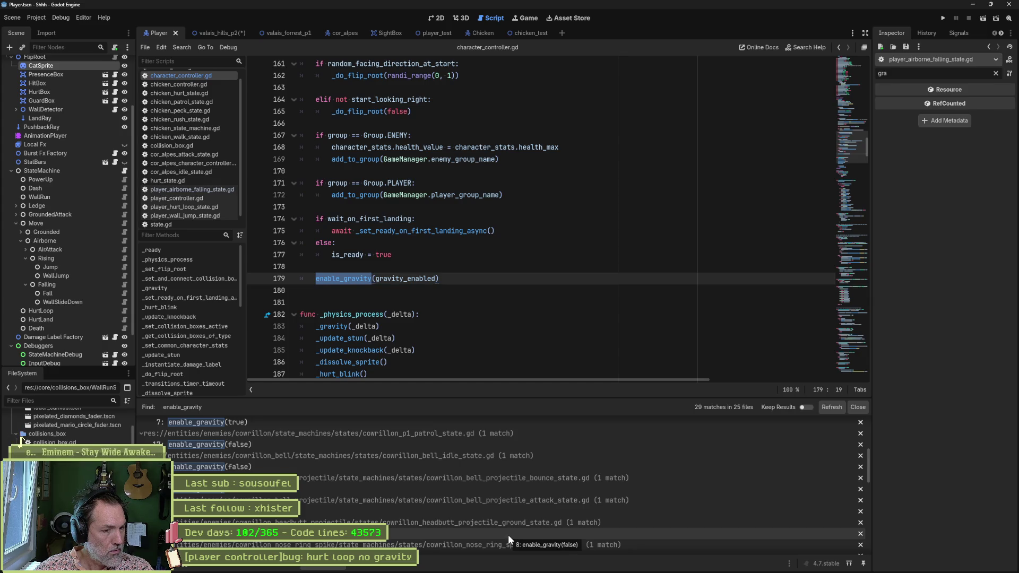
{"action": "scroll", "coordinate": [509, 532], "scroll_direction": "down", "scroll_amount": 1}
{"action": "scroll", "coordinate": [523, 510], "scroll_direction": "down", "scroll_amount": 1}
{"action": "scroll", "coordinate": [529, 497], "scroll_direction": "down", "scroll_amount": 1}
{"action": "scroll", "coordinate": [531, 490], "scroll_direction": "down", "scroll_amount": 1}
{"action": "scroll", "coordinate": [531, 492], "scroll_direction": "down", "scroll_amount": 1}
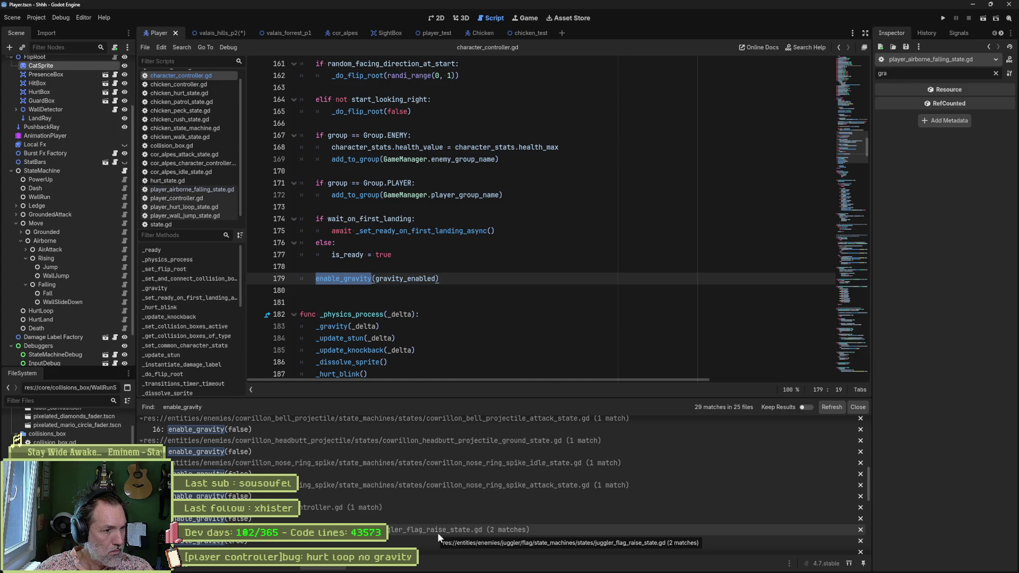
{"action": "scroll", "coordinate": [618, 509], "scroll_direction": "down", "scroll_amount": 2}
{"action": "scroll", "coordinate": [681, 480], "scroll_direction": "down", "scroll_amount": 2}
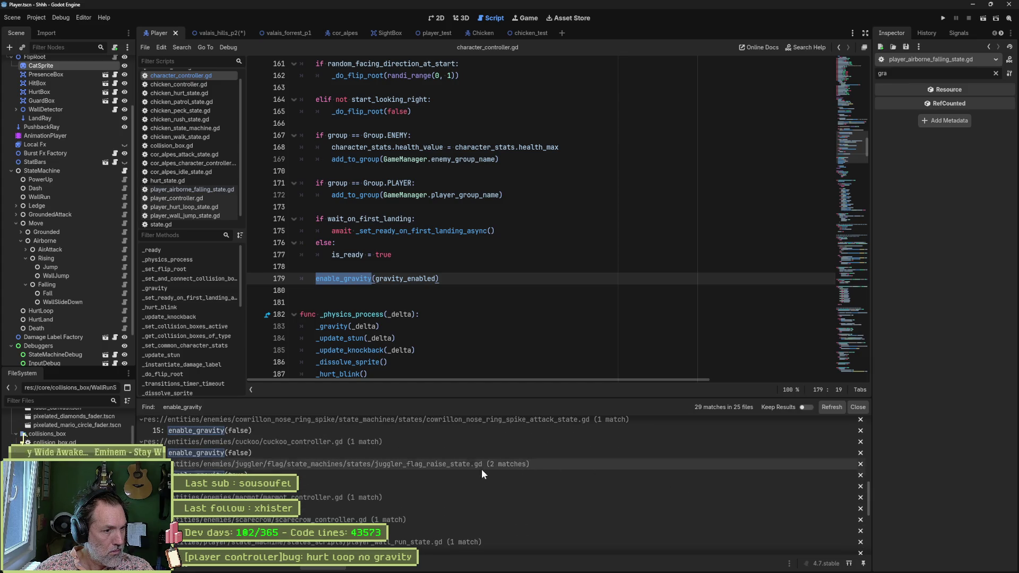
{"action": "scroll", "coordinate": [451, 514], "scroll_direction": "down", "scroll_amount": 1}
{"action": "scroll", "coordinate": [453, 515], "scroll_direction": "down", "scroll_amount": 1}
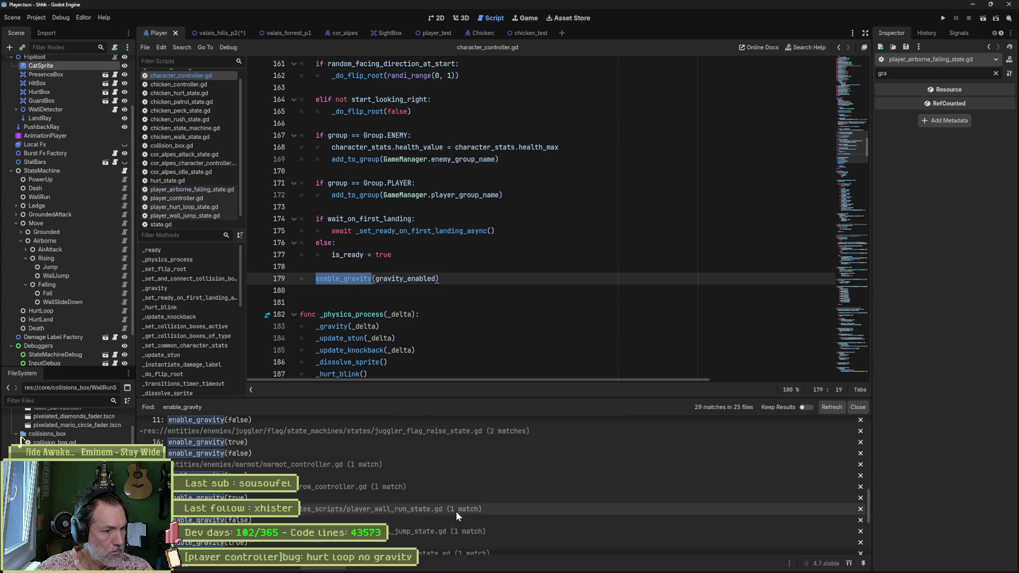
{"action": "scroll", "coordinate": [455, 505], "scroll_direction": "down", "scroll_amount": 2}
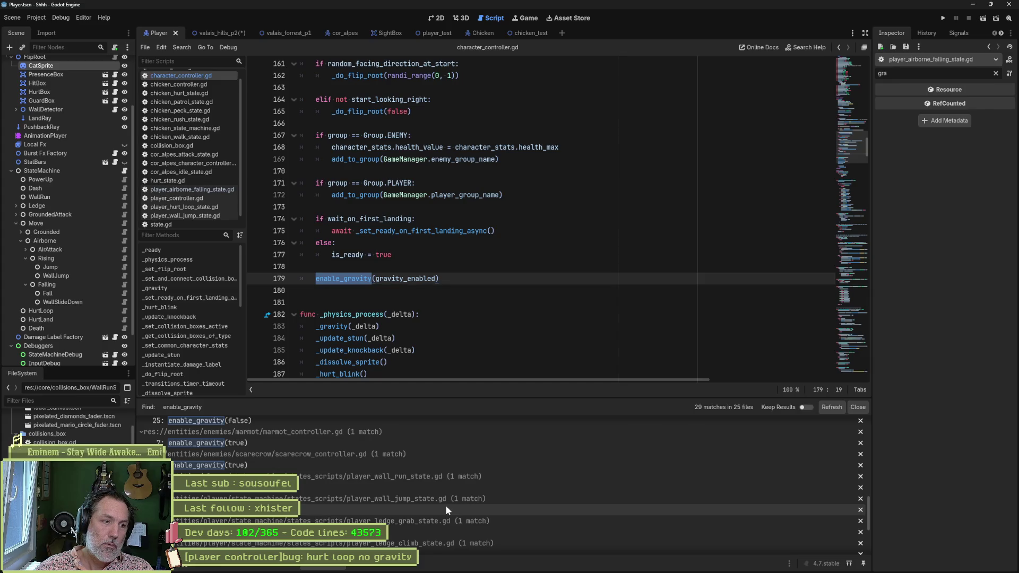
{"action": "scroll", "coordinate": [446, 505], "scroll_direction": "down", "scroll_amount": 1}
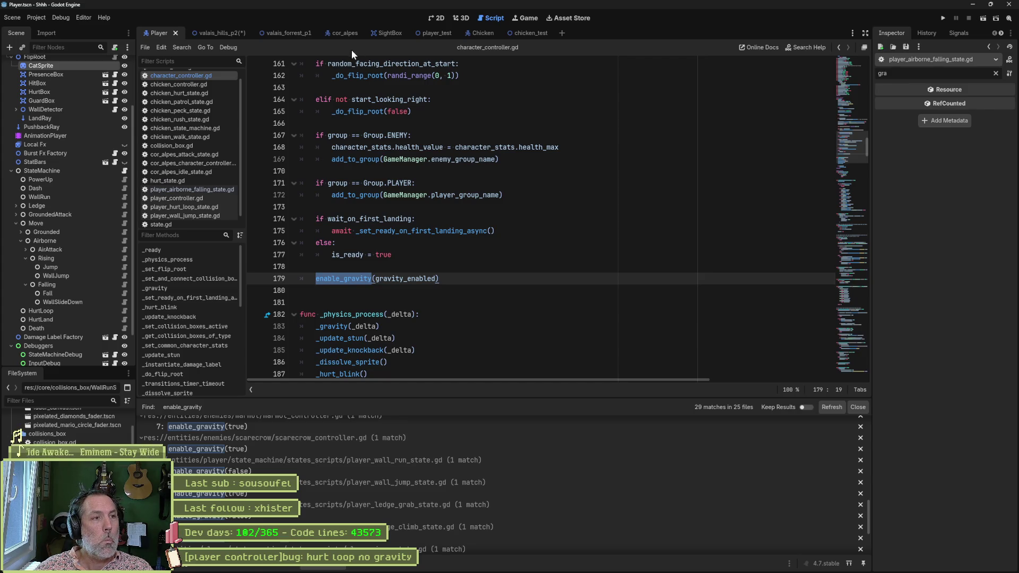
Switch to the valais_hills_p2 level scene and show it in the 2D view.
{"action": "left_click", "coordinate": [201, 33]}
{"action": "left_click", "coordinate": [432, 19]}
{"action": "mouse_move", "coordinate": [435, 32]}
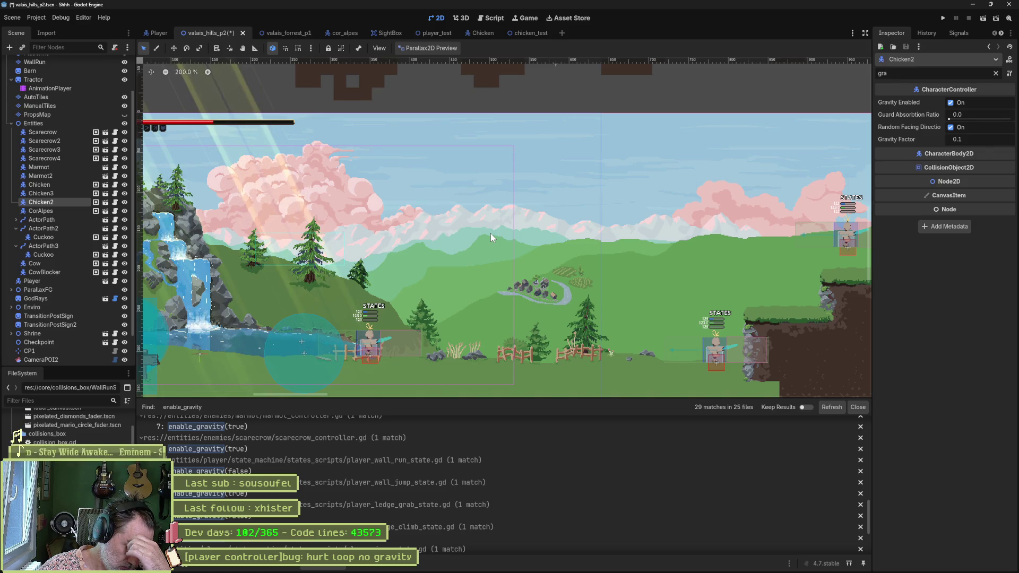
{"action": "scroll", "coordinate": [567, 236], "scroll_direction": "down", "scroll_amount": 3}
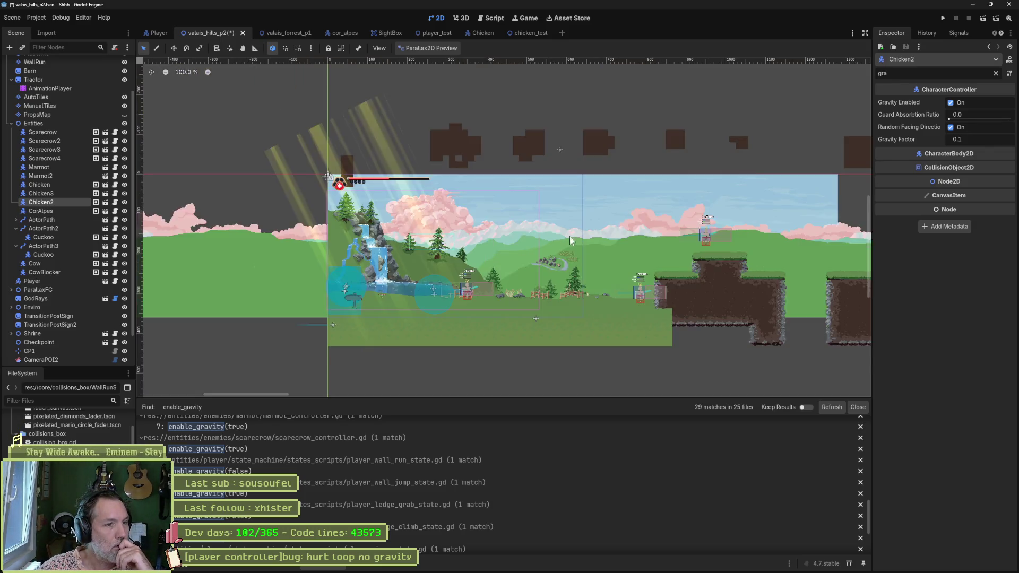
{"action": "scroll", "coordinate": [570, 236], "scroll_direction": "down", "scroll_amount": 3}
{"action": "scroll", "coordinate": [569, 237], "scroll_direction": "down", "scroll_amount": 2}
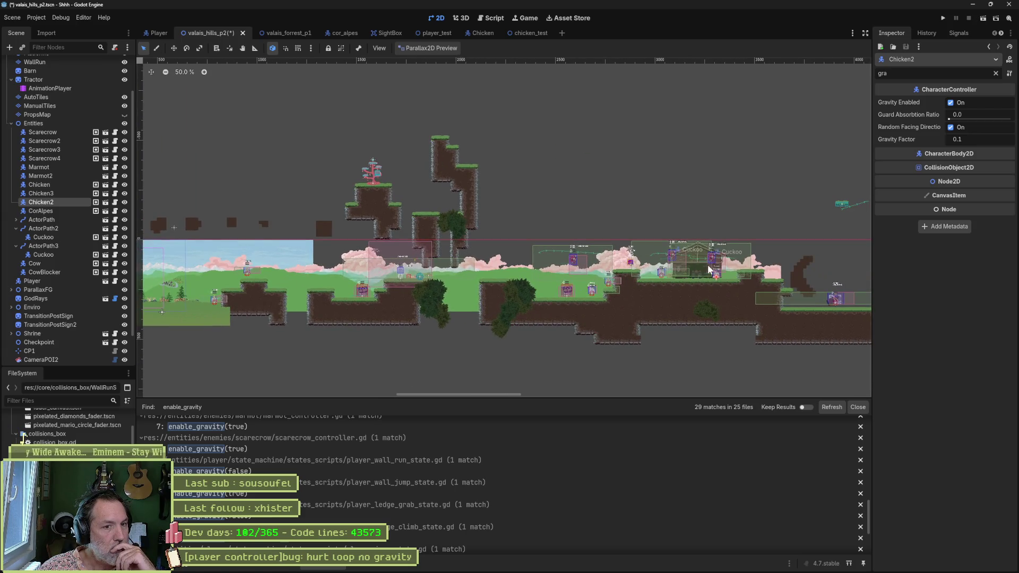
{"action": "scroll", "coordinate": [665, 275], "scroll_direction": "up", "scroll_amount": 8}
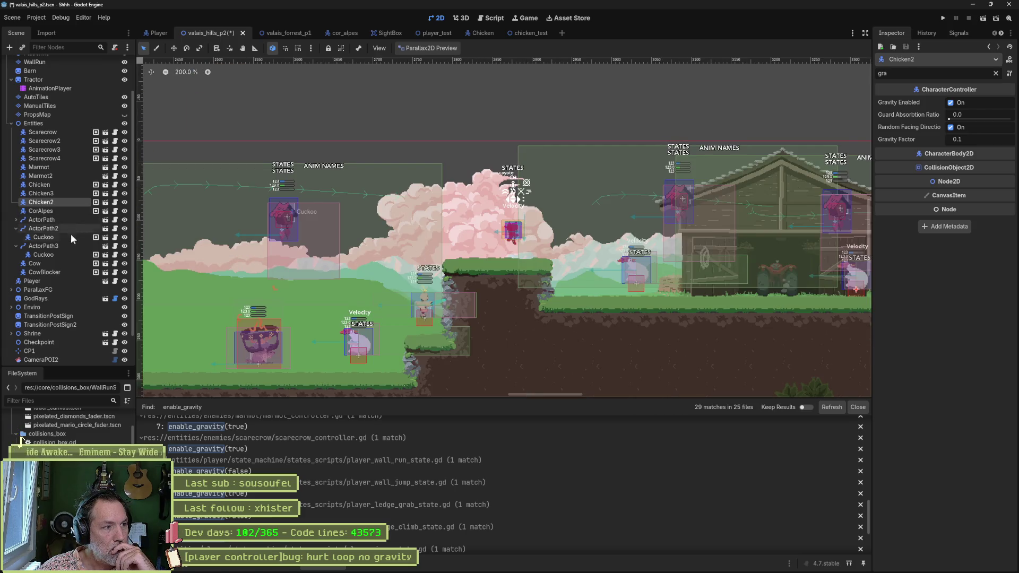
Move the Player node down-left onto the lower ground near the chicken and save the level.
{"action": "left_click", "coordinate": [55, 283]}
{"action": "scroll", "coordinate": [329, 252], "scroll_direction": "down", "scroll_amount": 10}
{"action": "key", "text": "w"}
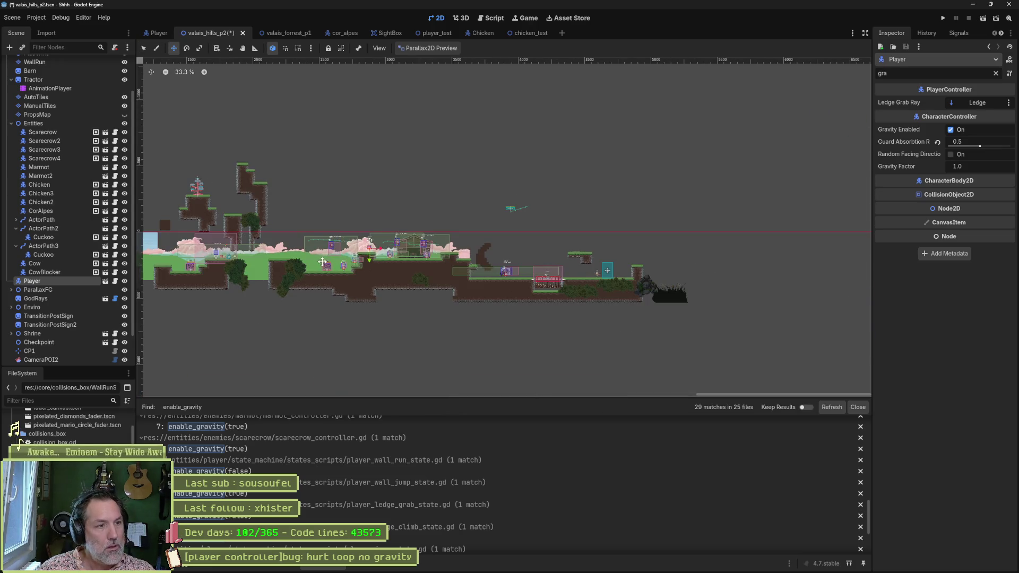
{"action": "scroll", "coordinate": [387, 266], "scroll_direction": "up", "scroll_amount": 10}
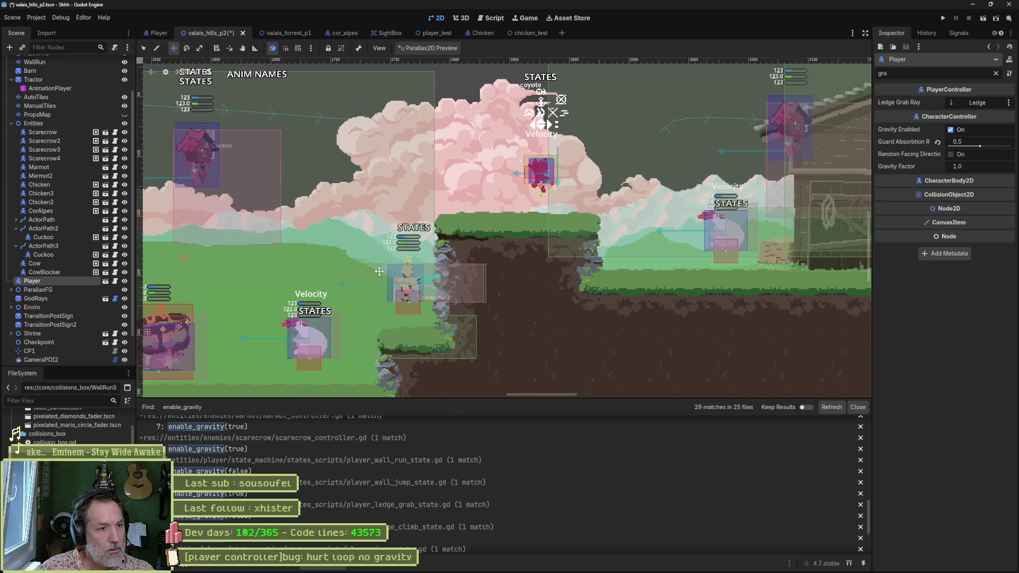
{"action": "scroll", "coordinate": [386, 266], "scroll_direction": "up", "scroll_amount": 2}
{"action": "left_click_drag", "start_coordinate": [466, 200], "coordinate": [313, 356]}
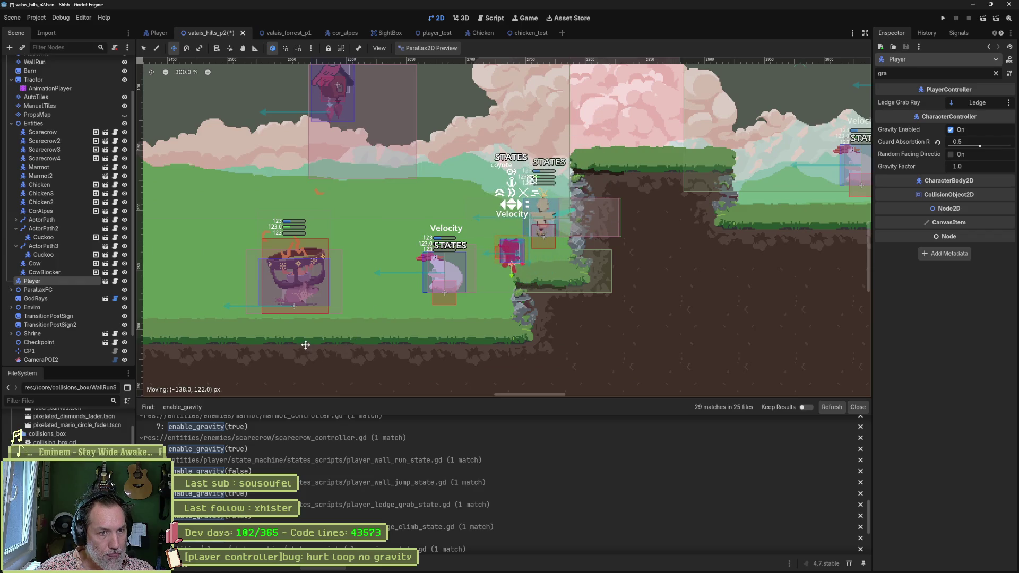
{"action": "key", "text": "ctrl+s"}
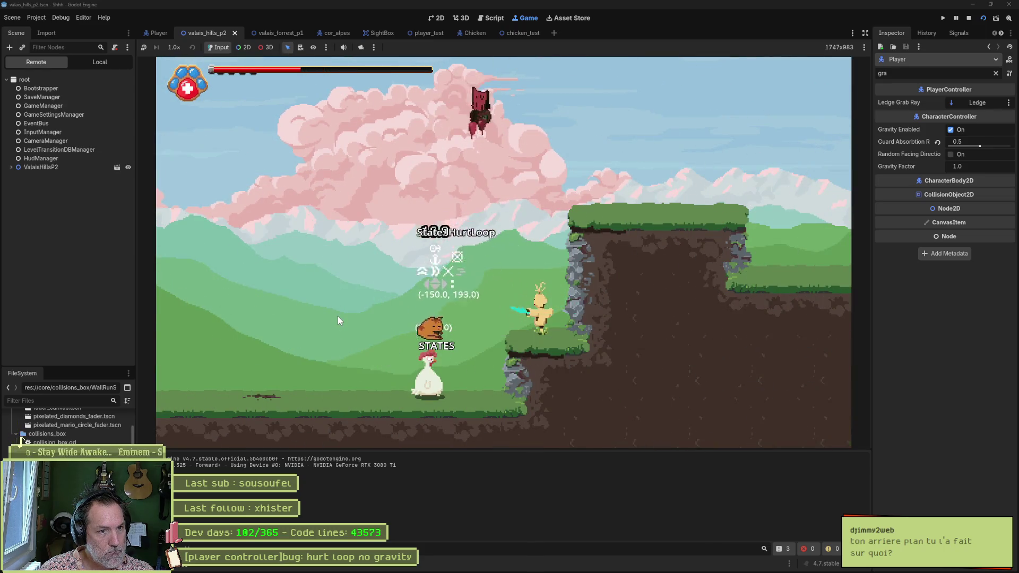
Rerun the scene several times and walk the cat into the chicken until it leaves the screen in HurtLoop.
{"action": "key", "text": "F8"}
{"action": "key", "text": "Left"}
{"action": "key", "text": "Left"}
{"action": "key", "text": "Left"}
{"action": "key", "text": "F5"}
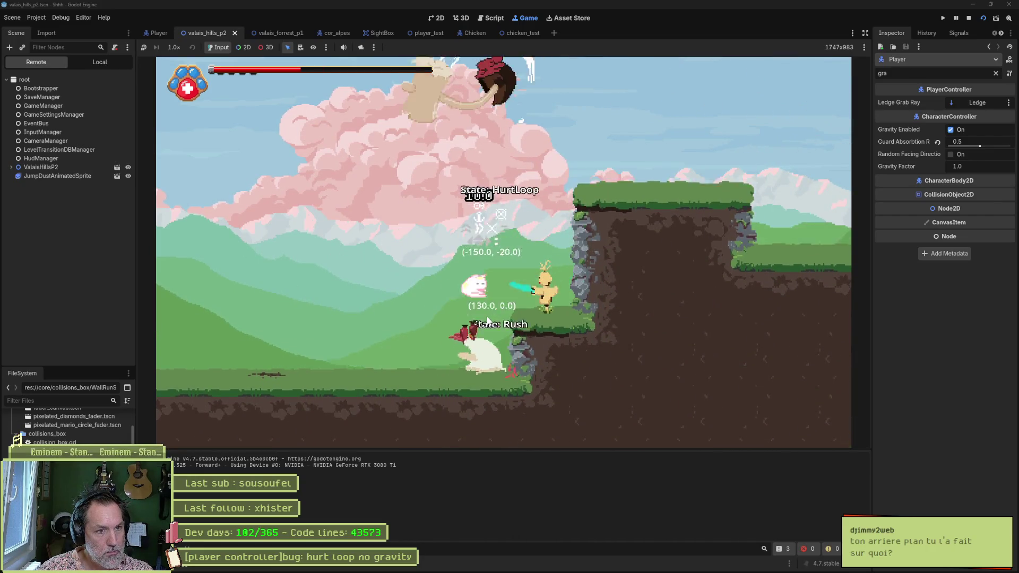
{"action": "key", "text": "F8"}
{"action": "key", "text": "F6"}
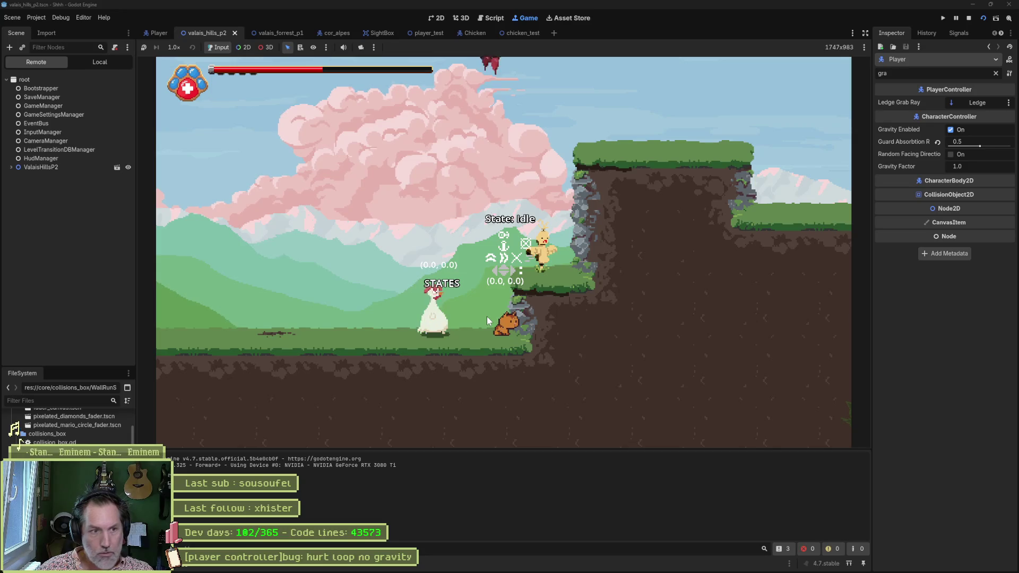
{"action": "key", "text": "F8"}
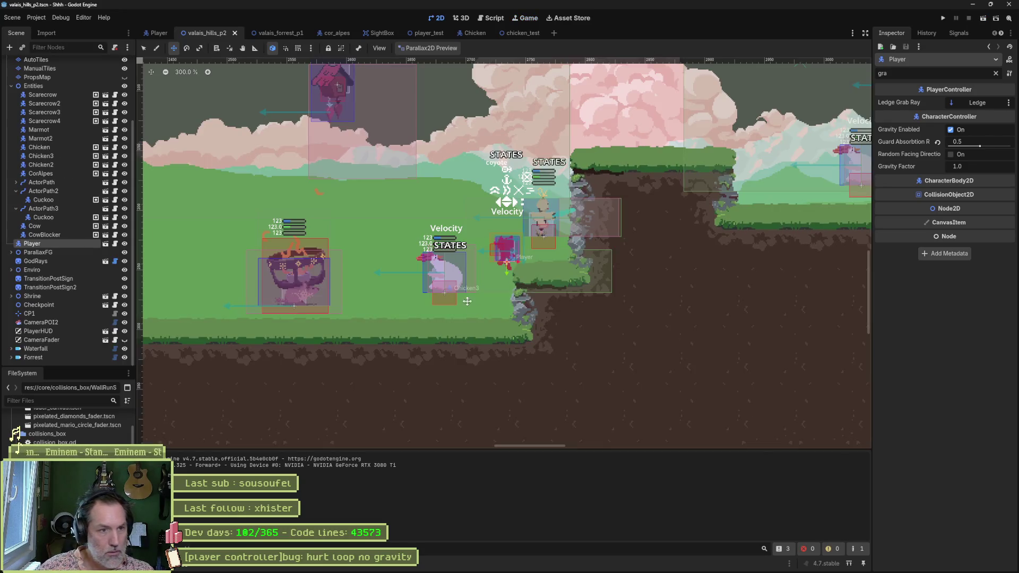
{"action": "key", "text": "F6"}
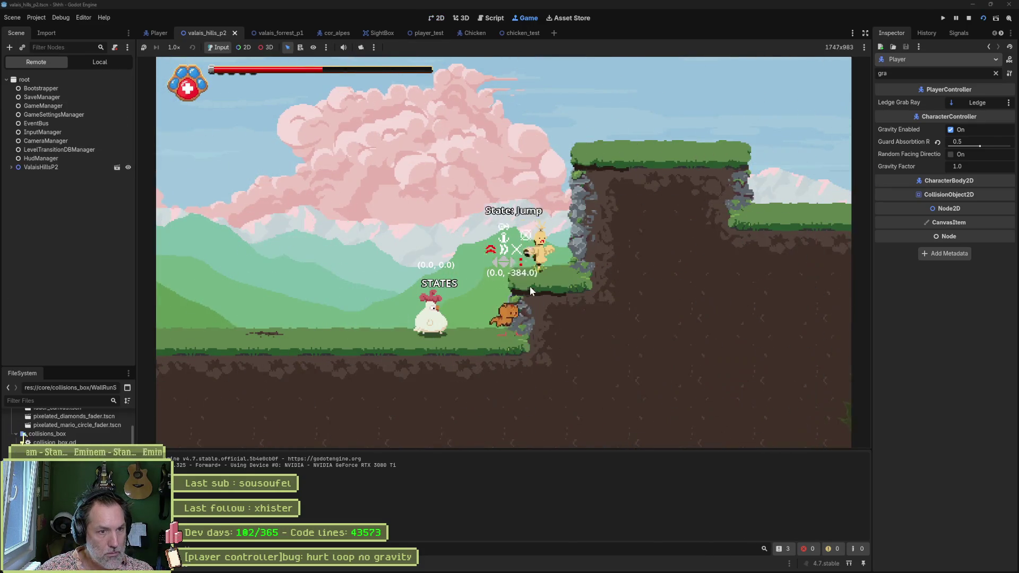
{"action": "key", "text": "Left"}
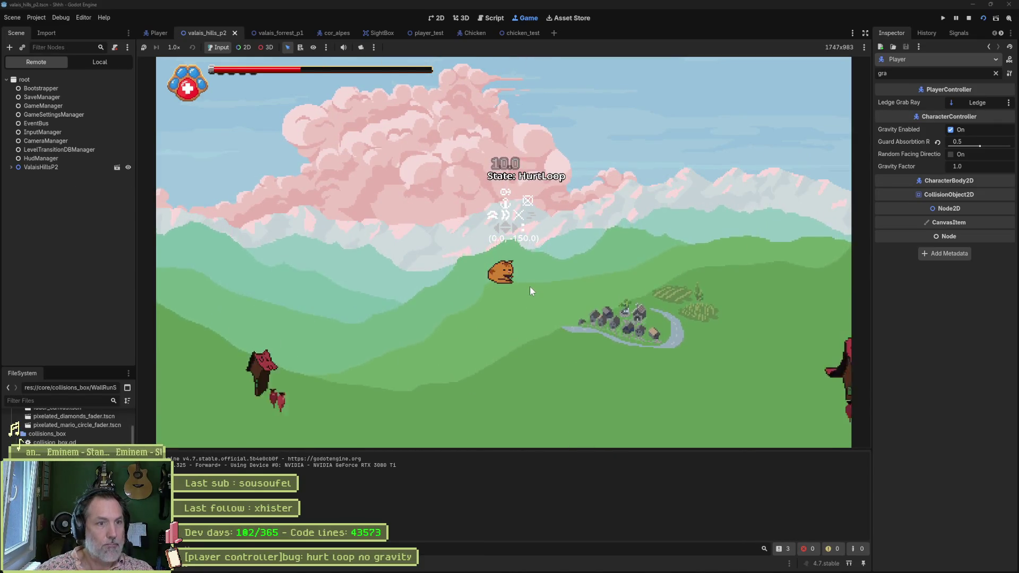
{"action": "key", "text": "F8"}
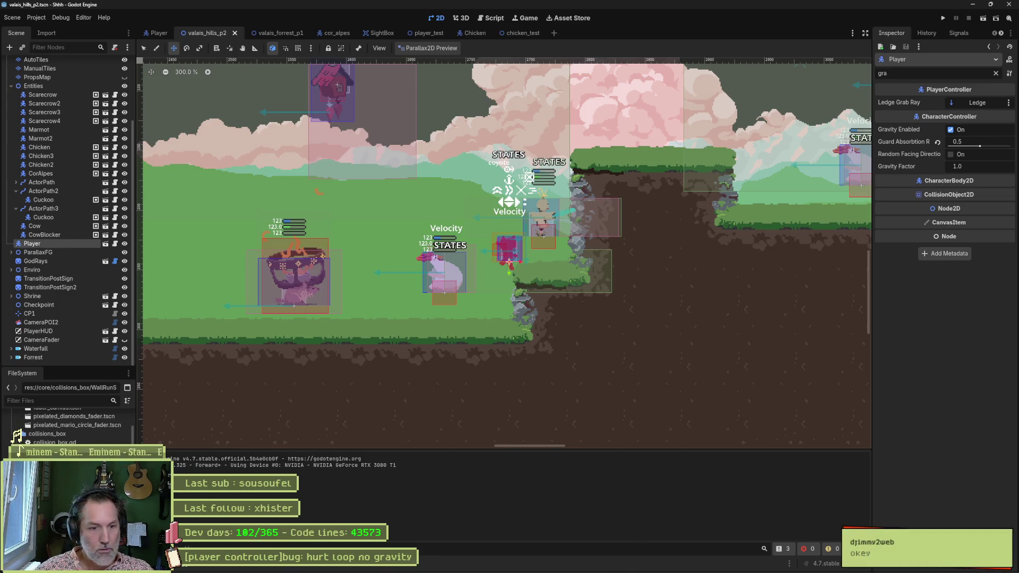
Switch over to the cat sprite in Aseprite.
{"action": "left_click", "coordinate": [580, 565]}
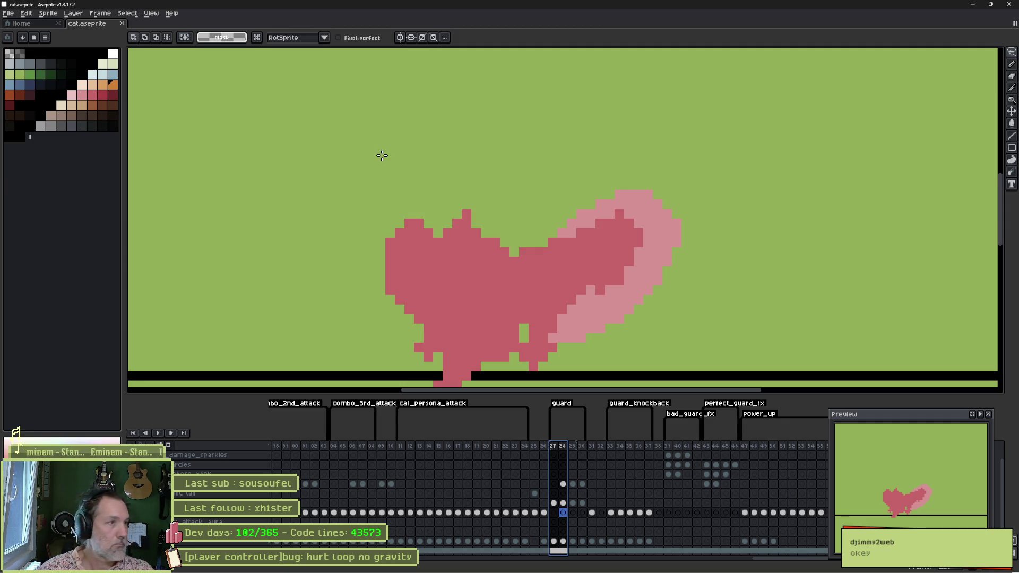
Minimize Aseprite to return to the Godot level valais_hills_p2.
{"action": "left_click", "coordinate": [971, 7]}
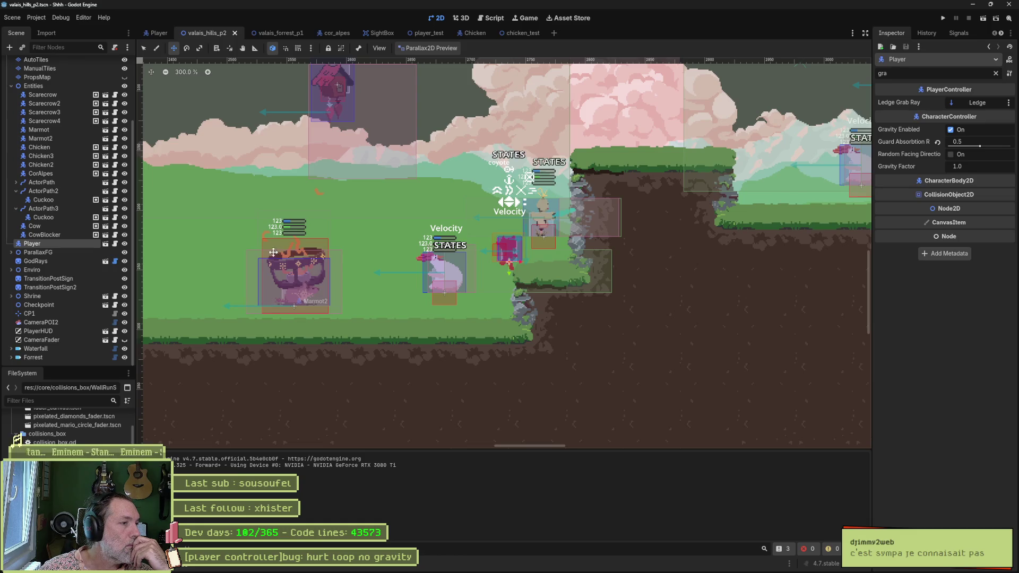
{"action": "mouse_move", "coordinate": [474, 33]}
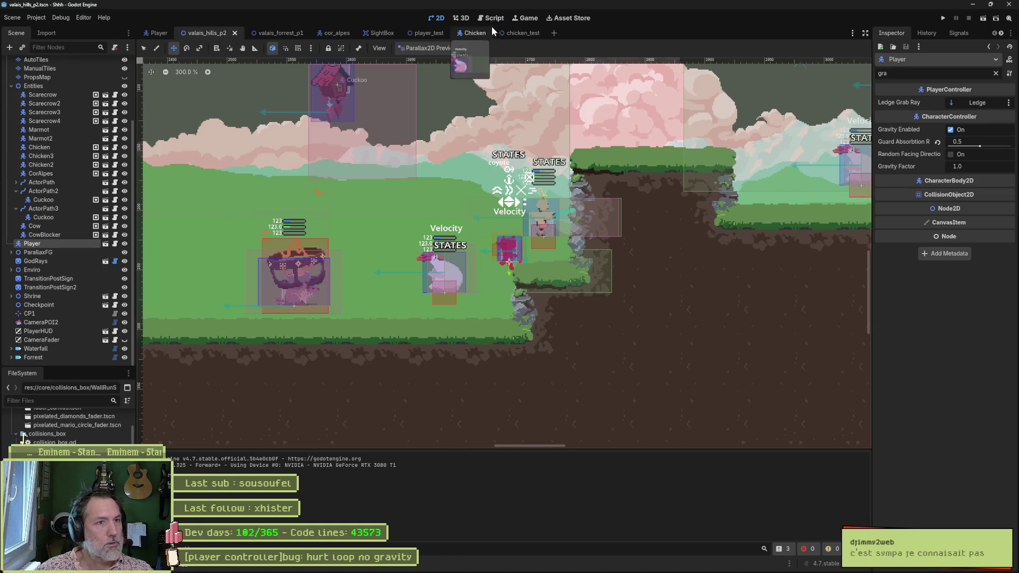
Go from character_controller.gd to the Player scene and open the HurtLoop state's script.
{"action": "left_click", "coordinate": [493, 18]}
{"action": "mouse_move", "coordinate": [422, 75]}
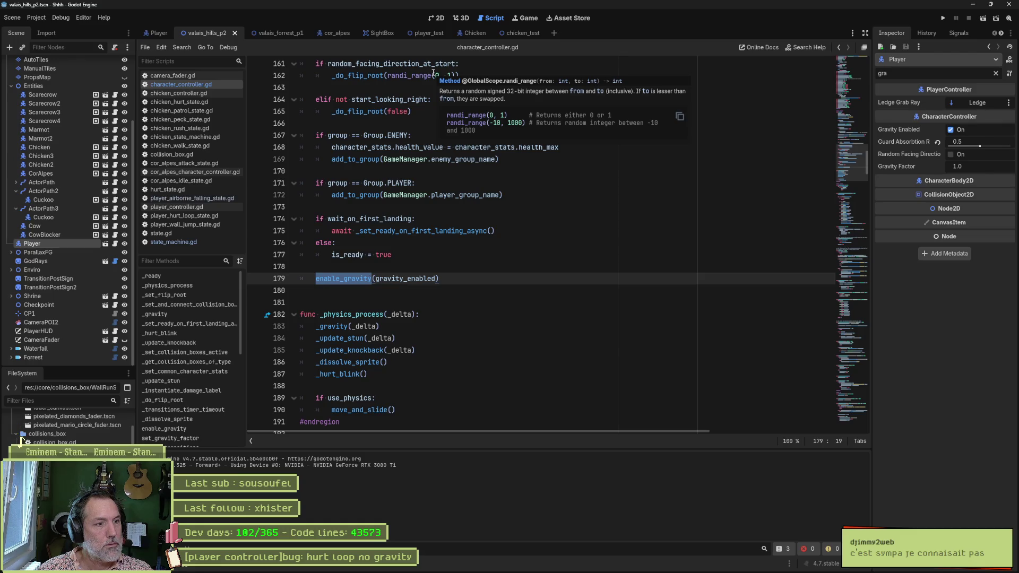
{"action": "left_click", "coordinate": [159, 35]}
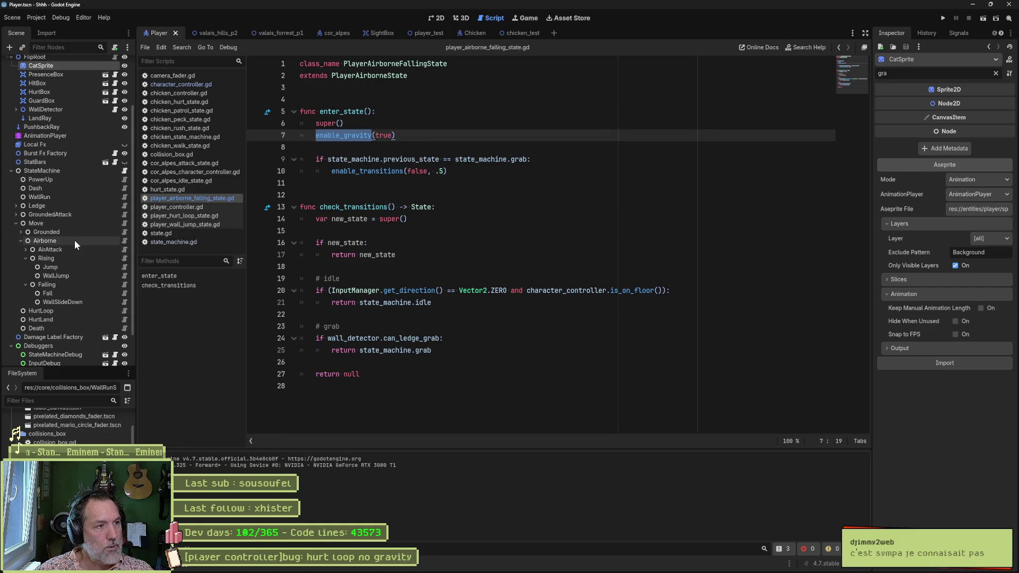
{"action": "left_click", "coordinate": [126, 312]}
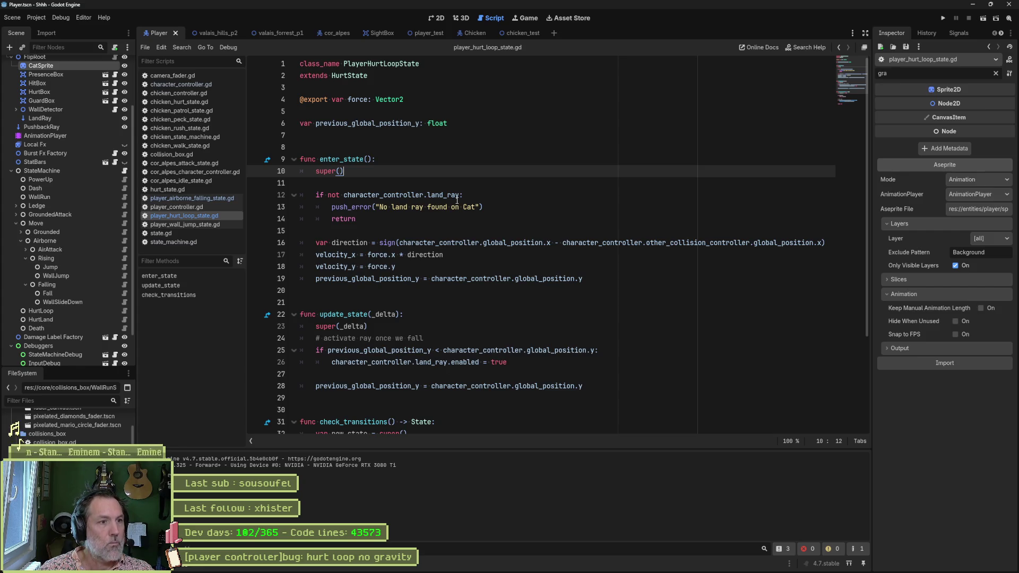
Add an enable_gravity(true) call in enter_state of player_hurt_loop_state.gd.
{"action": "key", "text": "Down"}
{"action": "key", "text": "Down"}
{"action": "key", "text": "Down"}
{"action": "key", "text": "Down"}
{"action": "key", "text": "Down"}
{"action": "key", "text": "Tab"}
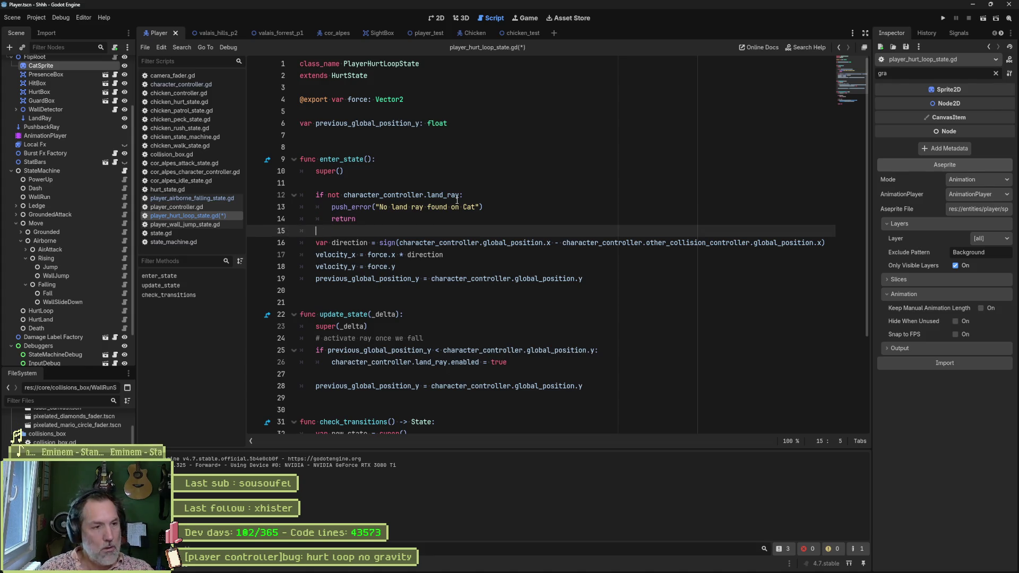
{"action": "type", "text": "en"}
{"action": "key", "text": "Return"}
{"action": "type", "text": "enable_gravity(true"}
{"action": "key", "text": "Home"}
{"action": "key", "text": "Return"}
{"action": "key", "text": "Up"}
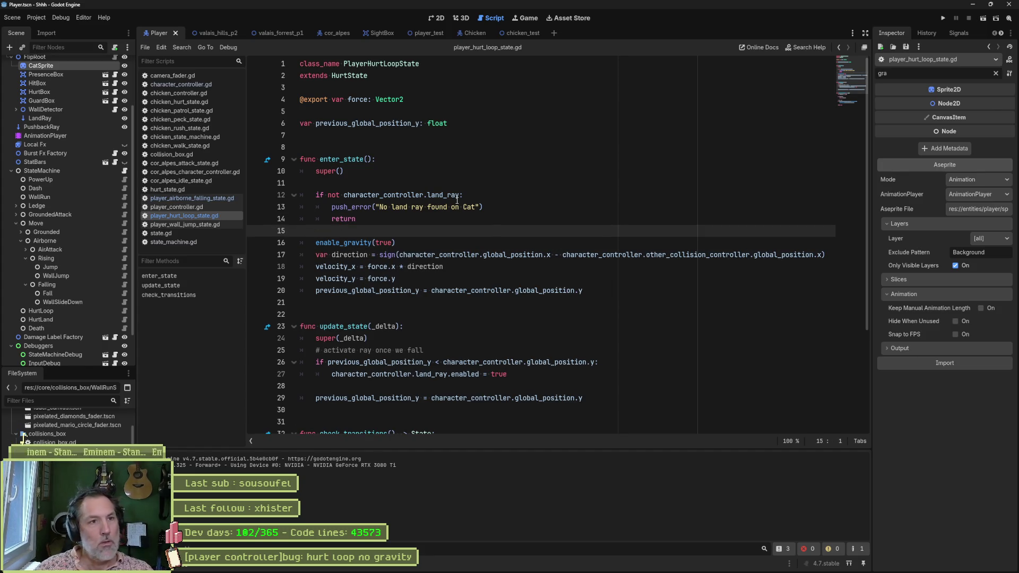
Run the game to test the hurt loop, stop it and save the scene and script.
{"action": "key", "text": "F5"}
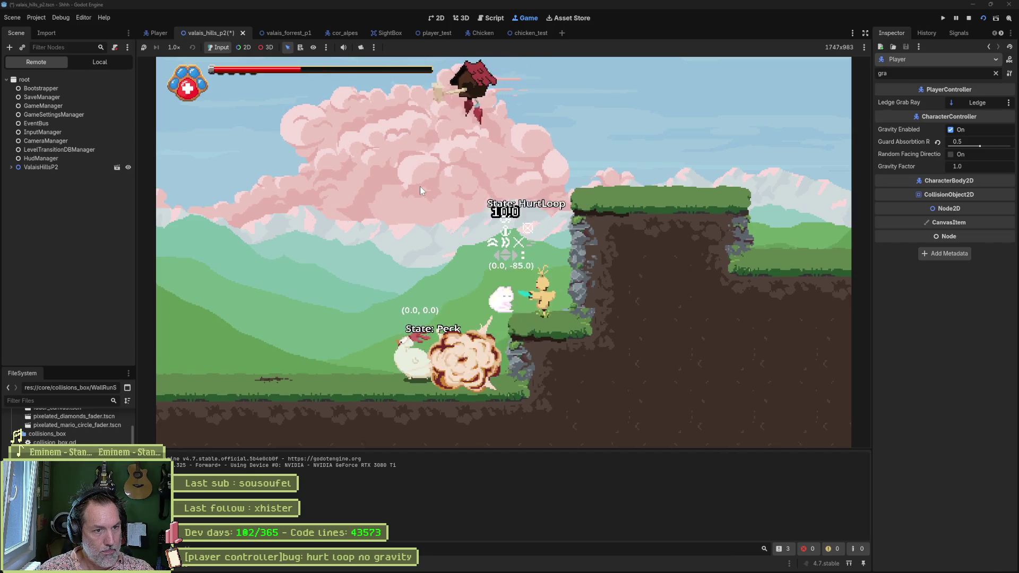
{"action": "key", "text": "F8"}
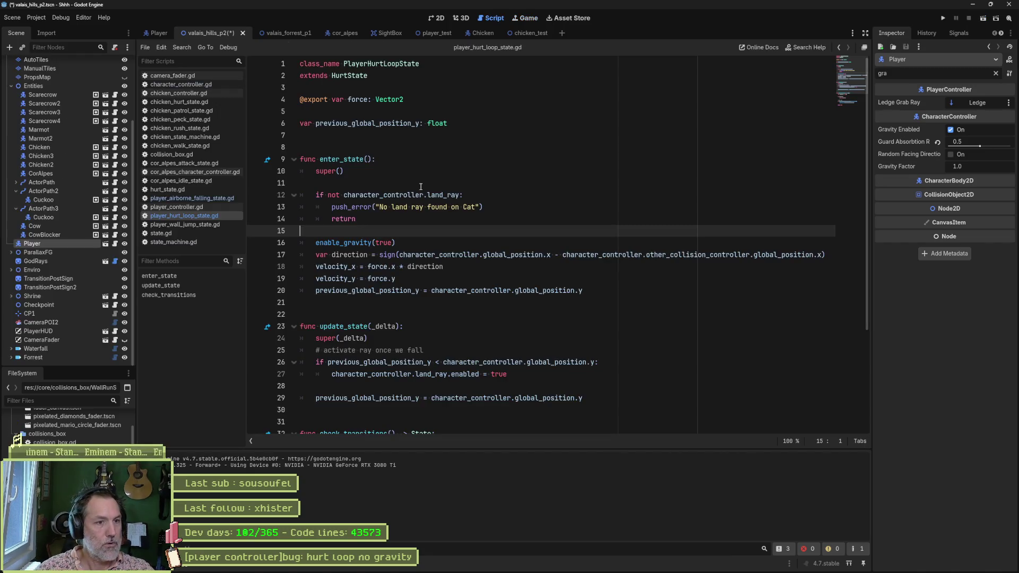
{"action": "key", "text": "ctrl+s"}
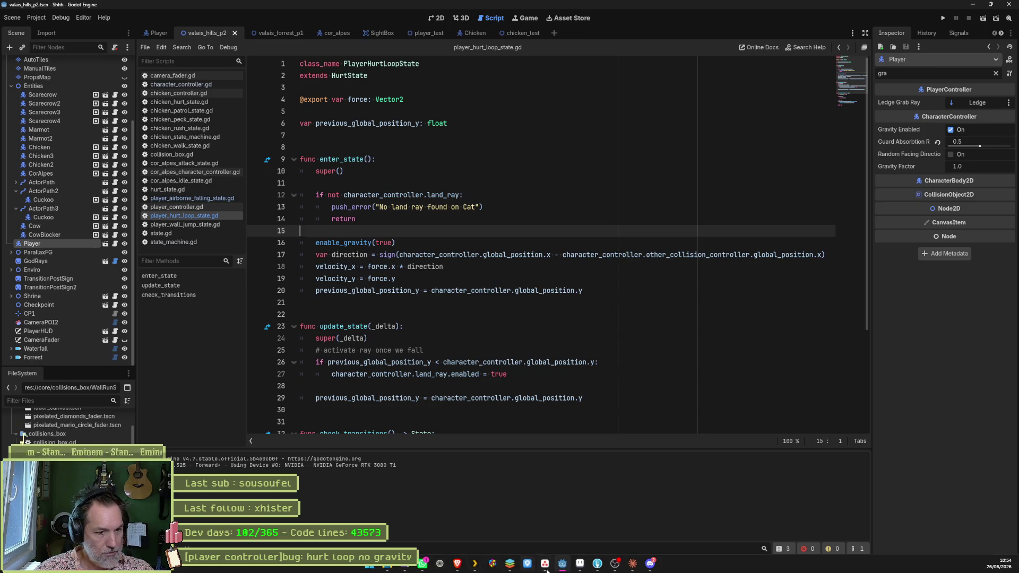
Copy the title of the hurt loop no gravity task on the Asana board, then bring up Fork.
{"action": "left_click", "coordinate": [544, 564]}
{"action": "left_click", "coordinate": [443, 223]}
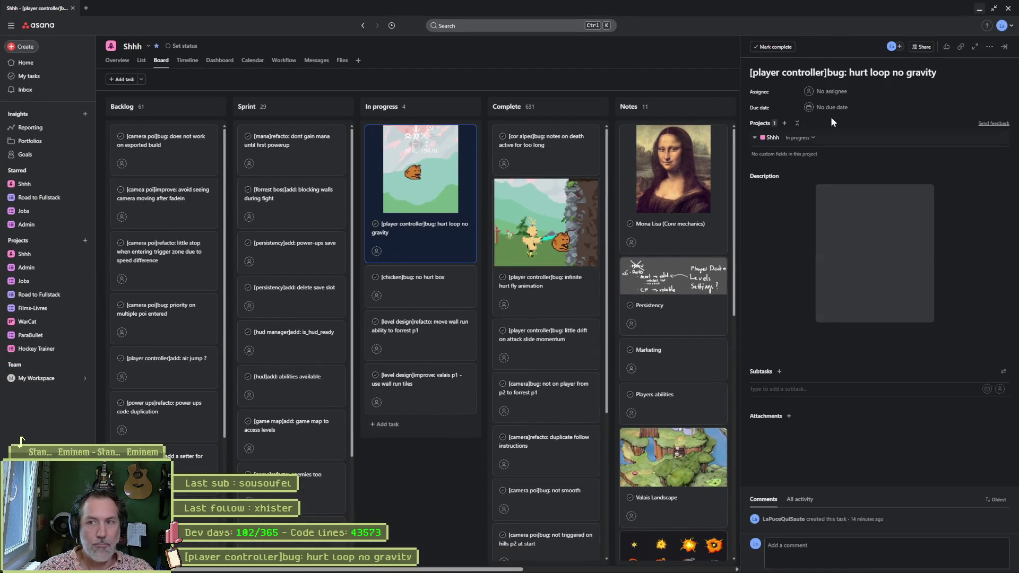
{"action": "left_click", "coordinate": [844, 72]}
{"action": "key", "text": "ctrl+a"}
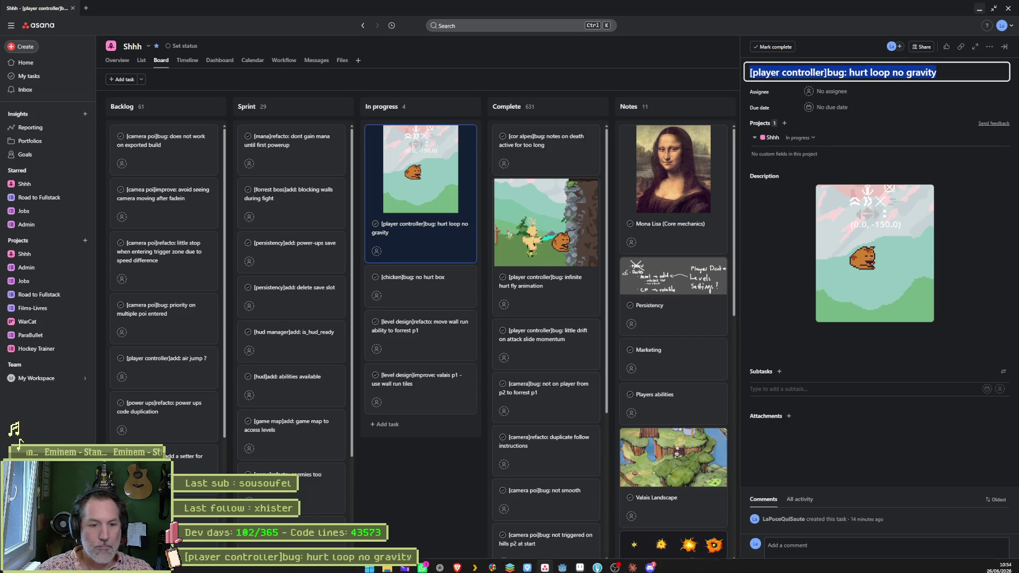
{"action": "left_click", "coordinate": [597, 564]}
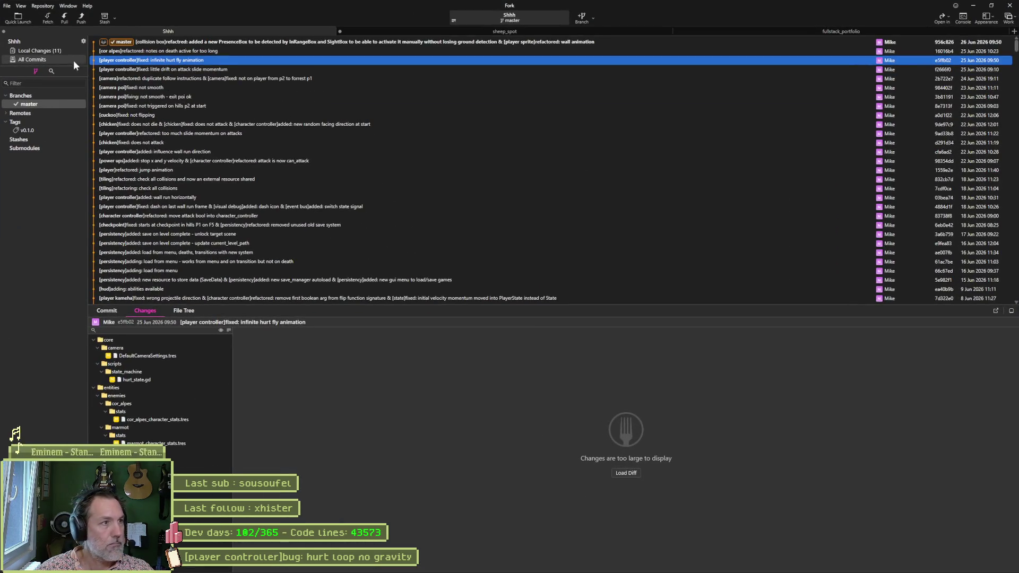
Review the local changes diffs for chicken_hurt_state.gd, chicken_rush_state.gd and cor_alpes_character_controller.gd.
{"action": "left_click", "coordinate": [70, 51]}
{"action": "left_click", "coordinate": [290, 541]}
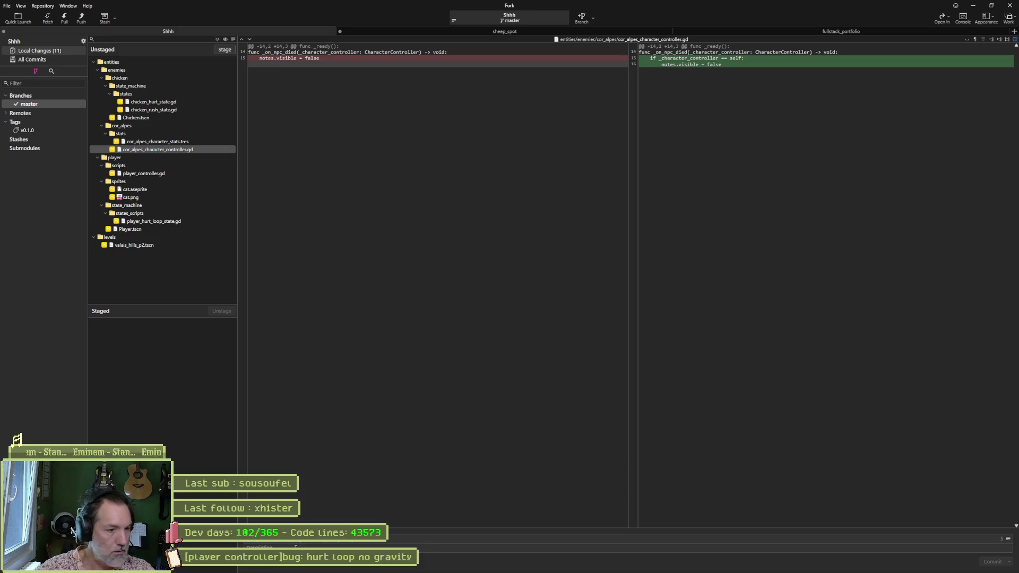
{"action": "left_click", "coordinate": [169, 103]}
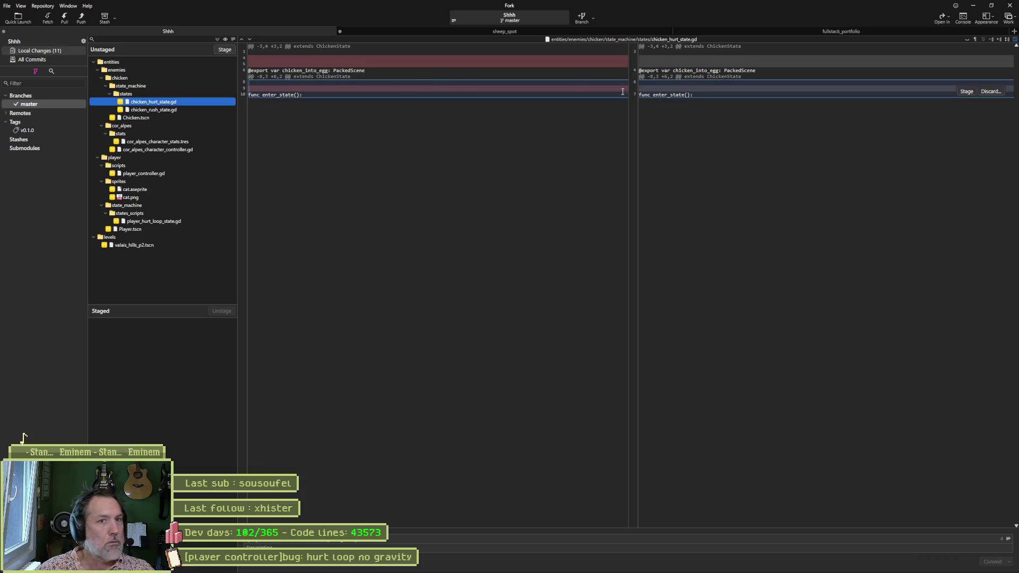
{"action": "left_click", "coordinate": [179, 110]}
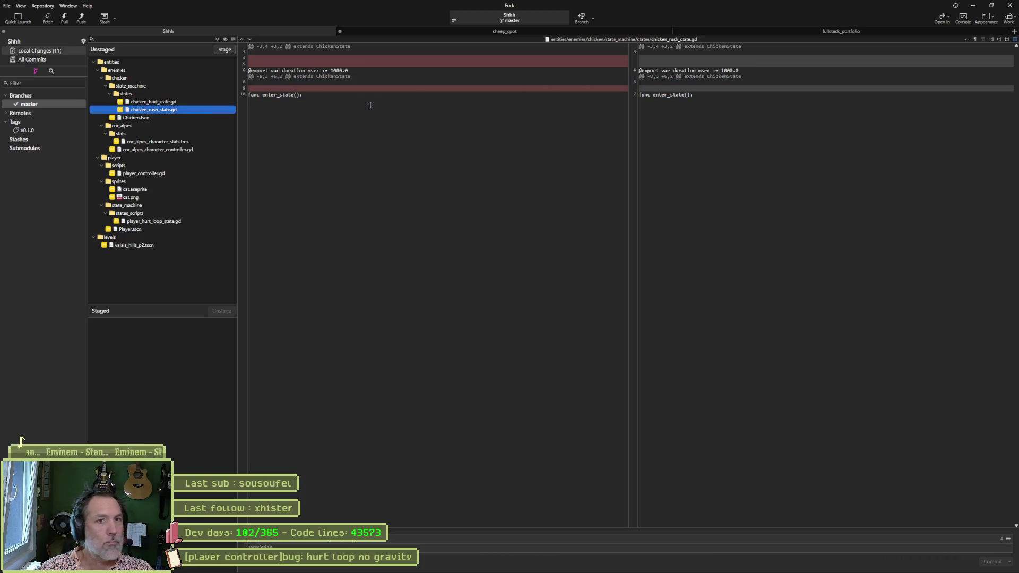
{"action": "left_click", "coordinate": [194, 149]}
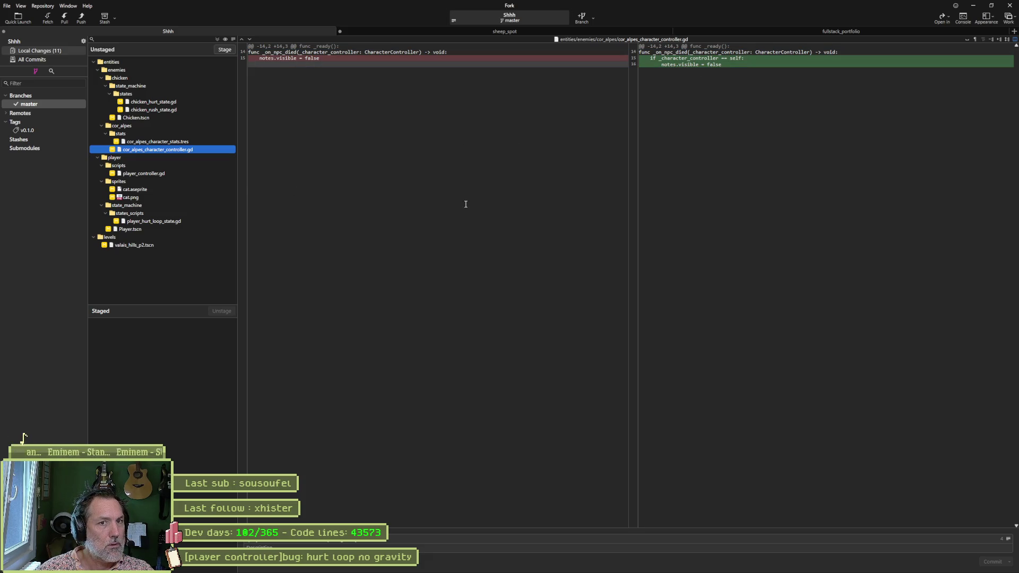
Write the commit summary covering the notes, PresenceBox and wall jump animation fixes while checking player_controller.gd and the cat sprite sheet.
{"action": "left_click", "coordinate": [411, 538]}
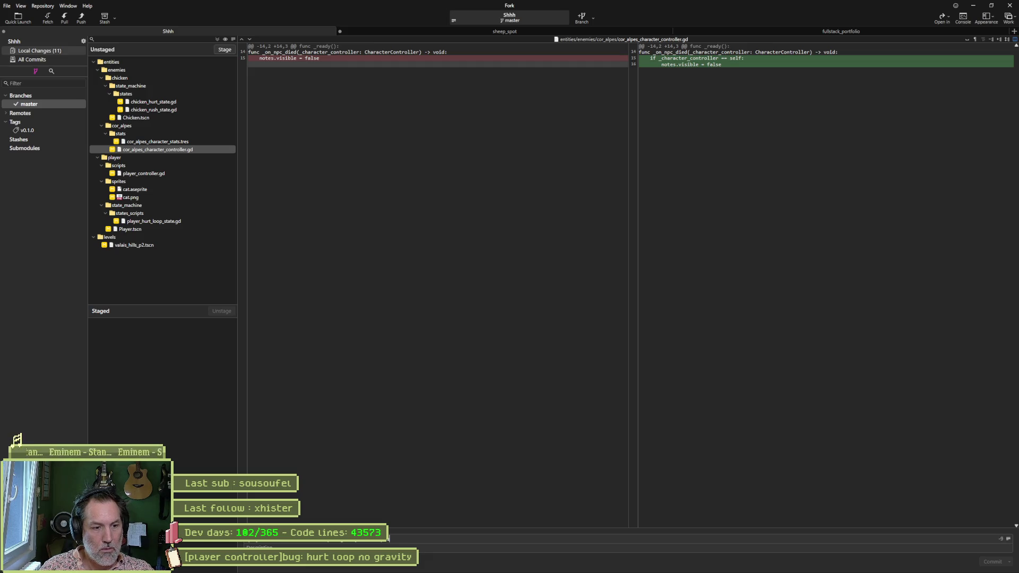
{"action": "type", "text": "ixed: notes disap"}
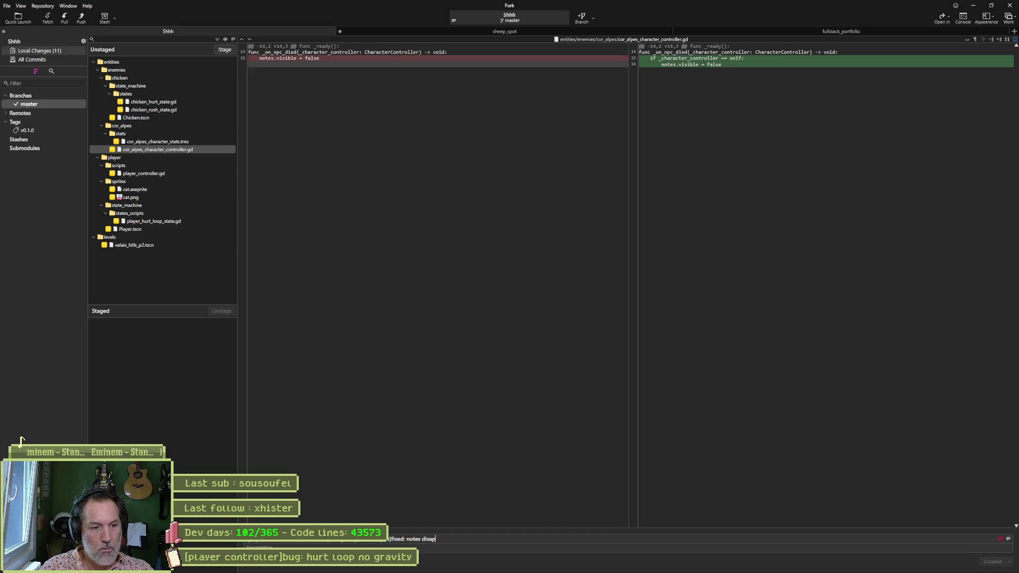
{"action": "type", "text": "earing when any N"}
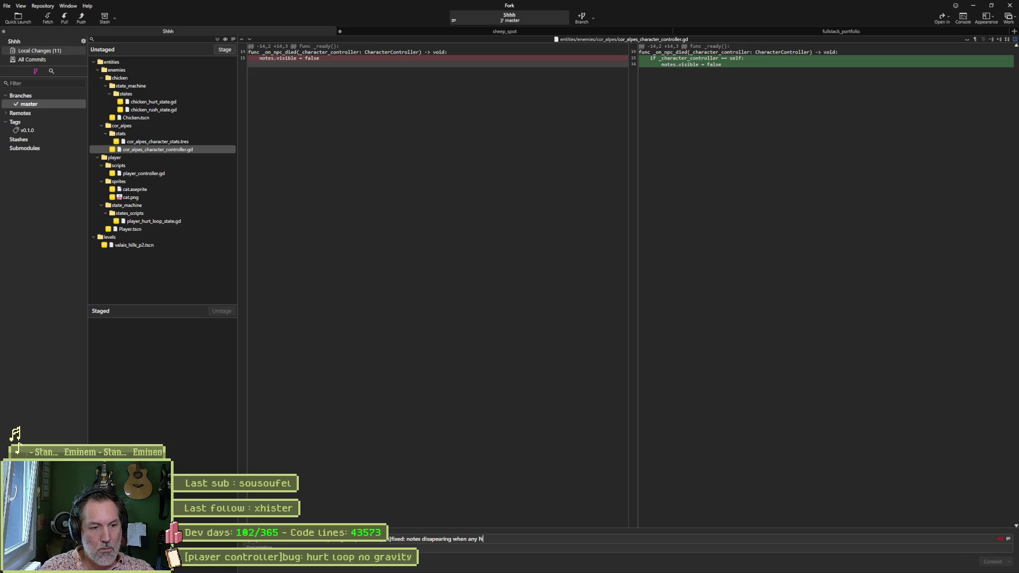
{"action": "type", "text": "PC died"}
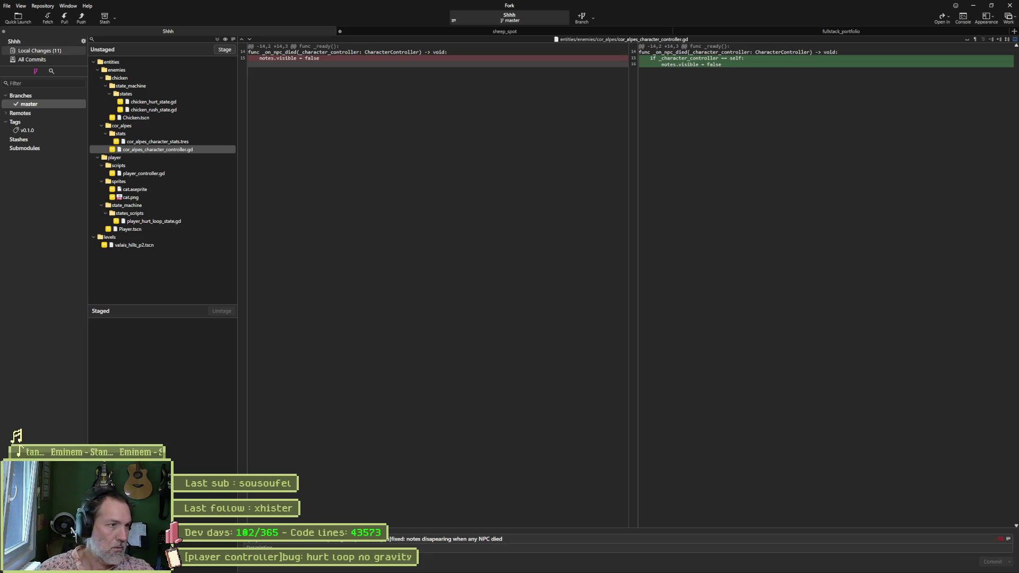
{"action": "left_click", "coordinate": [161, 175]}
{"action": "mouse_move", "coordinate": [711, 64]}
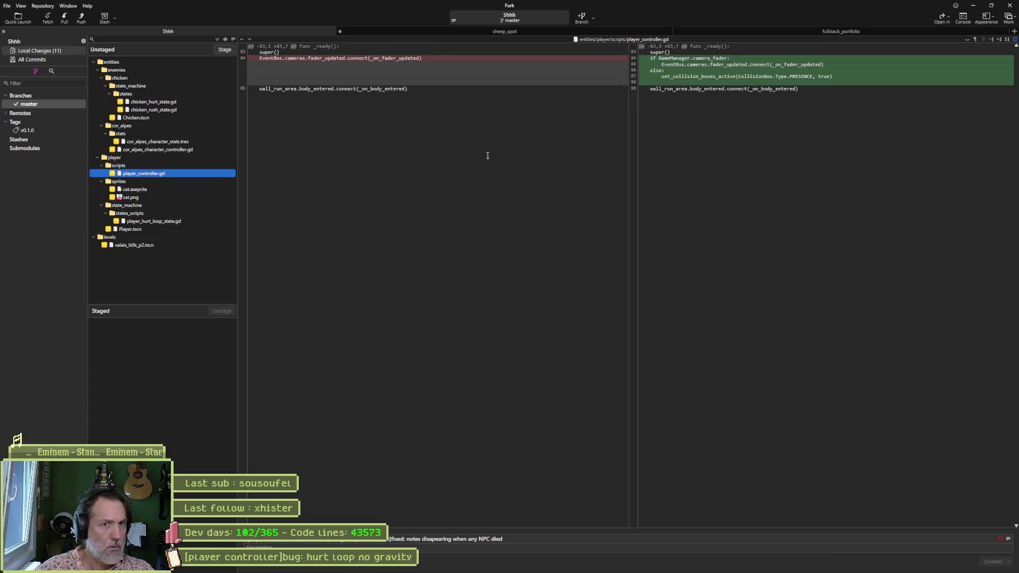
{"action": "left_click", "coordinate": [569, 545]}
{"action": "type", "text": "&"}
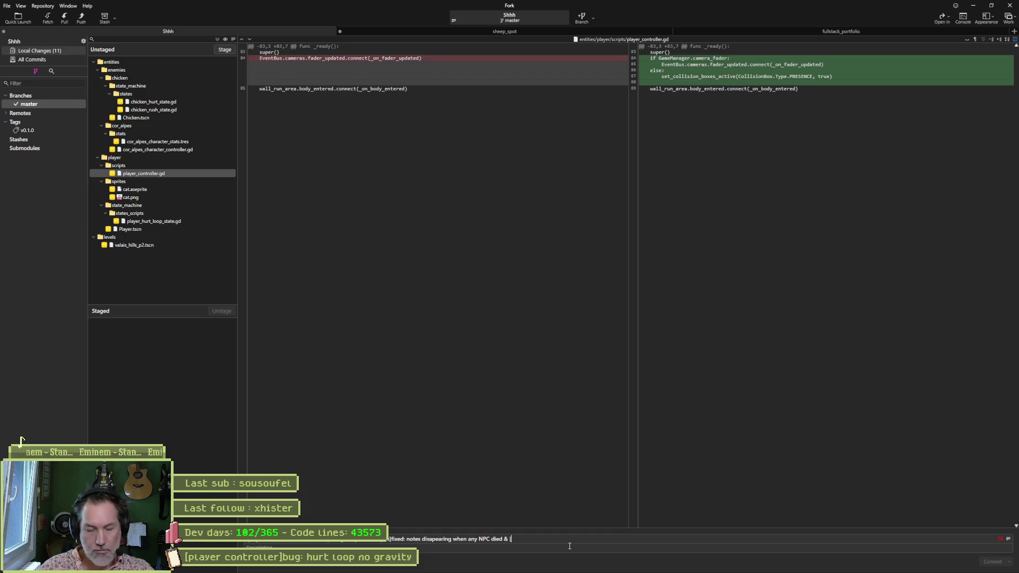
{"action": "type", "text": " [ca]"}
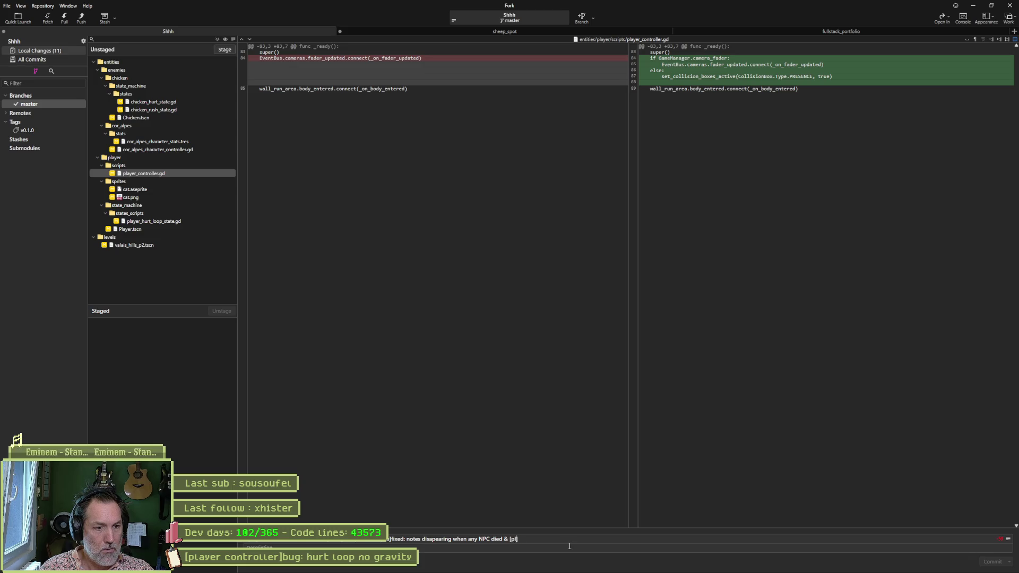
{"action": "type", "text": "er]fixed:"}
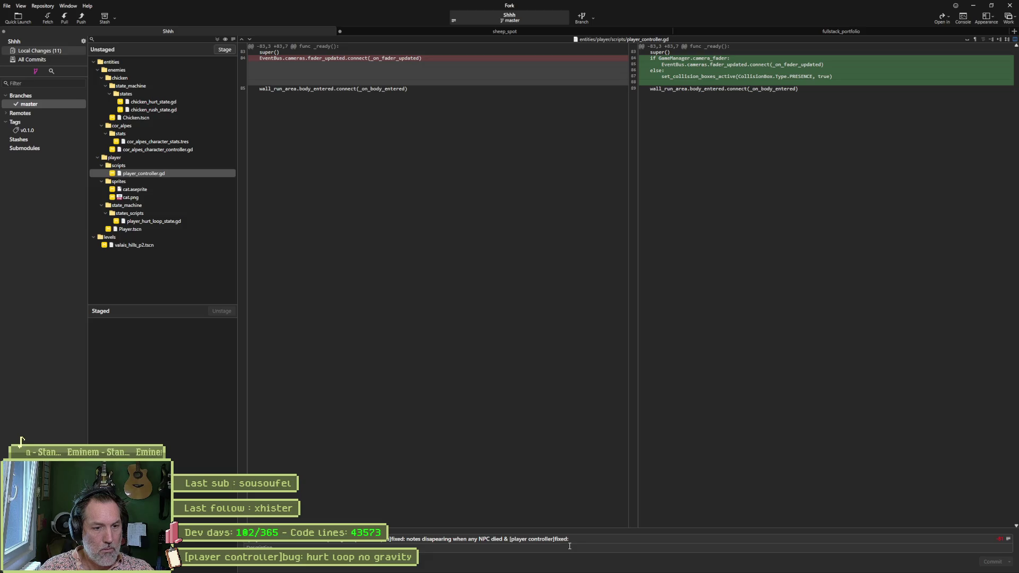
{"action": "type", "text": "aitging"}
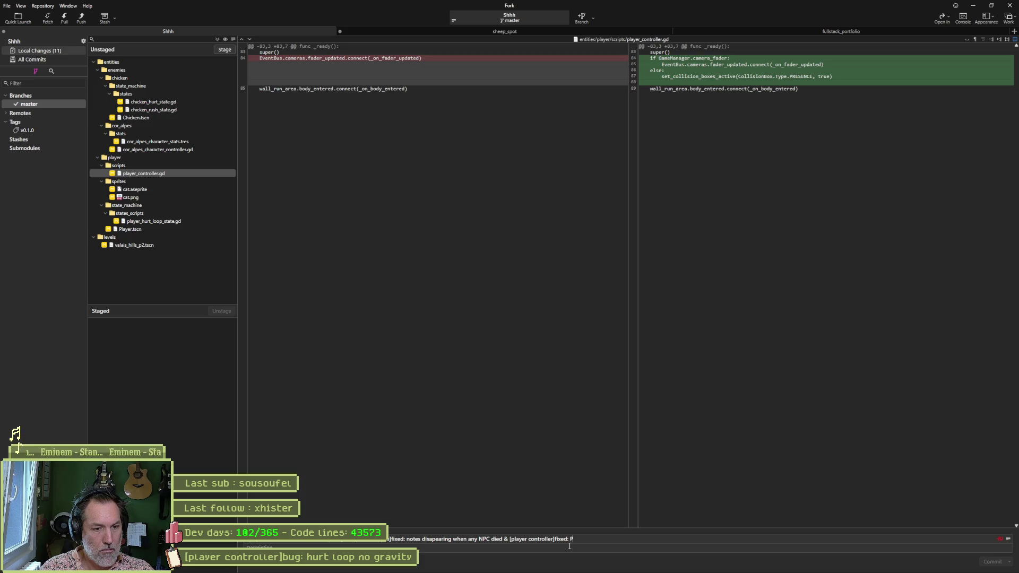
{"action": "type", "text": "resenceBo"}
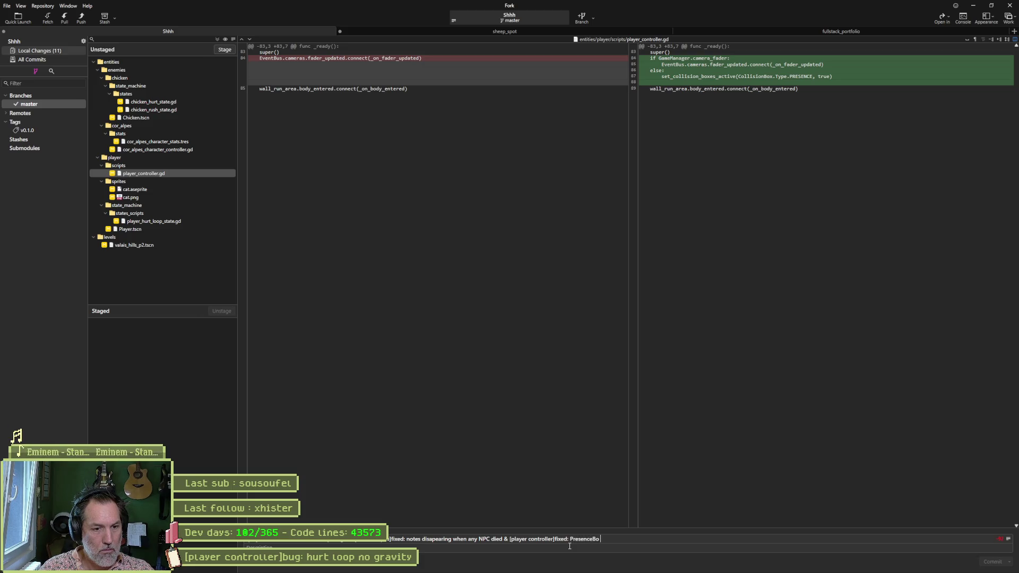
{"action": "type", "text": "x waiting on fader when no fad"}
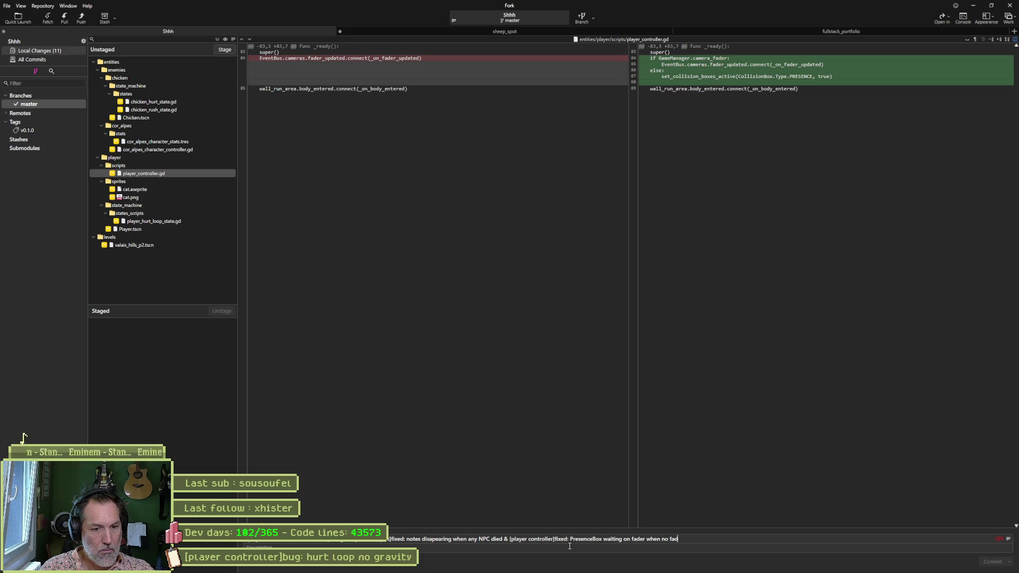
{"action": "type", "text": "er in scene"}
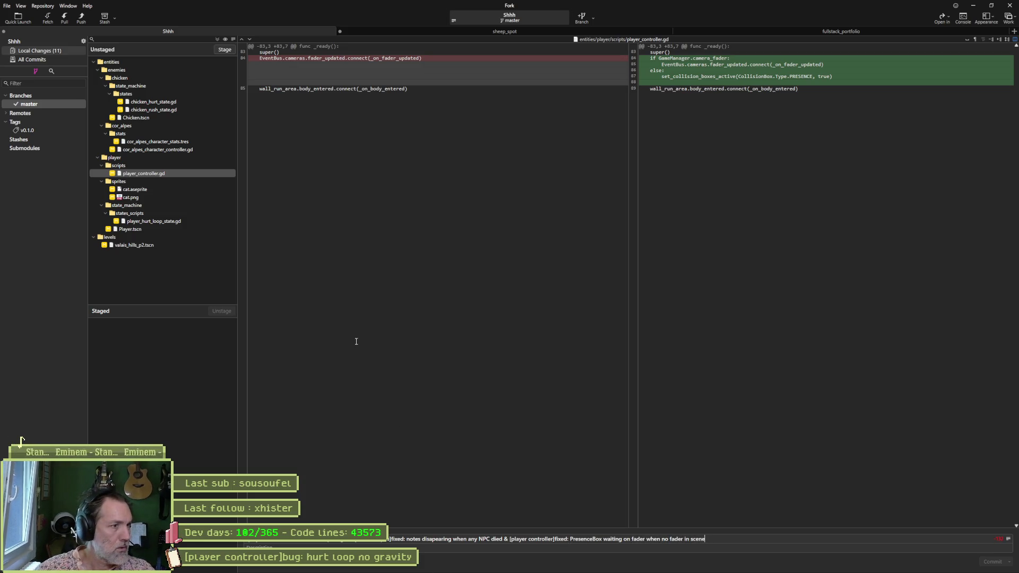
{"action": "left_click", "coordinate": [161, 196]}
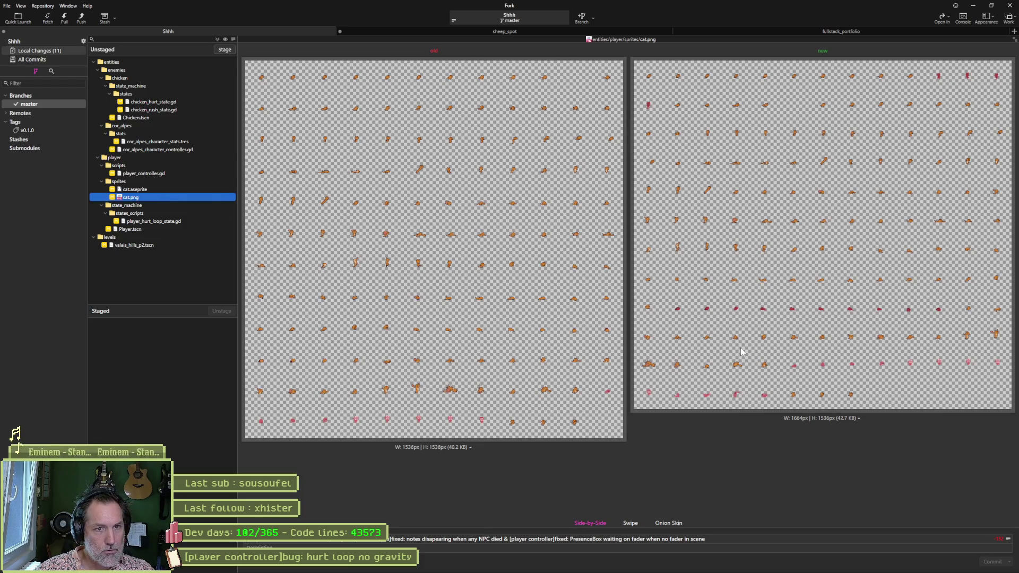
{"action": "left_click", "coordinate": [731, 543]}
{"action": "type", "text": "&"}
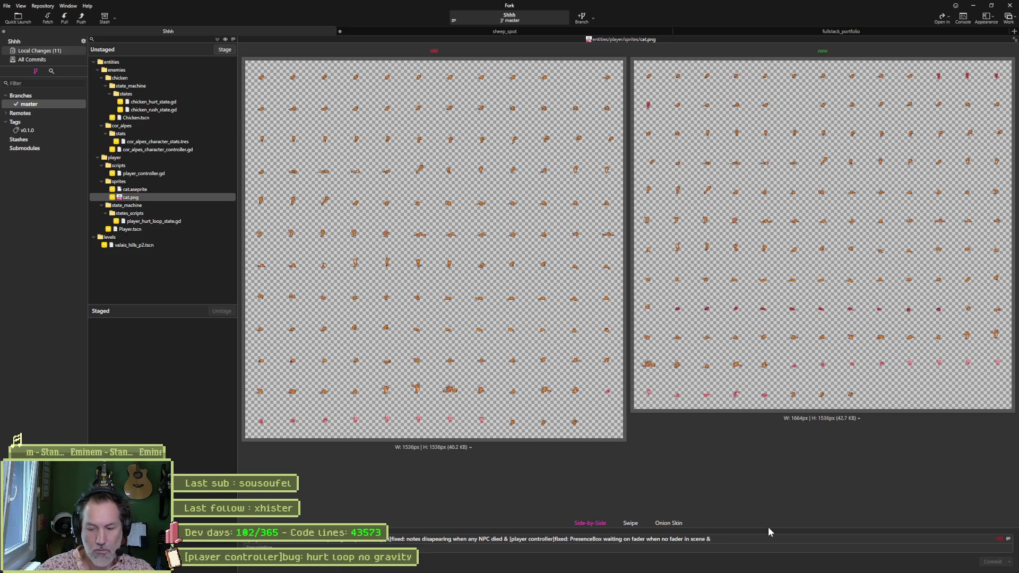
{"action": "key", "text": "Down"}
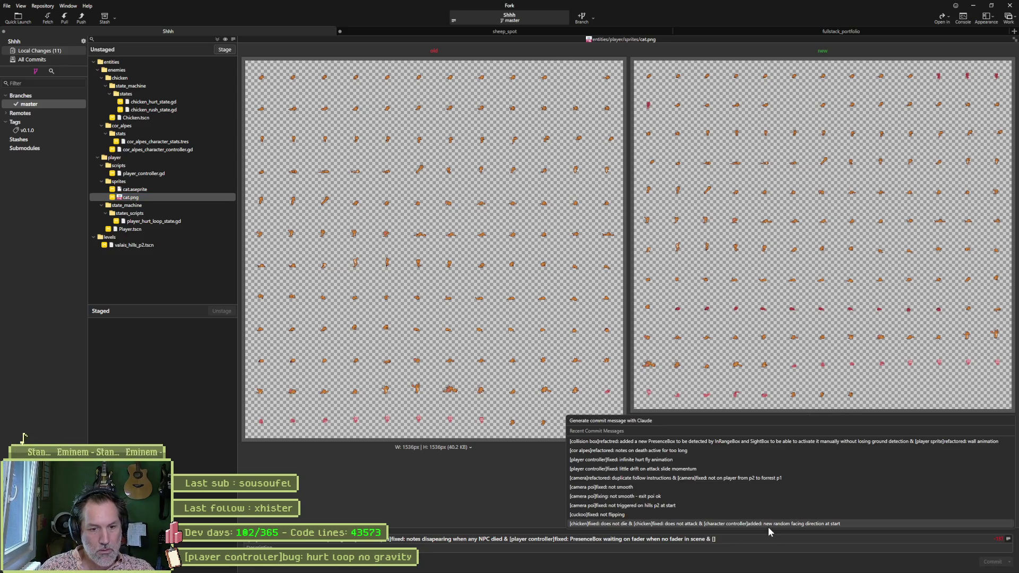
{"action": "key", "text": "Escape"}
{"action": "type", "text": "player"}
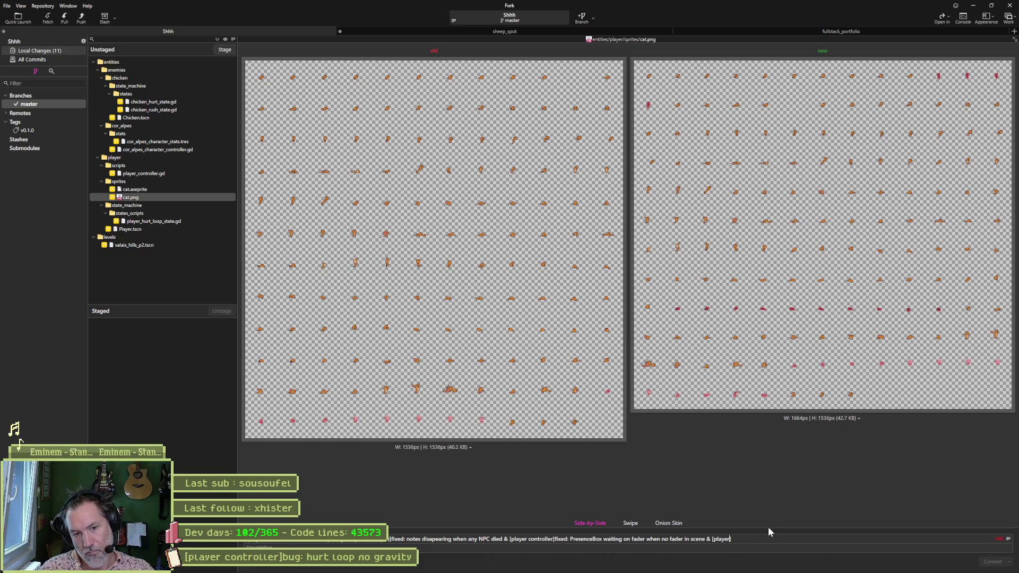
{"action": "type", "text": "e]refactored: wall"}
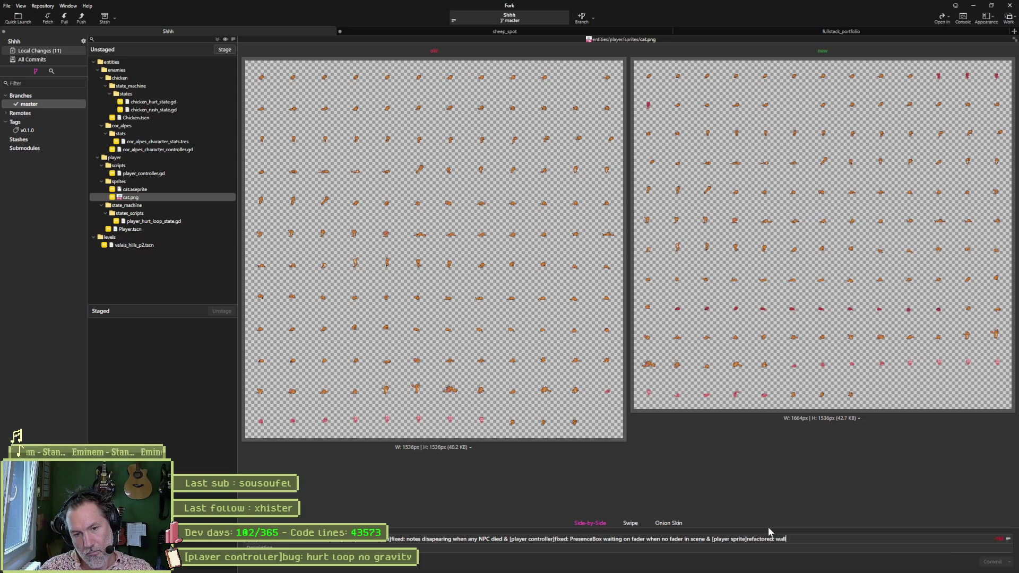
{"action": "type", "text": " jump animation"}
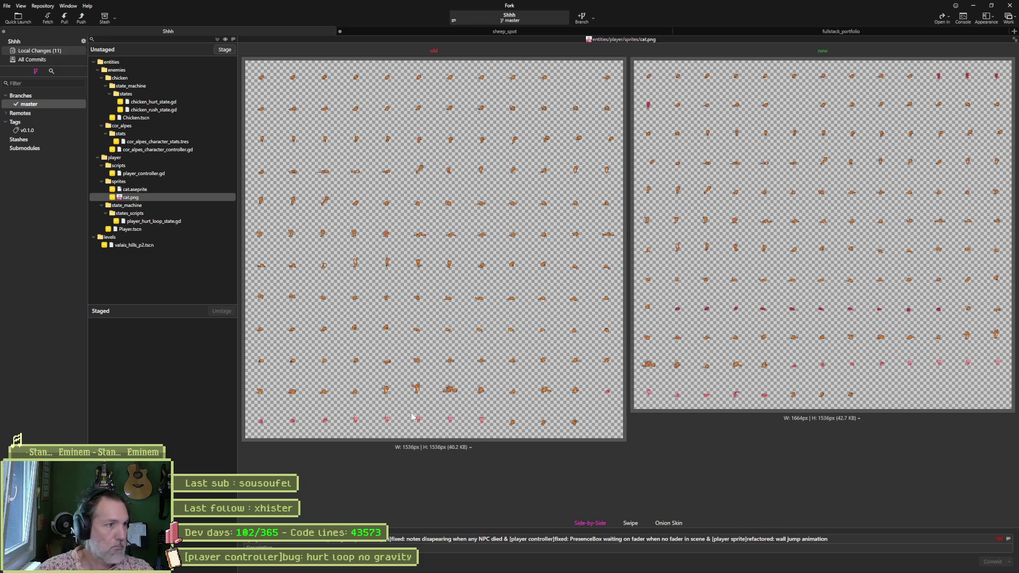
Stage all eleven changed files.
{"action": "left_click", "coordinate": [225, 50]}
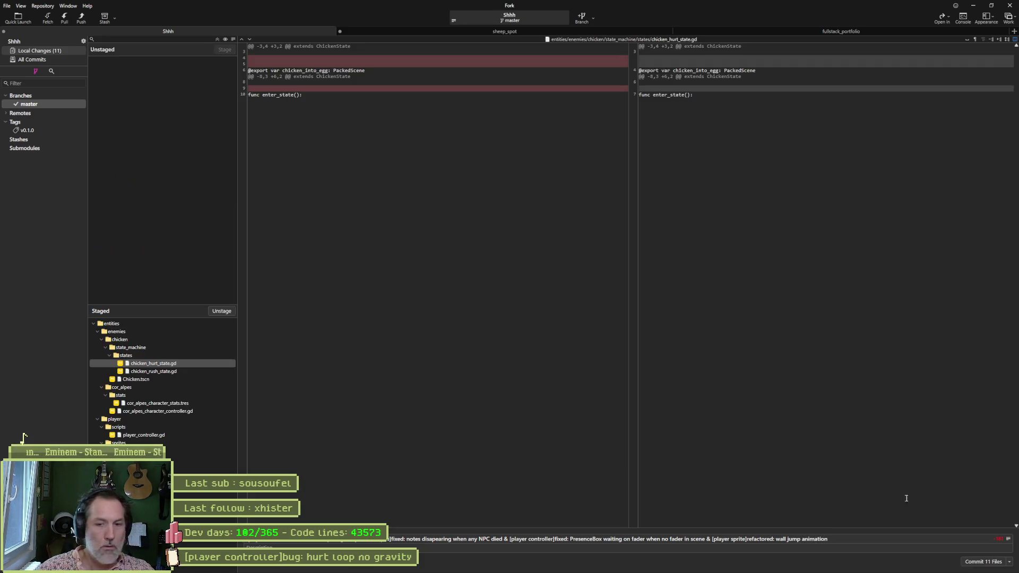
Commit the staged files and push master to origin.
{"action": "left_click", "coordinate": [972, 563]}
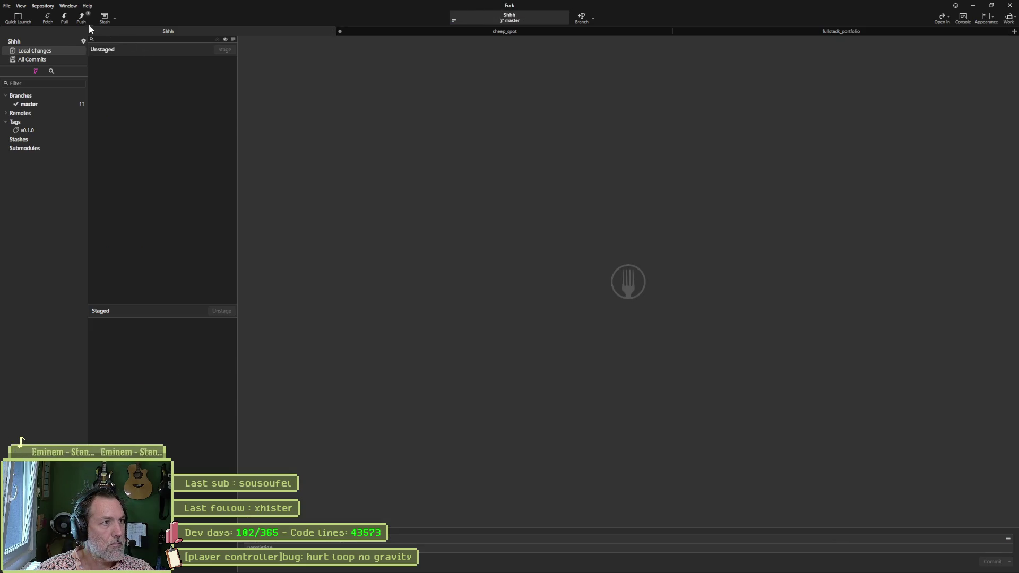
{"action": "left_click", "coordinate": [83, 20]}
{"action": "left_click", "coordinate": [558, 312]}
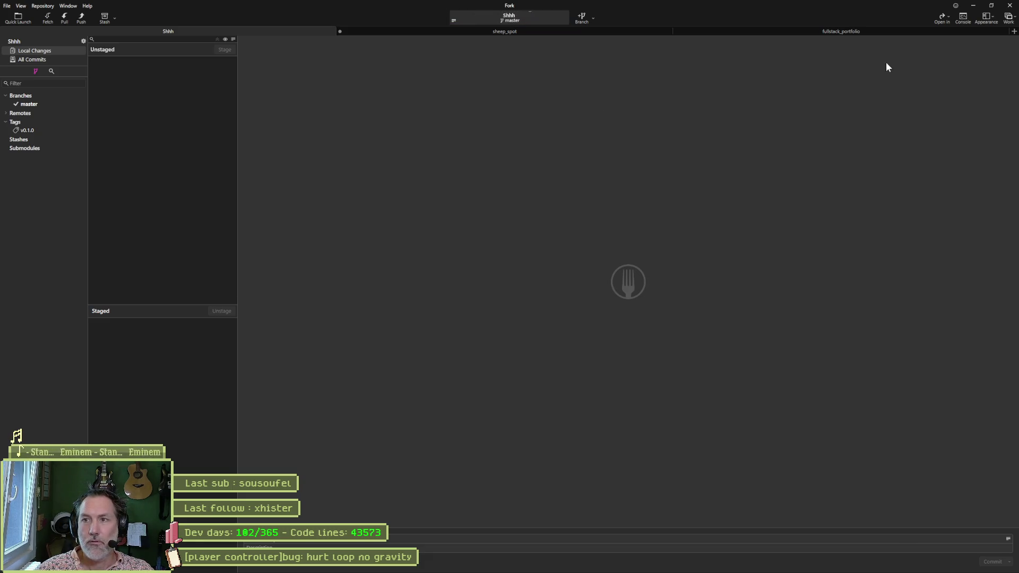
Minimize Fork and move the hurt loop no gravity task to Complete in Asana.
{"action": "left_click", "coordinate": [972, 9]}
{"action": "mouse_move", "coordinate": [423, 227]}
{"action": "left_mouse_down"}
{"action": "mouse_move", "coordinate": [548, 194]}
{"action": "mouse_move", "coordinate": [506, 219]}
{"action": "left_mouse_up"}
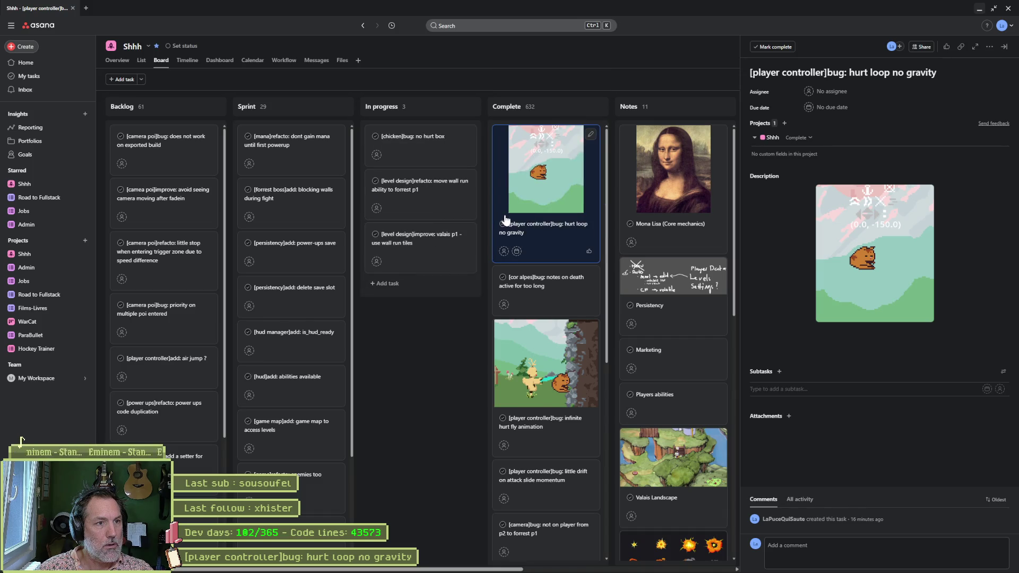
Open the '[chicken]bug: no hurt box' task details, then bring up Aseprite.
{"action": "left_click", "coordinate": [410, 147]}
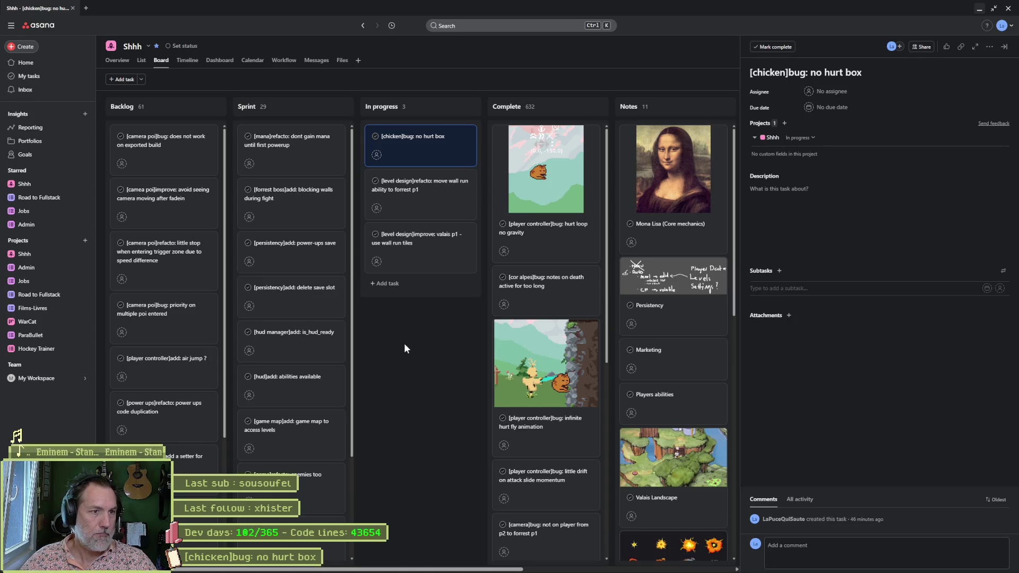
{"action": "left_click", "coordinate": [579, 564]}
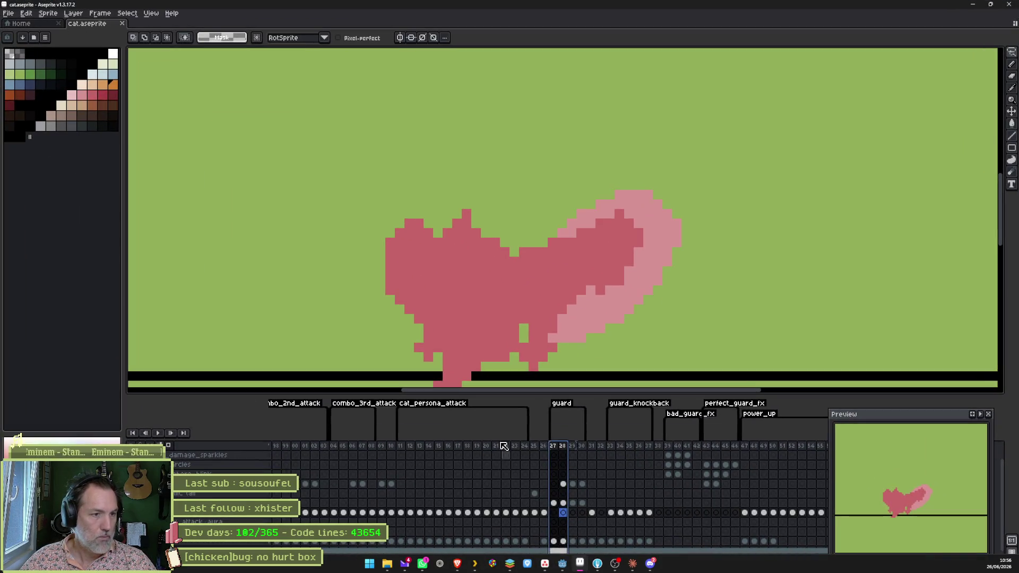
Select a range of cat animation frames, then minimize Aseprite and the browser to return to Godot.
{"action": "left_click_drag", "start_coordinate": [429, 445], "coordinate": [524, 453]}
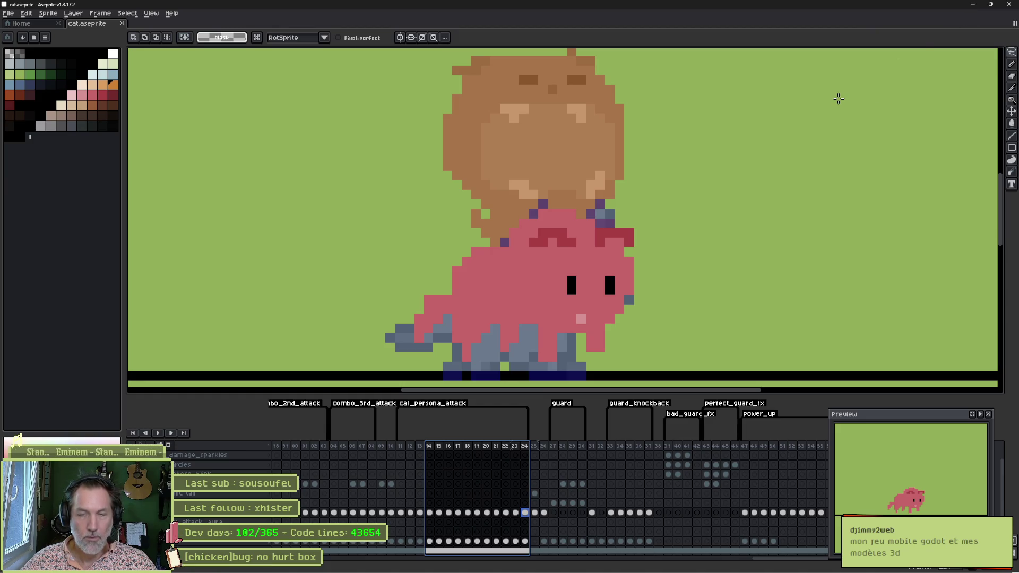
{"action": "left_click", "coordinate": [975, 10]}
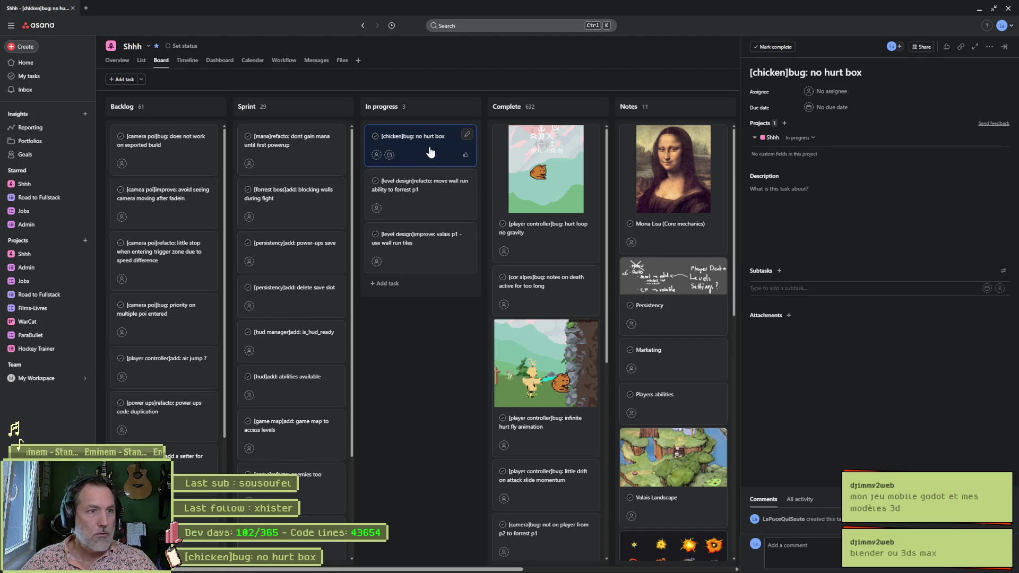
{"action": "left_click", "coordinate": [979, 10]}
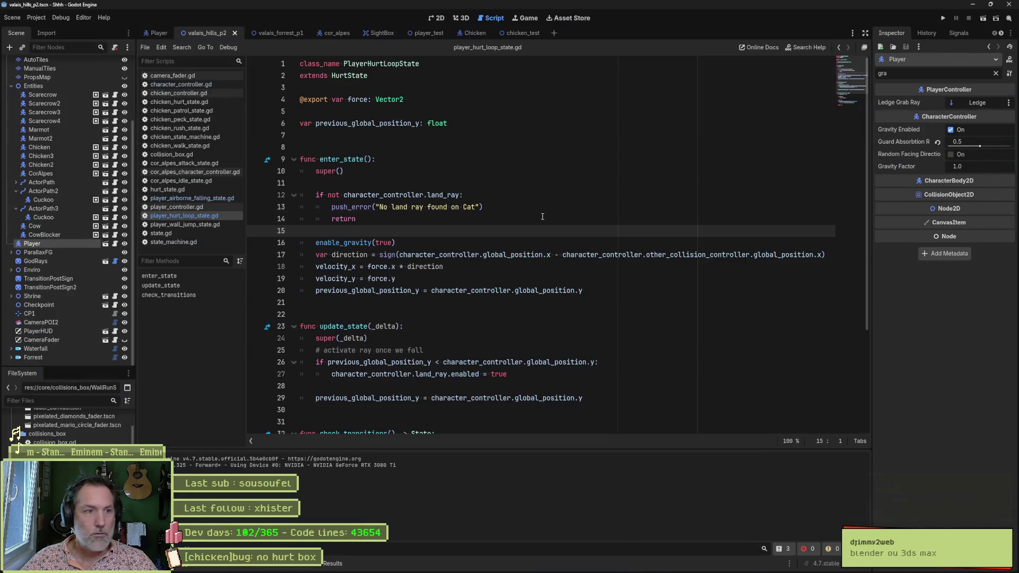
Close all open scripts and test-run the chicken_test scene.
{"action": "right_click", "coordinate": [177, 164]}
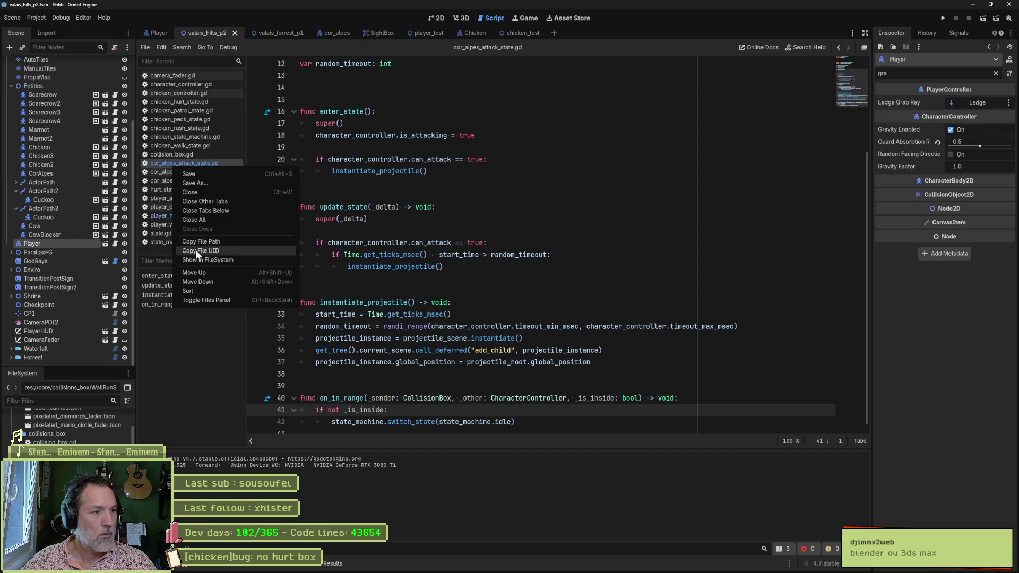
{"action": "left_click", "coordinate": [230, 219]}
{"action": "mouse_move", "coordinate": [428, 33]}
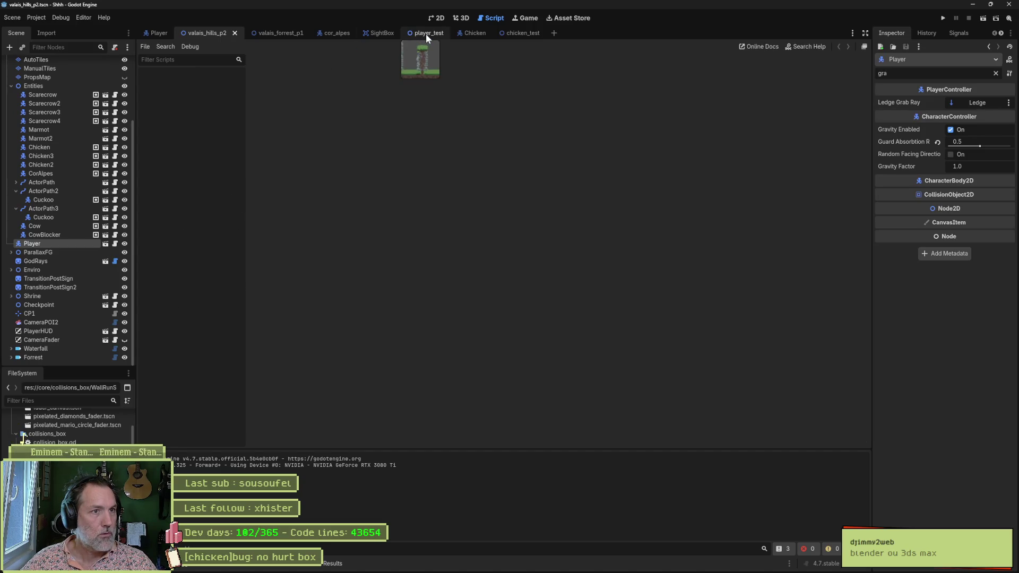
{"action": "left_click", "coordinate": [520, 33]}
{"action": "key", "text": "F6"}
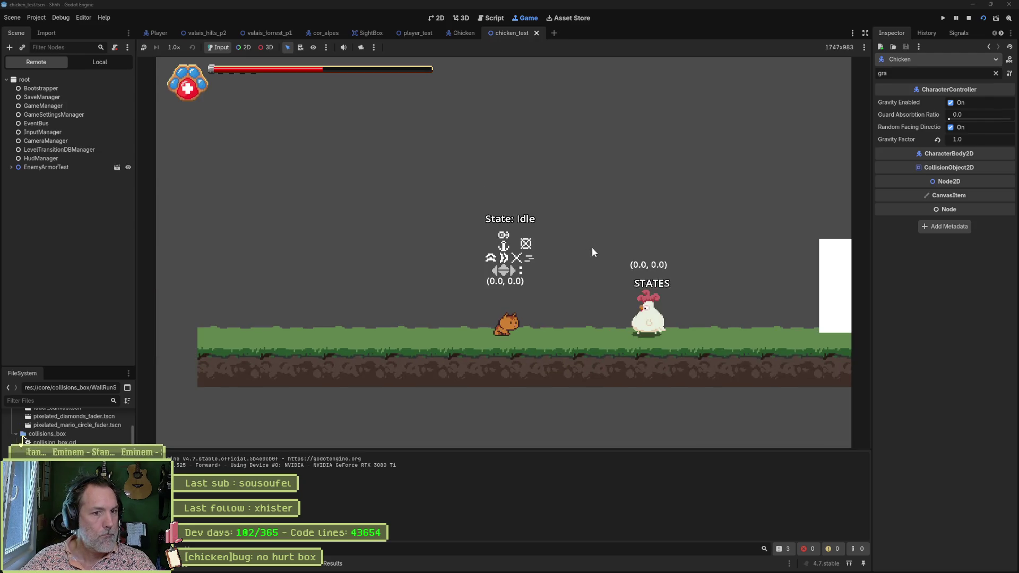
{"action": "key", "text": "F8"}
Enable Visible Collision Shapes in Debug and run chicken_test again.
{"action": "left_click", "coordinate": [64, 19]}
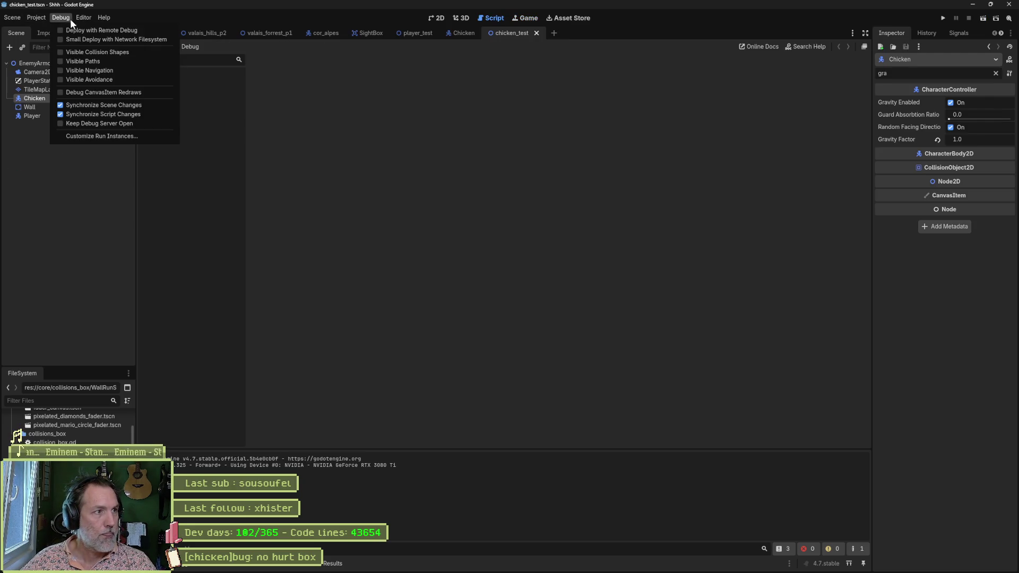
{"action": "left_click", "coordinate": [75, 50]}
{"action": "key", "text": "F6"}
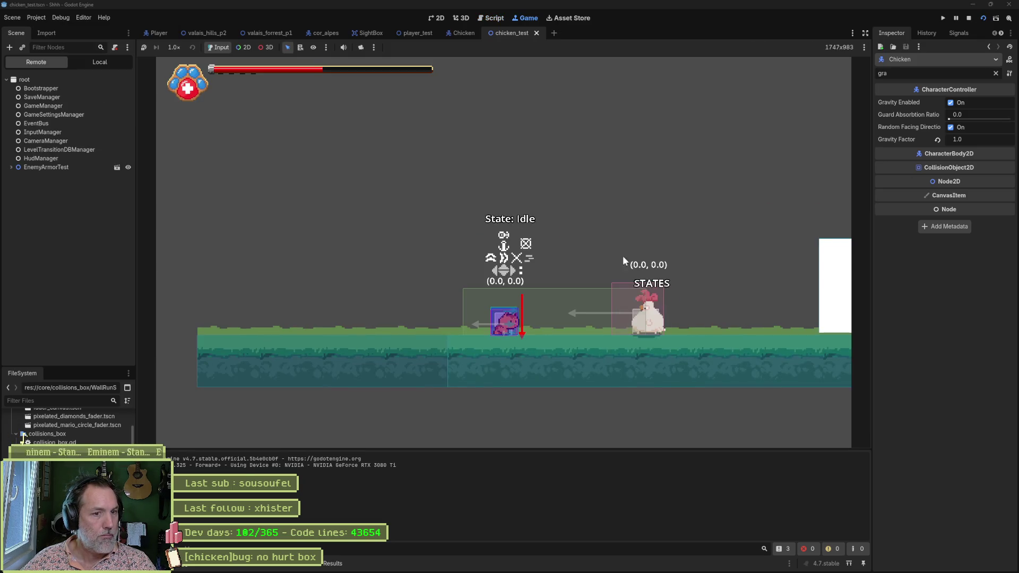
{"action": "key", "text": "F8"}
Test-run the valais_hills_p2 scene, then return to chicken_test in 2D.
{"action": "left_click", "coordinate": [206, 33]}
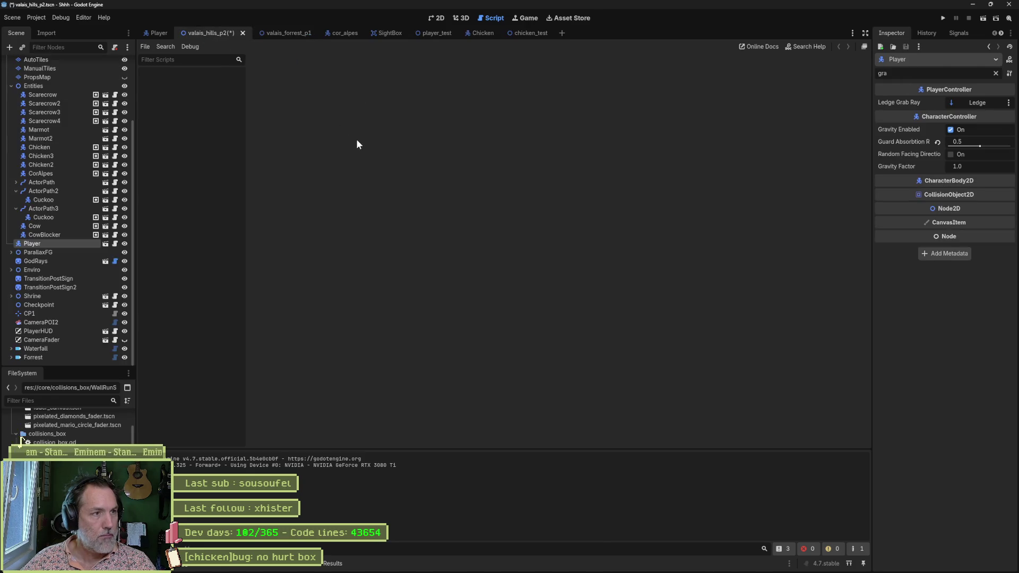
{"action": "key", "text": "F6"}
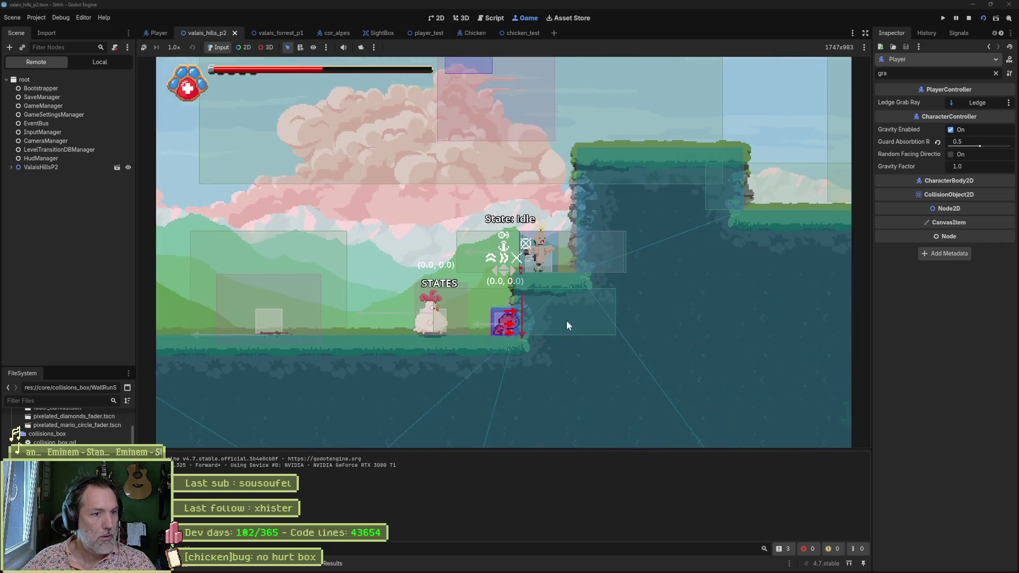
{"action": "key", "text": "F8"}
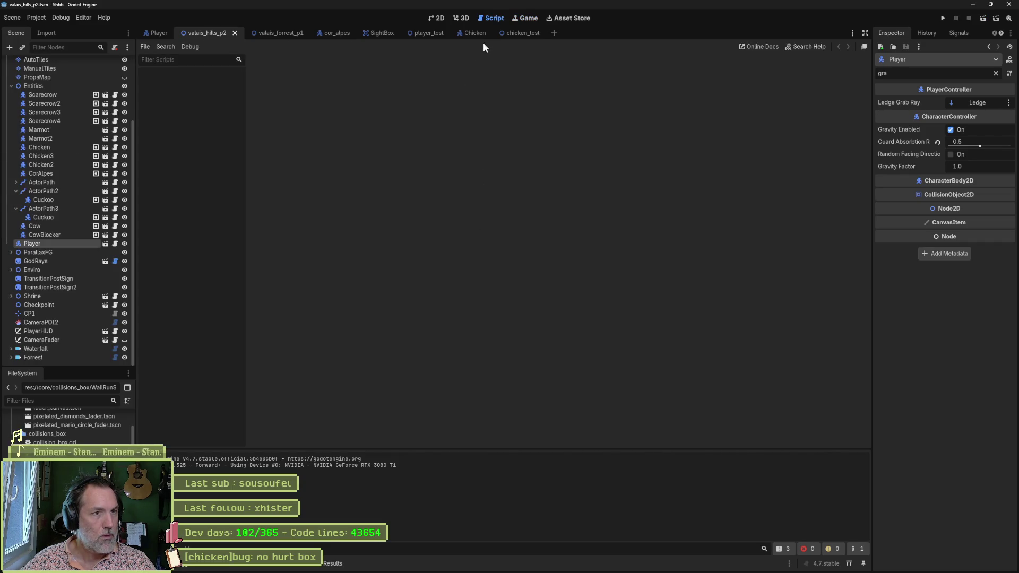
{"action": "left_click", "coordinate": [519, 33]}
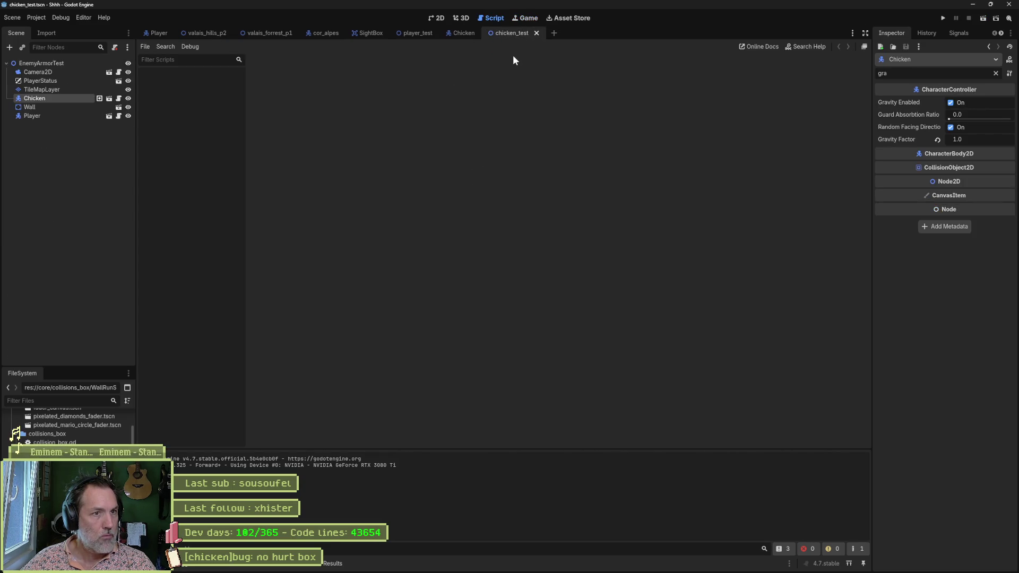
{"action": "left_click", "coordinate": [441, 19]}
View the chicken's full property list in the Inspector, then move to the Chicken scene.
{"action": "left_click_drag", "start_coordinate": [560, 156], "coordinate": [428, 250]}
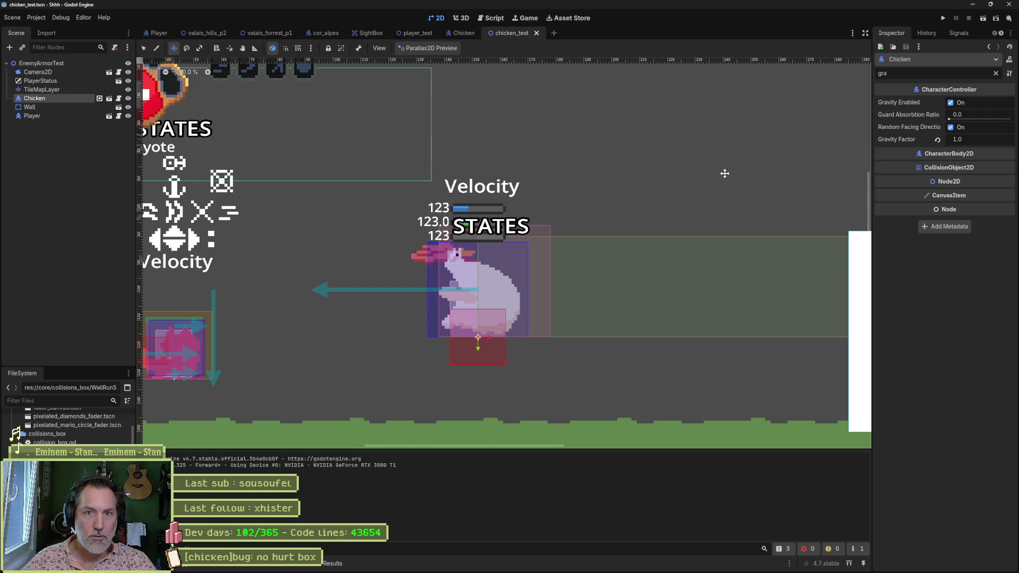
{"action": "left_click", "coordinate": [995, 73]}
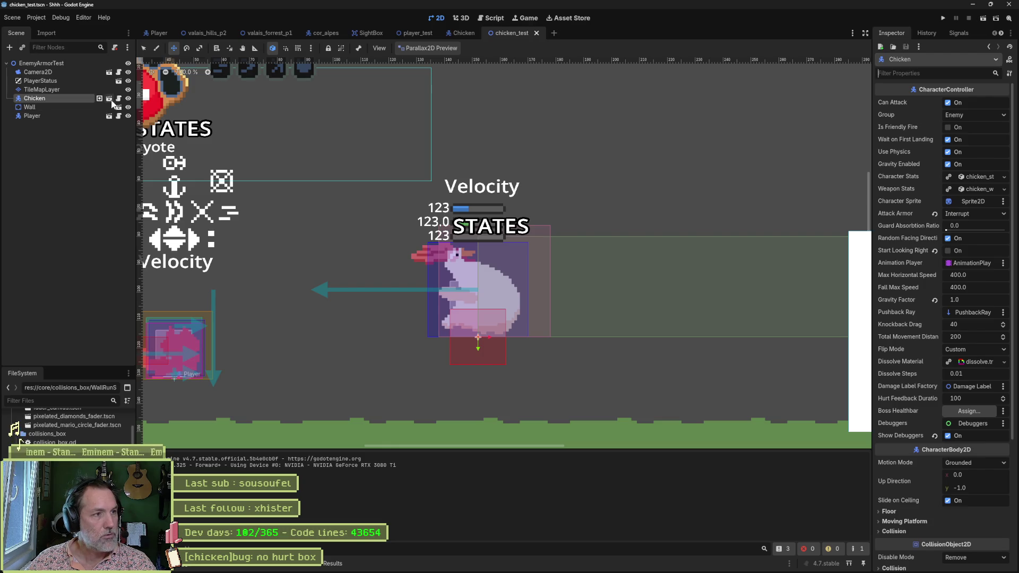
{"action": "left_click", "coordinate": [494, 20]}
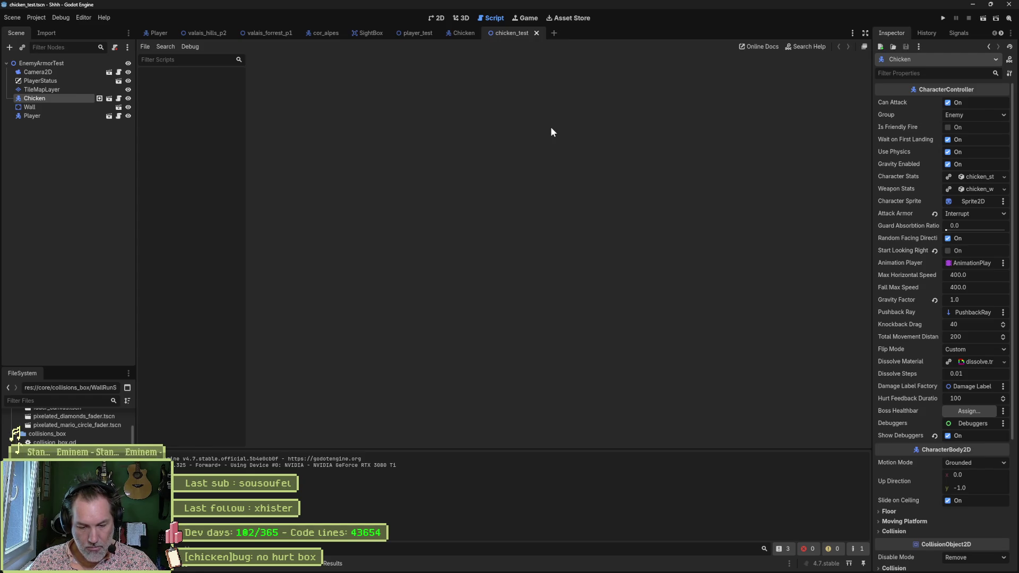
{"action": "left_click", "coordinate": [464, 32]}
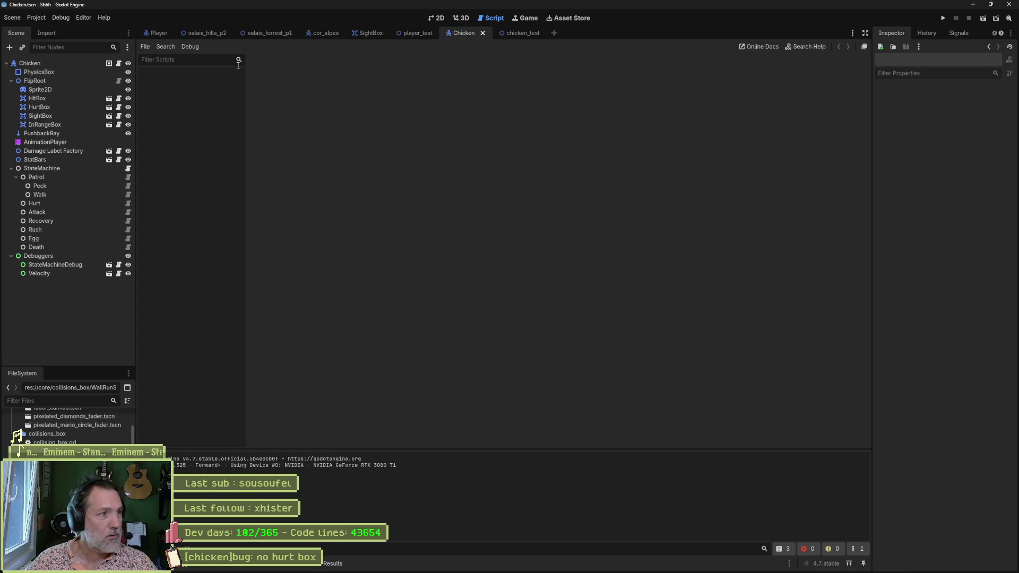
Load the RESET, bicycle_kick, bicycle_kick_recovery and death animations in the AnimationPlayer.
{"action": "left_click", "coordinate": [78, 142]}
{"action": "left_click", "coordinate": [330, 399]}
{"action": "left_click", "coordinate": [293, 410]}
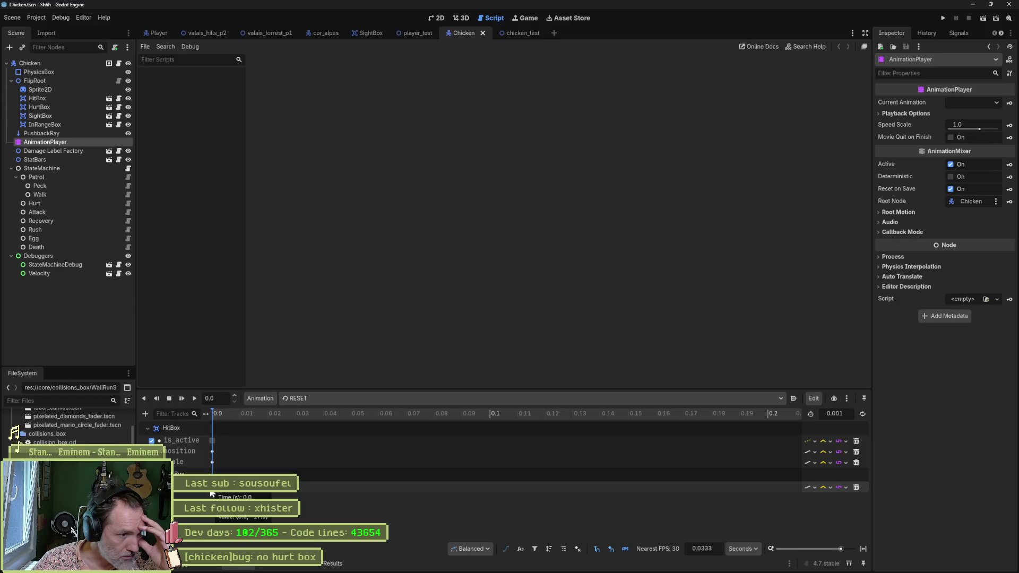
{"action": "left_click", "coordinate": [295, 398]}
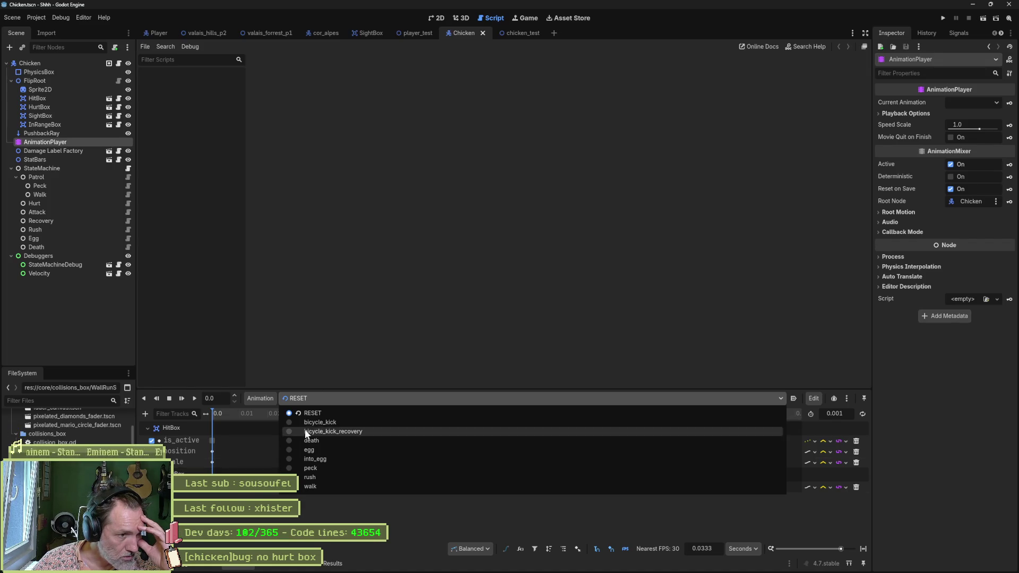
{"action": "left_click", "coordinate": [323, 421]}
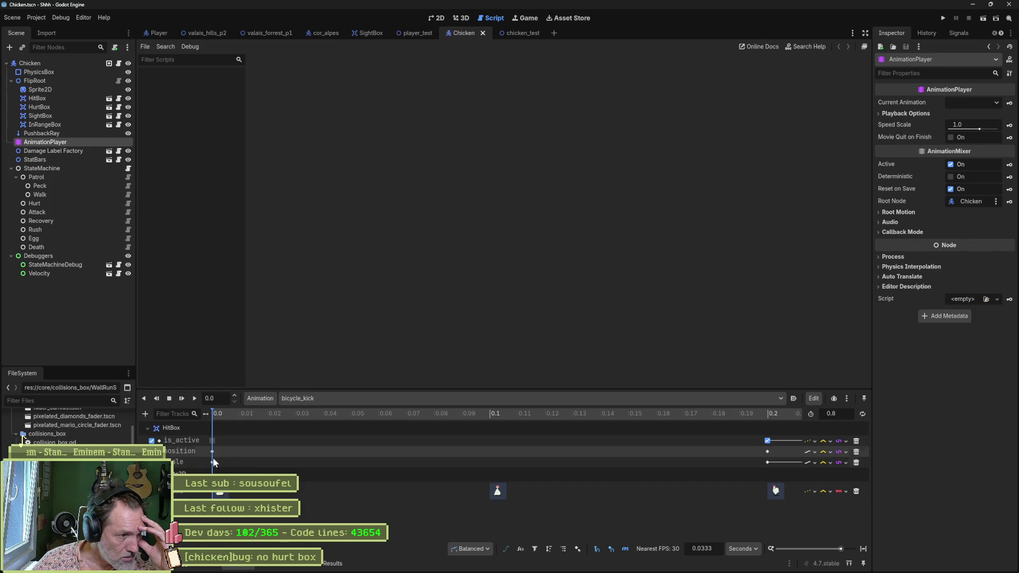
{"action": "left_click", "coordinate": [311, 398]}
{"action": "left_click", "coordinate": [319, 432]}
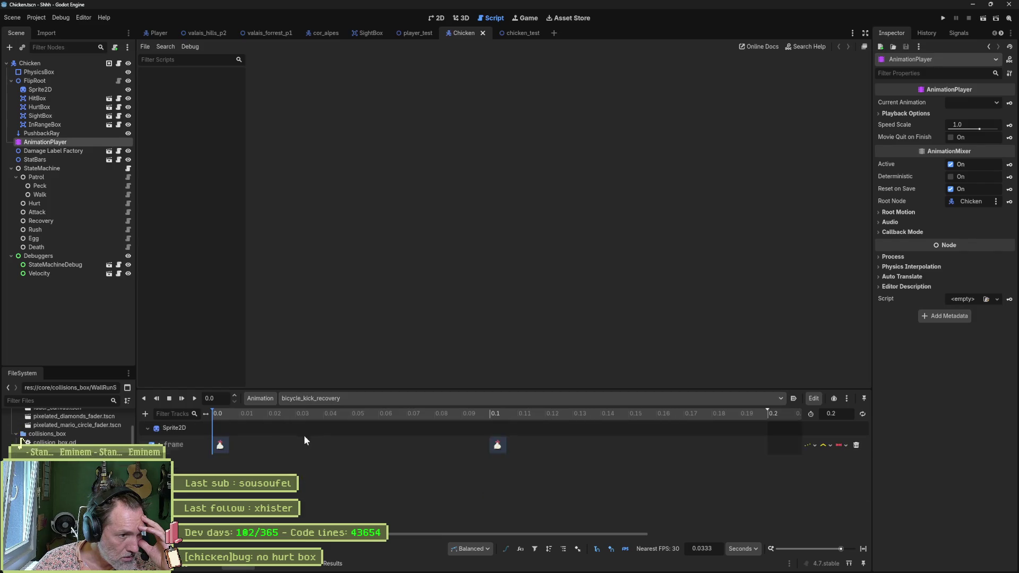
{"action": "left_click", "coordinate": [307, 399]}
{"action": "left_click", "coordinate": [317, 440]}
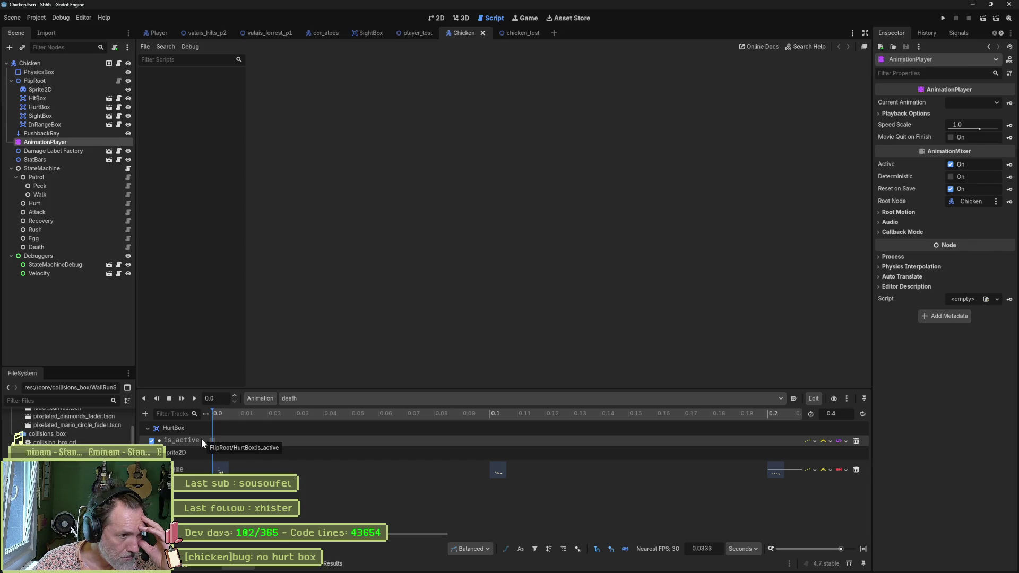
Load the egg, into_egg and peck animations and select peck's bottom track.
{"action": "left_click", "coordinate": [322, 400]}
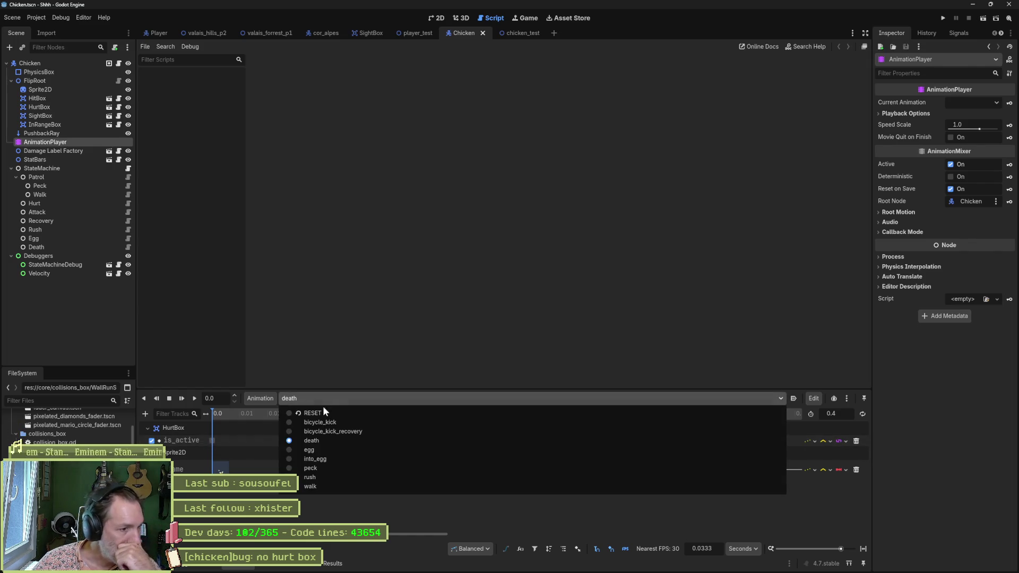
{"action": "left_click", "coordinate": [314, 452]}
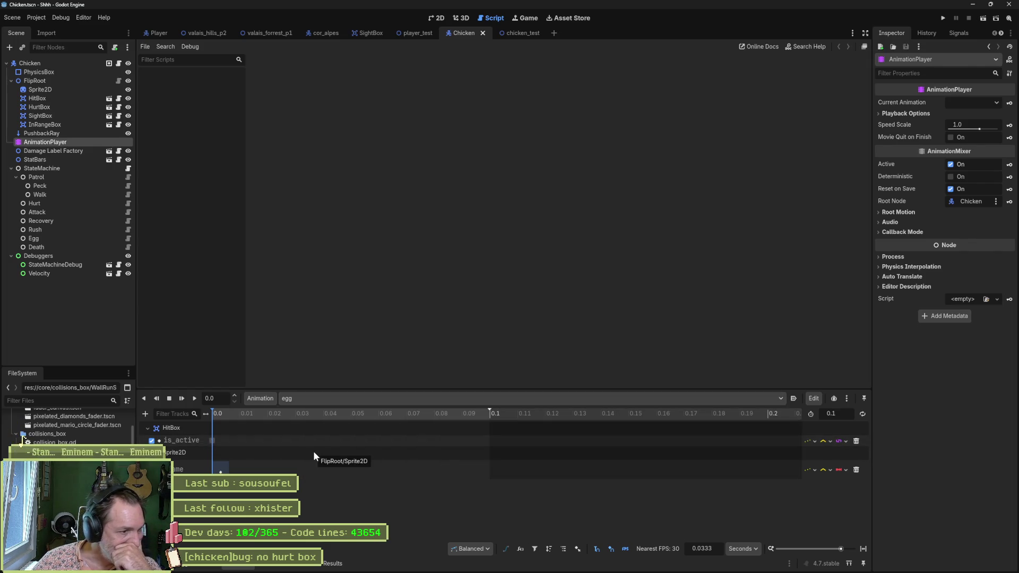
{"action": "left_click", "coordinate": [354, 401]}
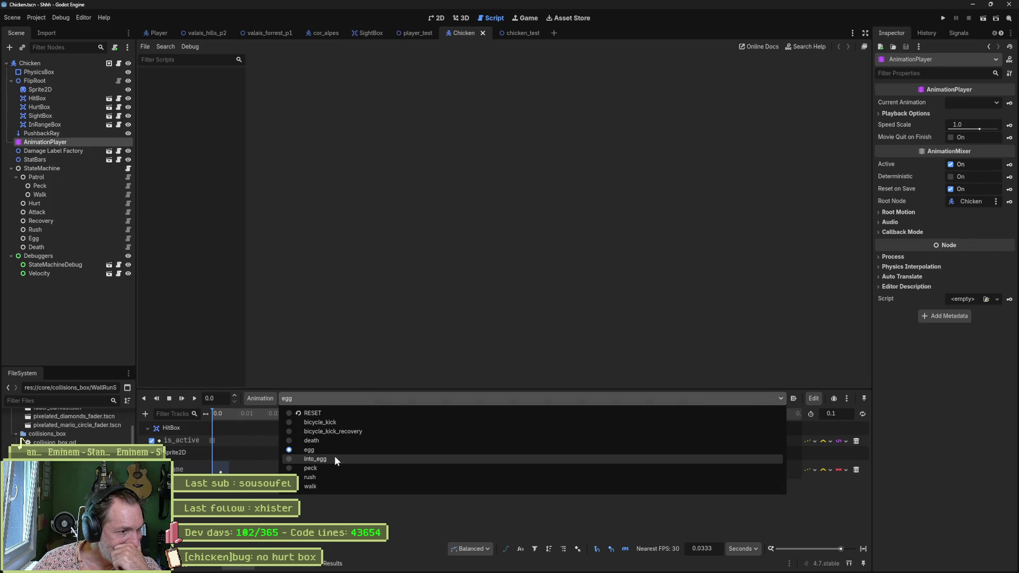
{"action": "left_click", "coordinate": [335, 456]}
{"action": "left_click", "coordinate": [365, 398]}
{"action": "left_click", "coordinate": [347, 462]}
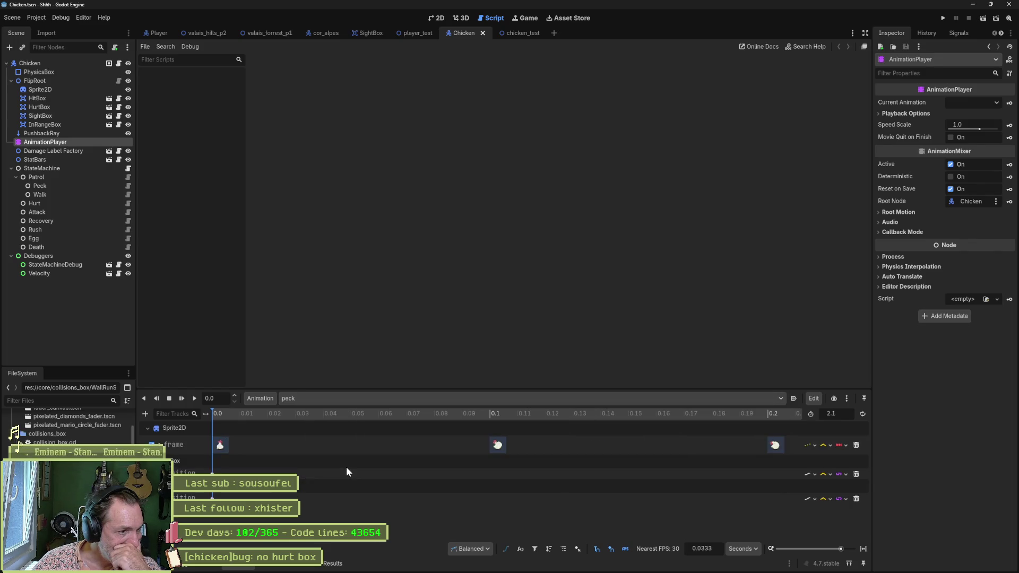
{"action": "left_click", "coordinate": [232, 496]}
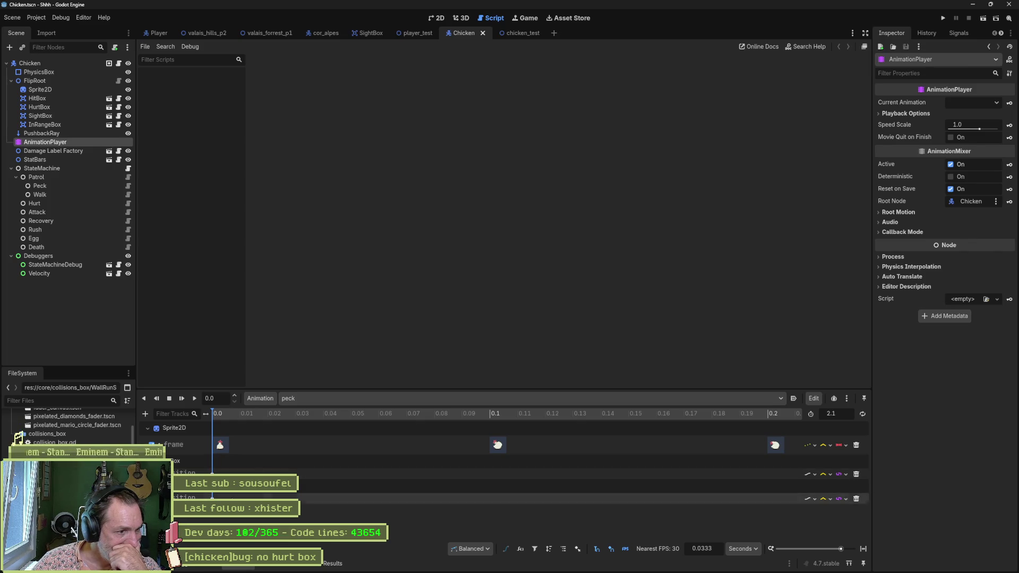
{"action": "left_click", "coordinate": [436, 17]}
Delete the unneeded tracks from the peck and rush animations.
{"action": "left_click", "coordinate": [856, 498]}
{"action": "left_click", "coordinate": [324, 398]}
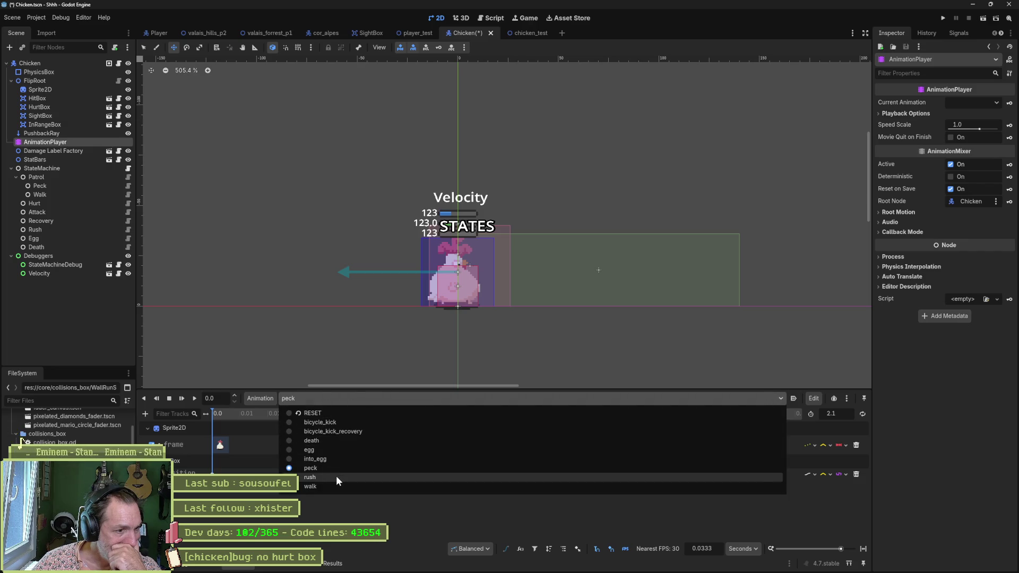
{"action": "left_click", "coordinate": [336, 475]}
{"action": "left_click", "coordinate": [854, 475]}
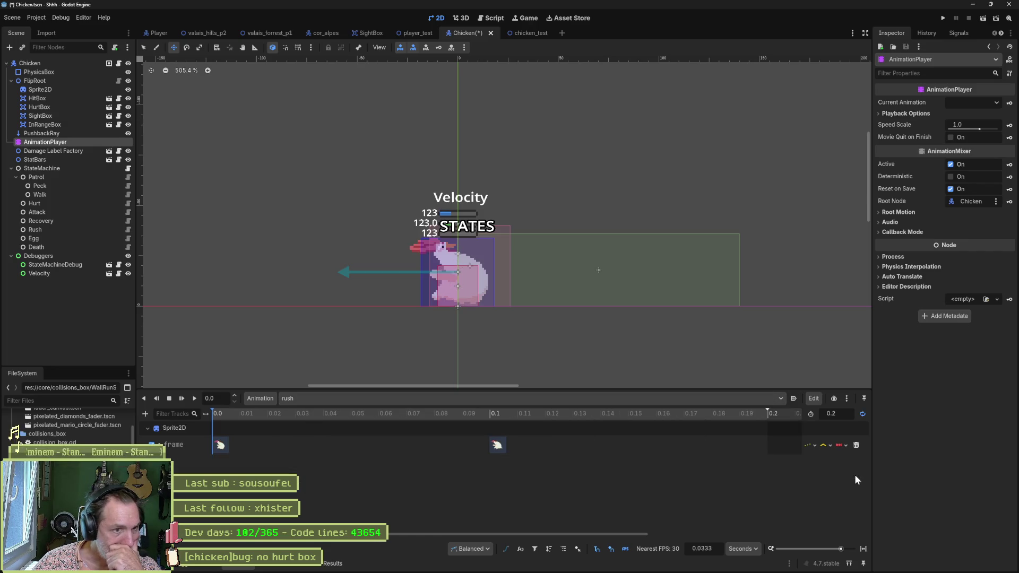
Delete the walk animation's last track and save the Chicken scene.
{"action": "left_click", "coordinate": [351, 399]}
{"action": "left_click", "coordinate": [314, 485]}
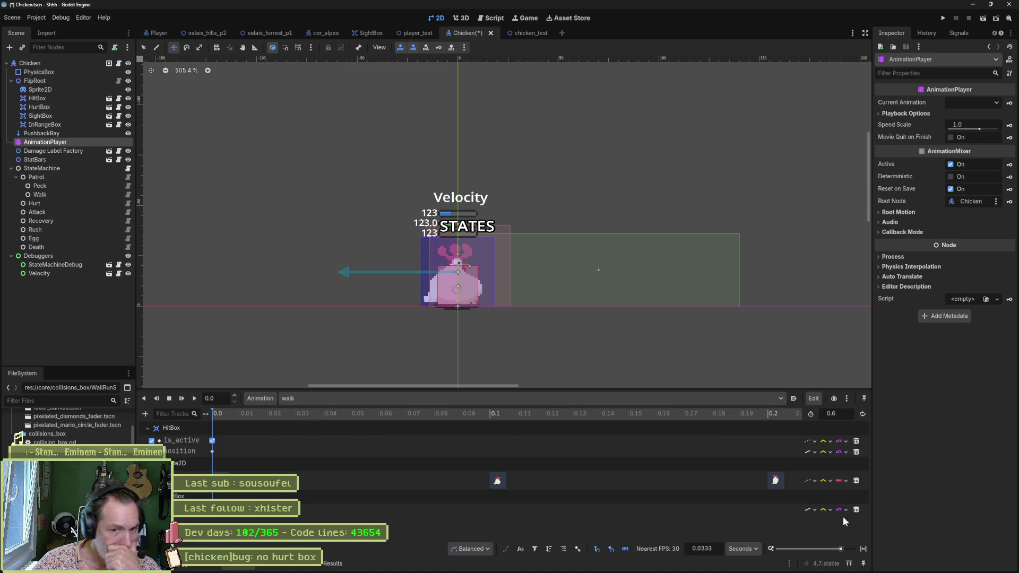
{"action": "left_click", "coordinate": [856, 510]}
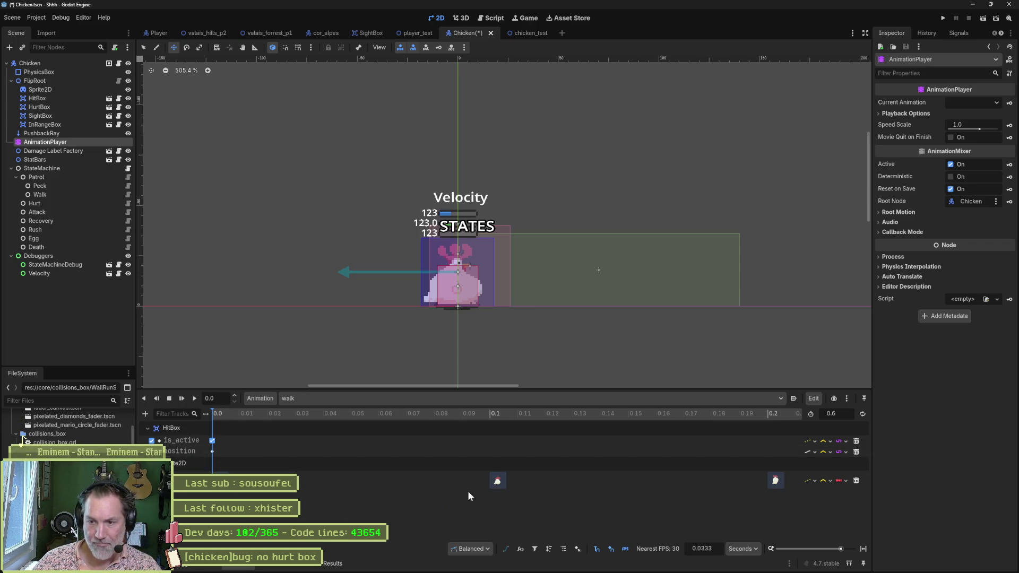
{"action": "key", "text": "ctrl+s"}
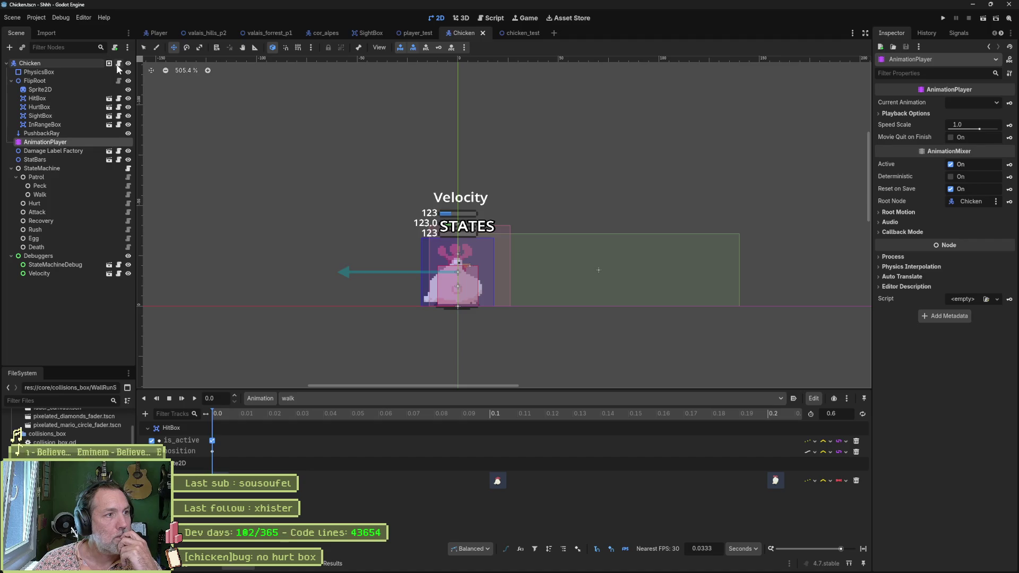
{"action": "left_click", "coordinate": [128, 170]}
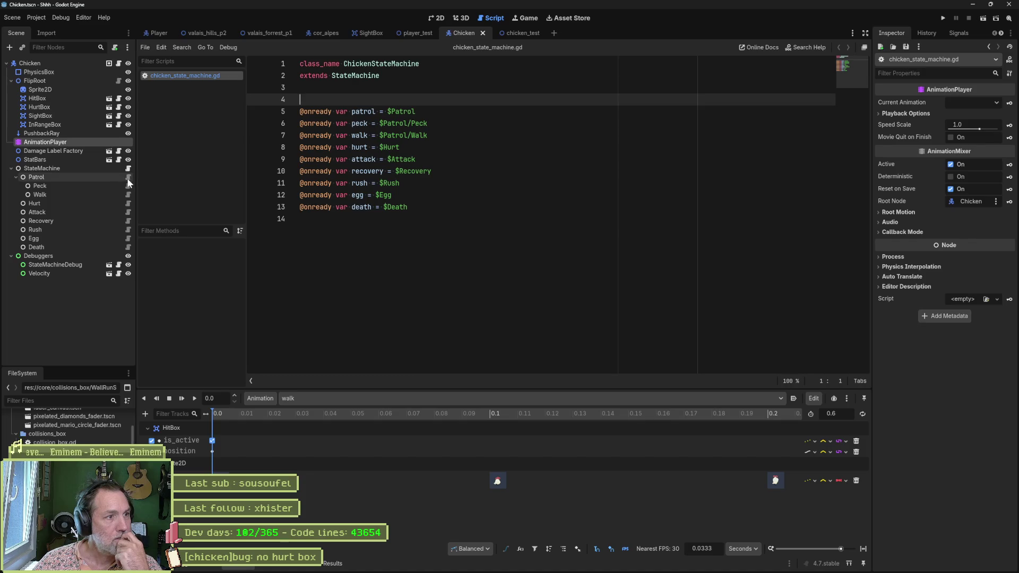
Delete the blank line under 'extends' in chicken_peck_state.gd, then review the walk and hurt scripts.
{"action": "left_click", "coordinate": [127, 176]}
{"action": "left_click", "coordinate": [335, 99]}
{"action": "key", "text": "BackSpace"}
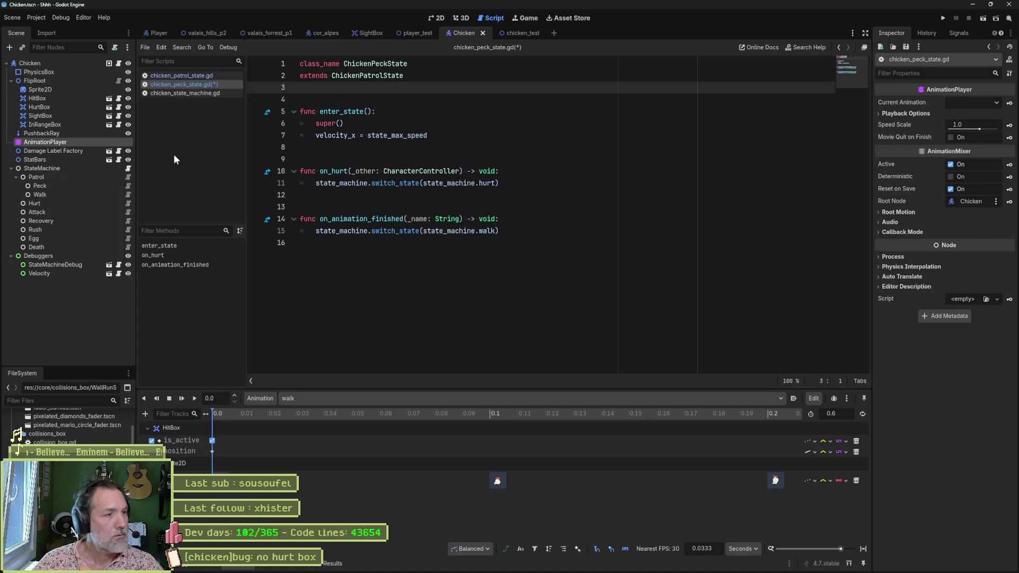
{"action": "left_click", "coordinate": [129, 195]}
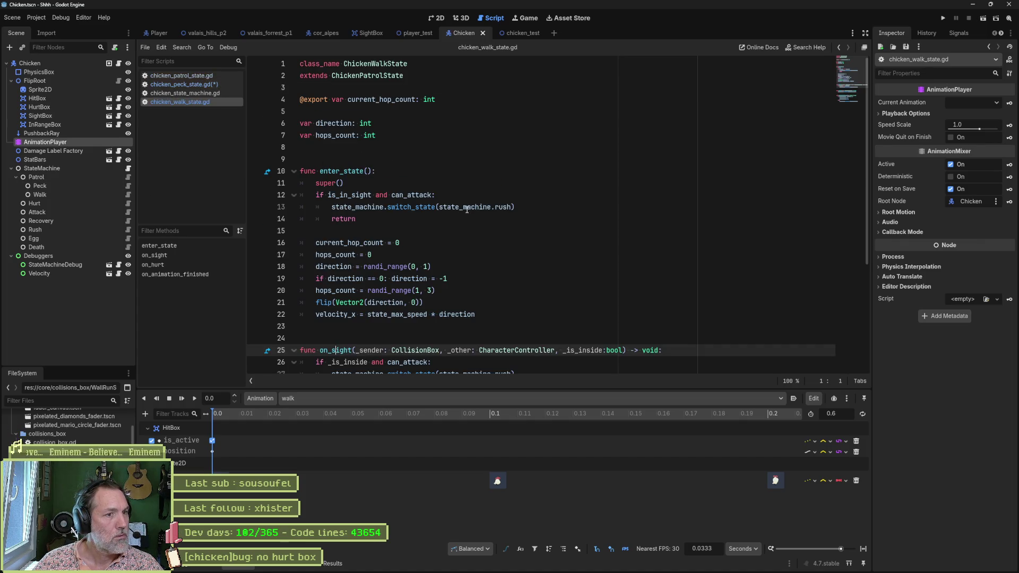
{"action": "scroll", "coordinate": [467, 212], "scroll_direction": "down", "scroll_amount": 1}
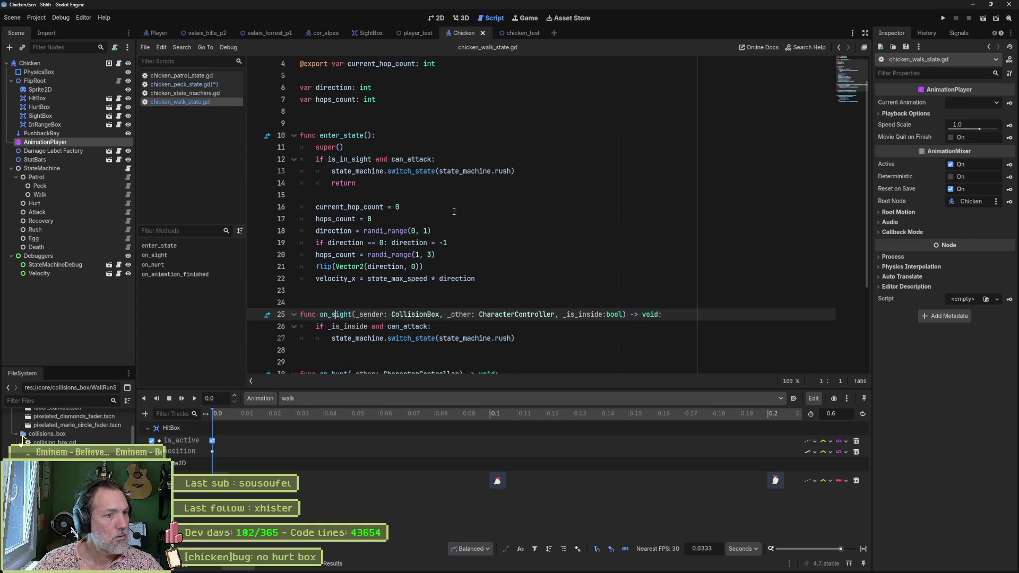
{"action": "scroll", "coordinate": [422, 247], "scroll_direction": "down", "scroll_amount": 3}
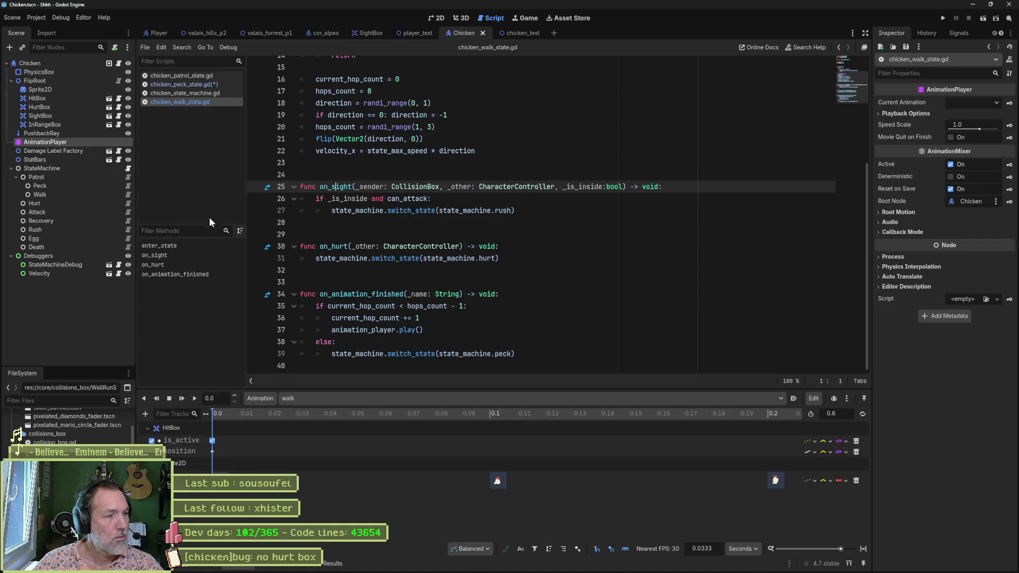
{"action": "left_click", "coordinate": [129, 203]}
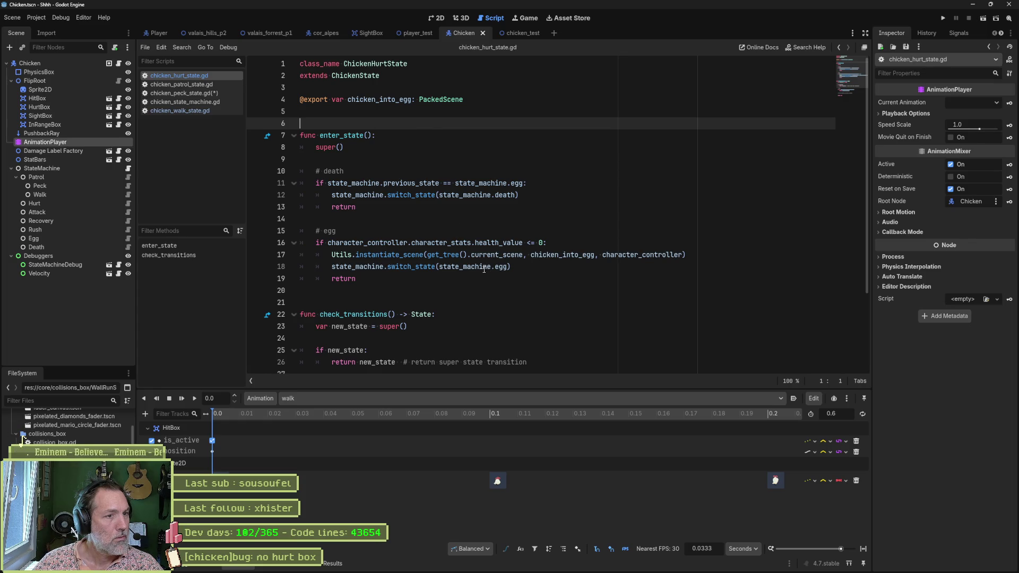
{"action": "scroll", "coordinate": [490, 272], "scroll_direction": "down", "scroll_amount": 1}
{"action": "scroll", "coordinate": [492, 277], "scroll_direction": "down", "scroll_amount": 2}
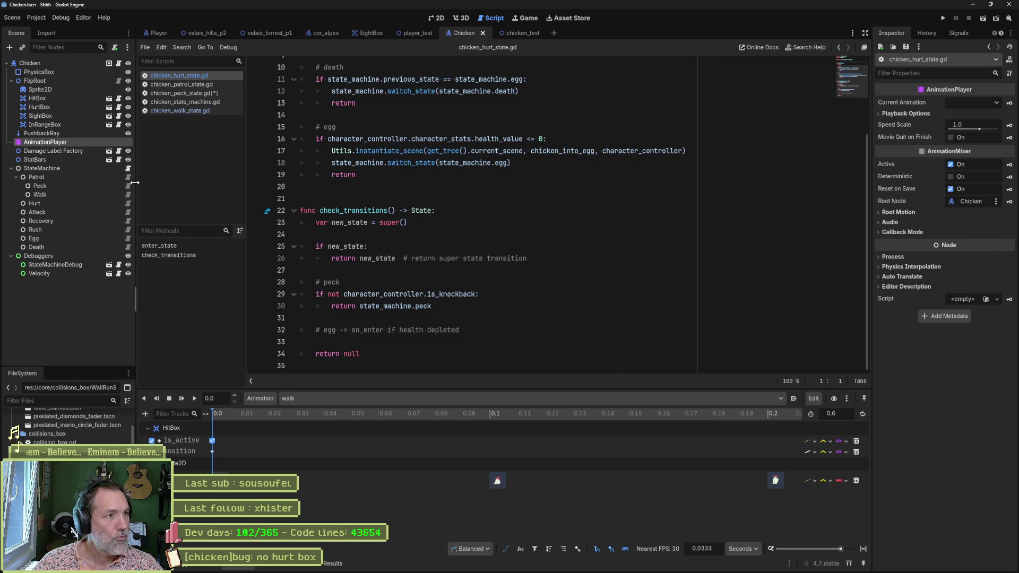
Delete the empty line before enter_state in chicken_attack_state.gd and bring up the recovery script.
{"action": "left_click", "coordinate": [127, 213]}
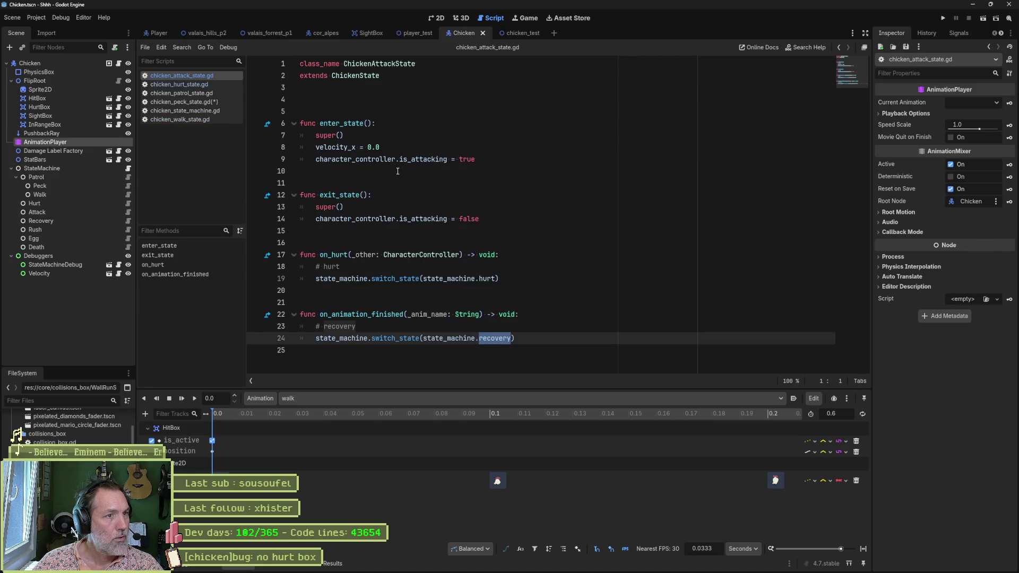
{"action": "left_click", "coordinate": [398, 112]}
{"action": "key", "text": "Delete"}
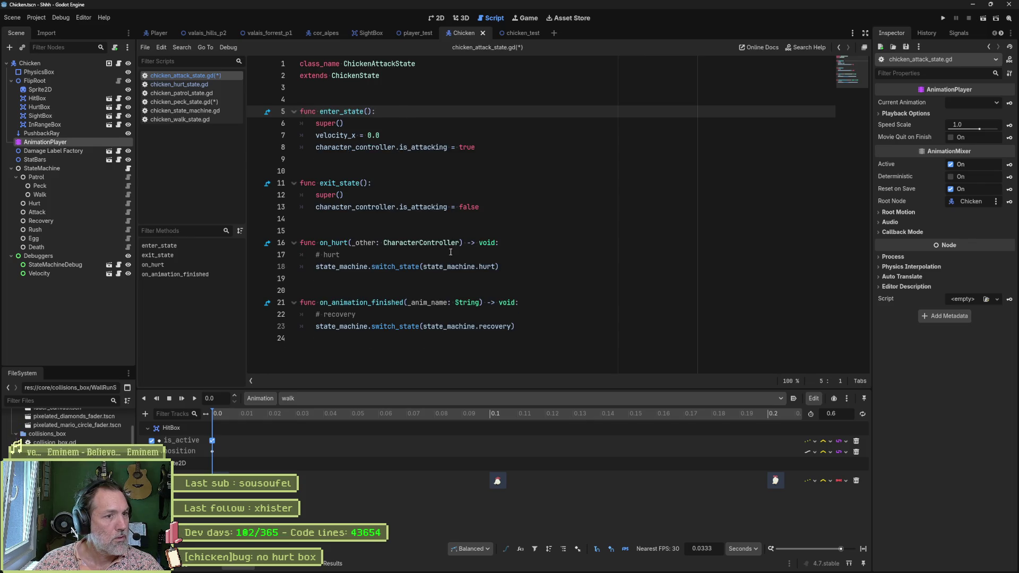
{"action": "left_click", "coordinate": [128, 220]}
{"action": "scroll", "coordinate": [425, 193], "scroll_direction": "up", "scroll_amount": 6}
{"action": "scroll", "coordinate": [478, 215], "scroll_direction": "up", "scroll_amount": 4}
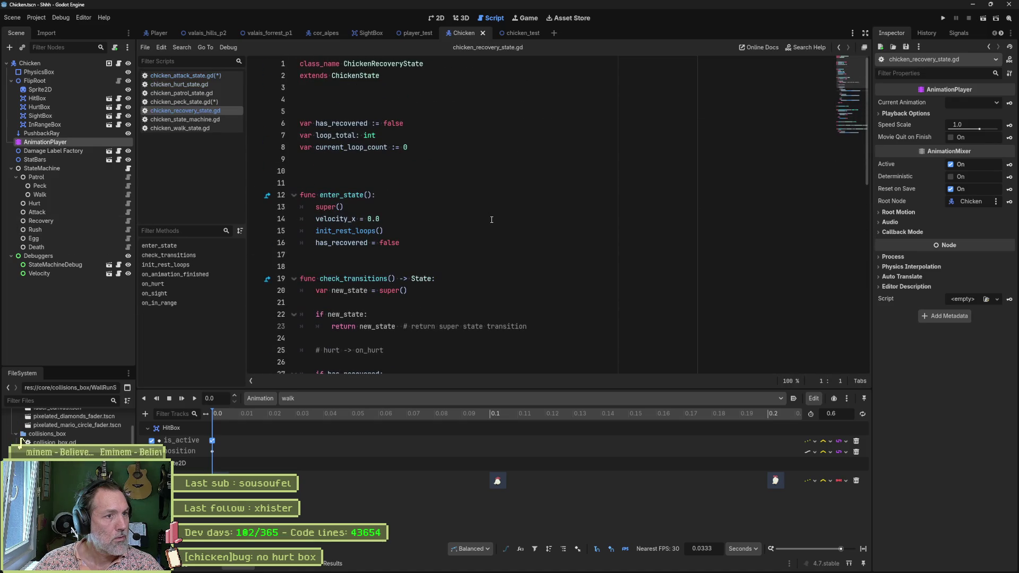
Delete the extra blank lines in chicken_recovery_state.gd, read on_sight, then move to the rush script.
{"action": "left_click", "coordinate": [340, 97]}
{"action": "key", "text": "BackSpace"}
{"action": "key", "text": "BackSpace"}
{"action": "left_click", "coordinate": [415, 146]}
{"action": "key", "text": "BackSpace"}
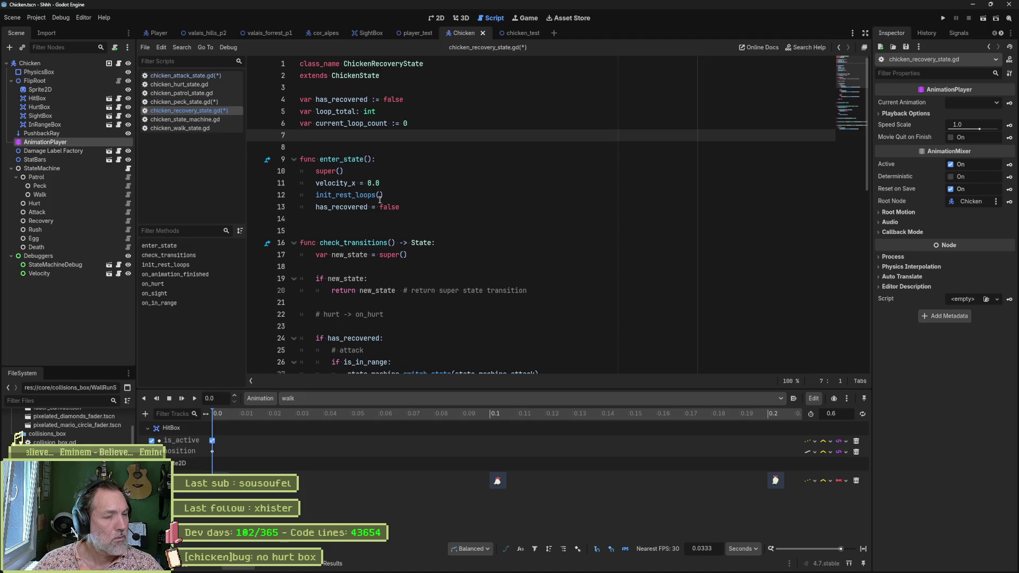
{"action": "scroll", "coordinate": [424, 217], "scroll_direction": "down", "scroll_amount": 1}
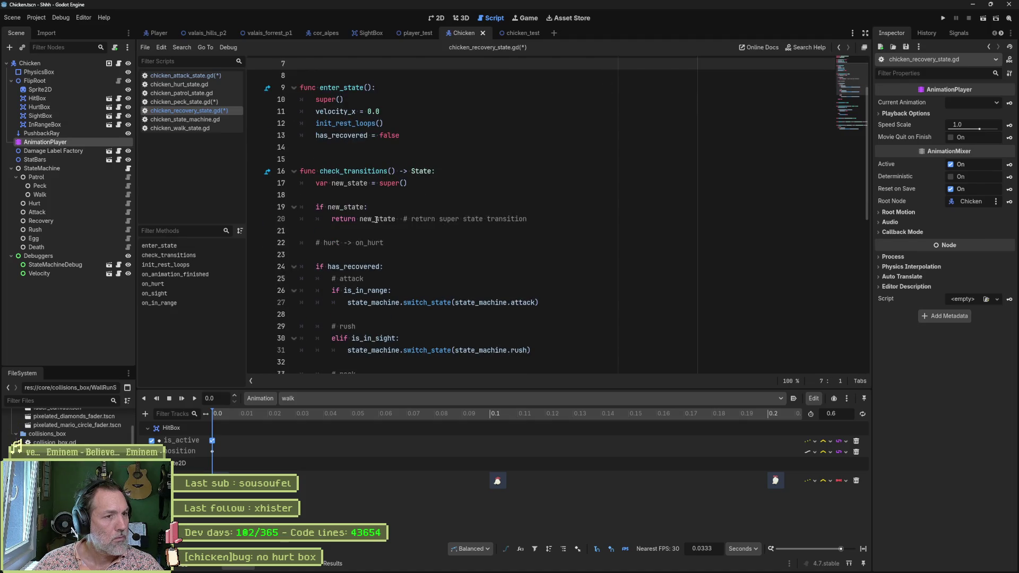
{"action": "scroll", "coordinate": [409, 248], "scroll_direction": "down", "scroll_amount": 3}
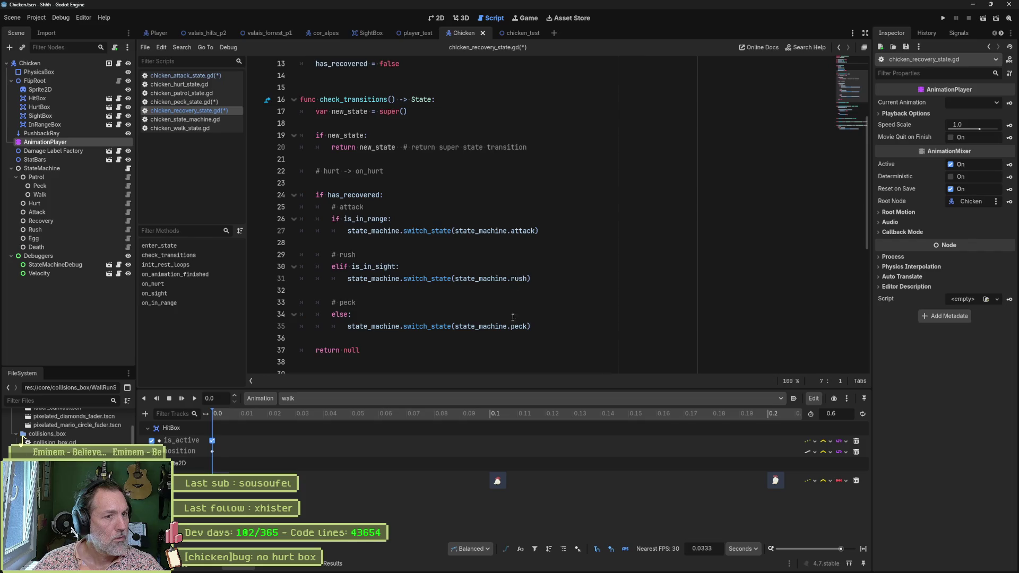
{"action": "scroll", "coordinate": [477, 254], "scroll_direction": "down", "scroll_amount": 1}
{"action": "scroll", "coordinate": [414, 274], "scroll_direction": "down", "scroll_amount": 2}
{"action": "scroll", "coordinate": [355, 296], "scroll_direction": "down", "scroll_amount": 1}
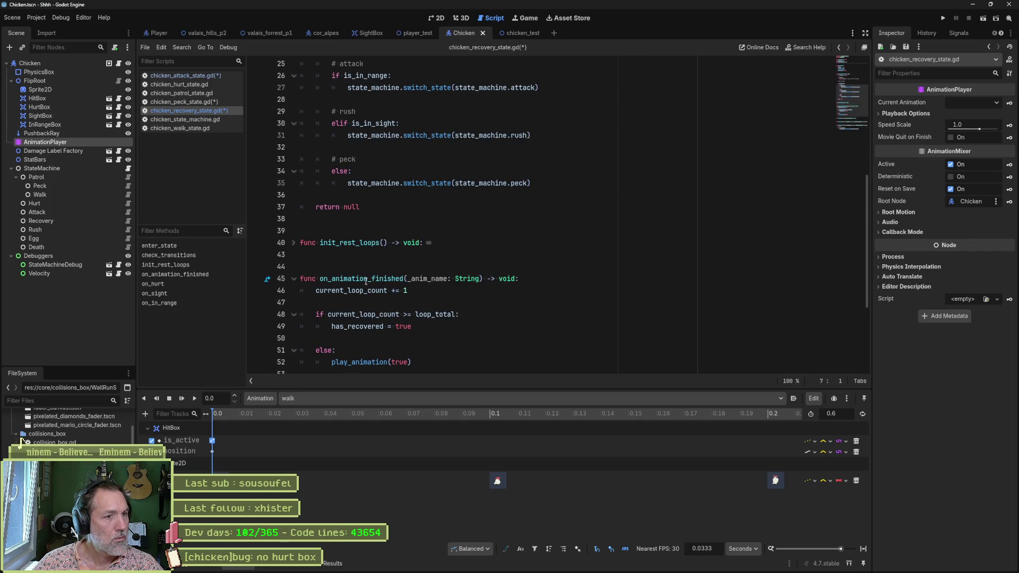
{"action": "scroll", "coordinate": [366, 282], "scroll_direction": "down", "scroll_amount": 1}
{"action": "scroll", "coordinate": [379, 303], "scroll_direction": "down", "scroll_amount": 1}
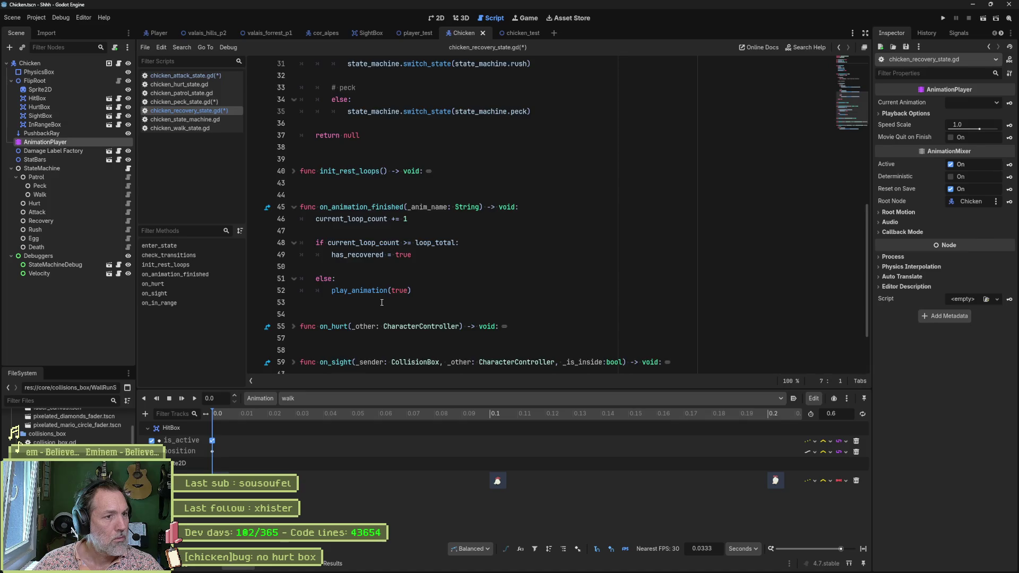
{"action": "scroll", "coordinate": [382, 303], "scroll_direction": "down", "scroll_amount": 2}
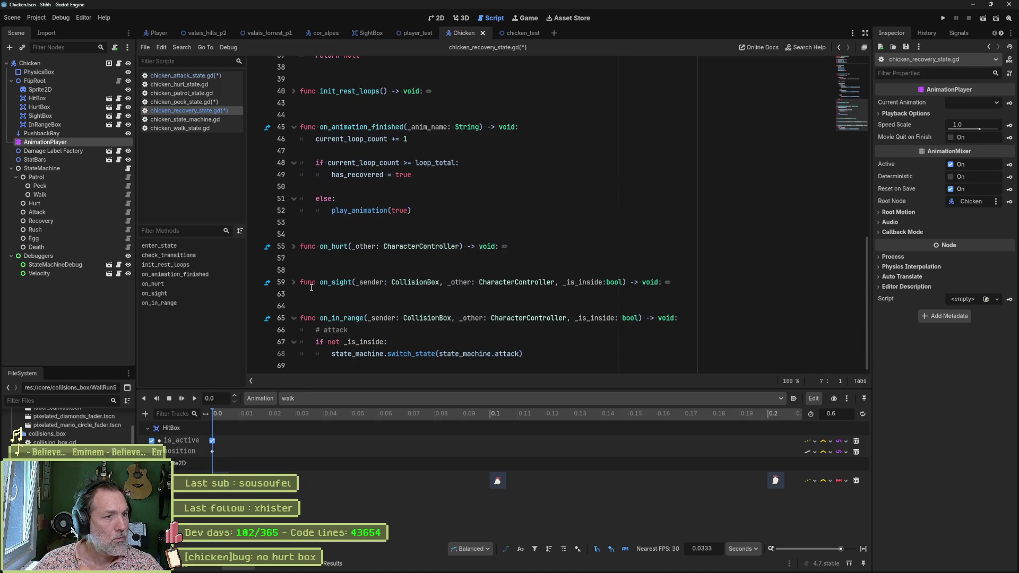
{"action": "left_click", "coordinate": [294, 282]}
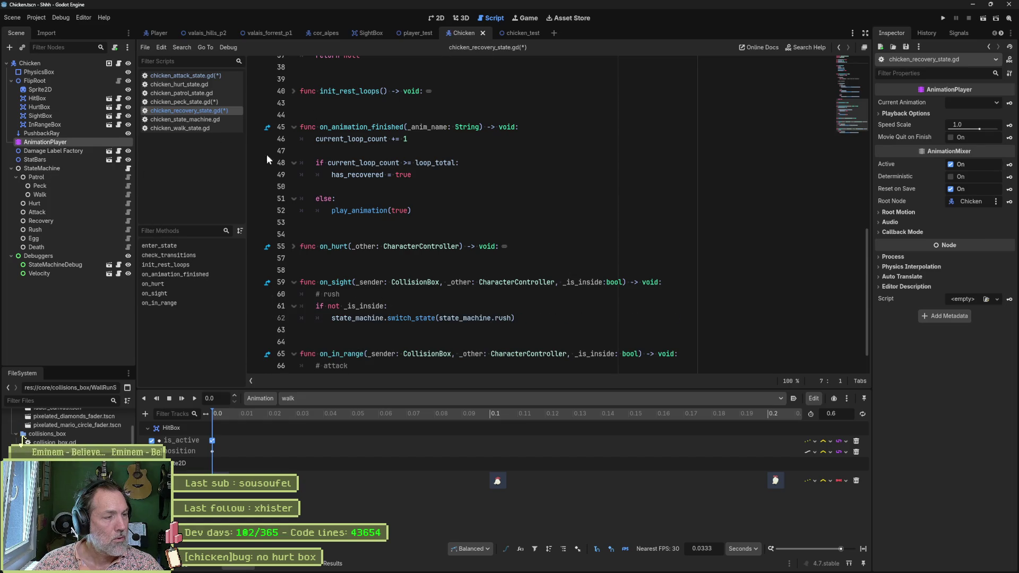
{"action": "left_click", "coordinate": [129, 229]}
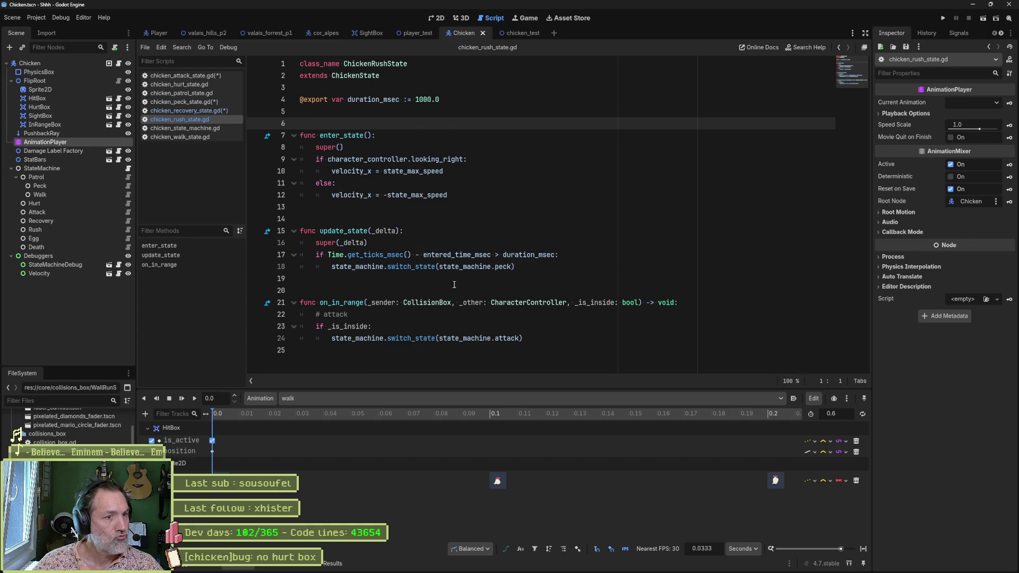
Delete the blank lines above the exports and before enter_state in chicken_egg_state.gd.
{"action": "left_click", "coordinate": [128, 239]}
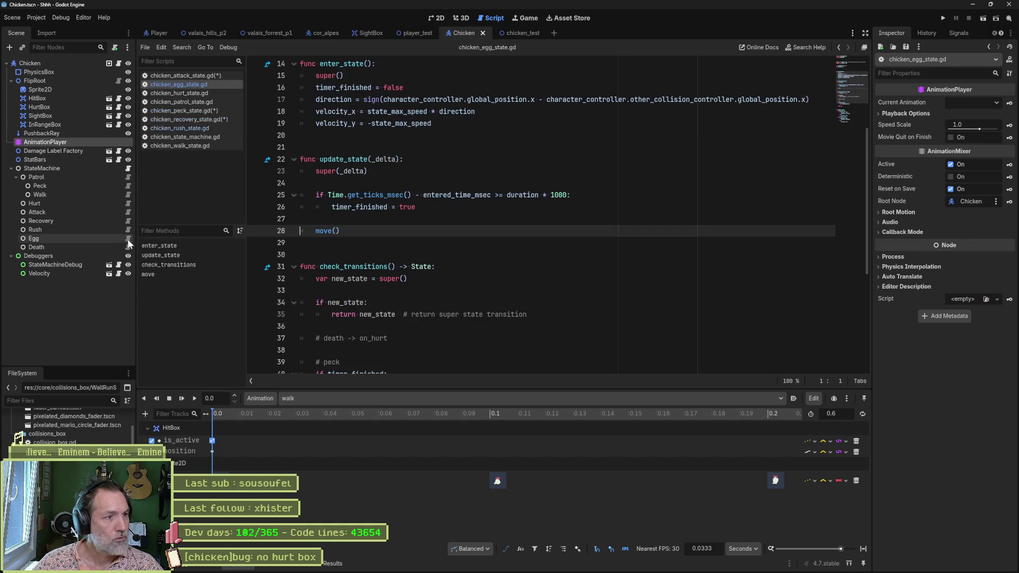
{"action": "scroll", "coordinate": [570, 263], "scroll_direction": "down", "scroll_amount": 4}
{"action": "scroll", "coordinate": [570, 262], "scroll_direction": "up", "scroll_amount": 6}
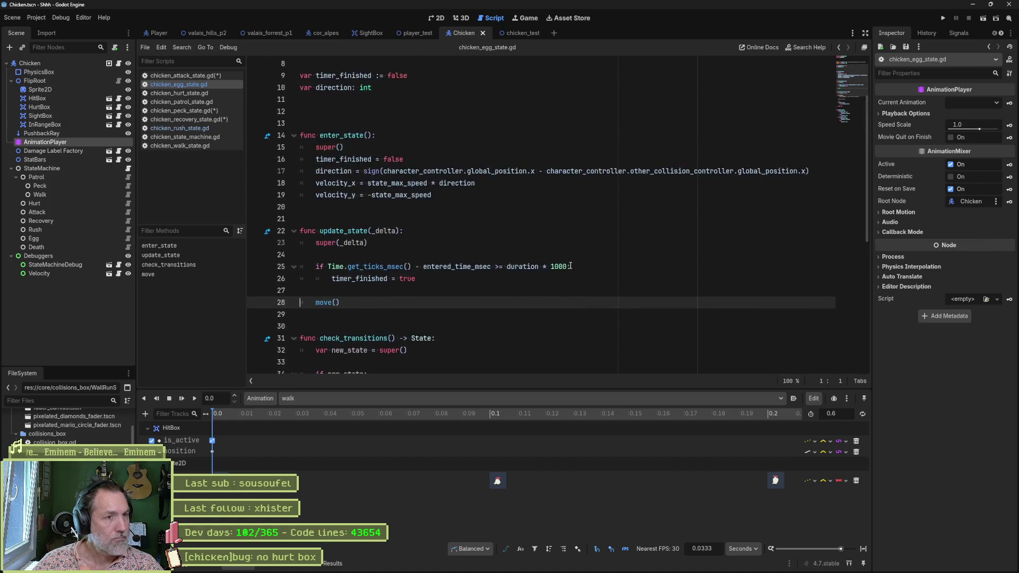
{"action": "scroll", "coordinate": [569, 263], "scroll_direction": "up", "scroll_amount": 3}
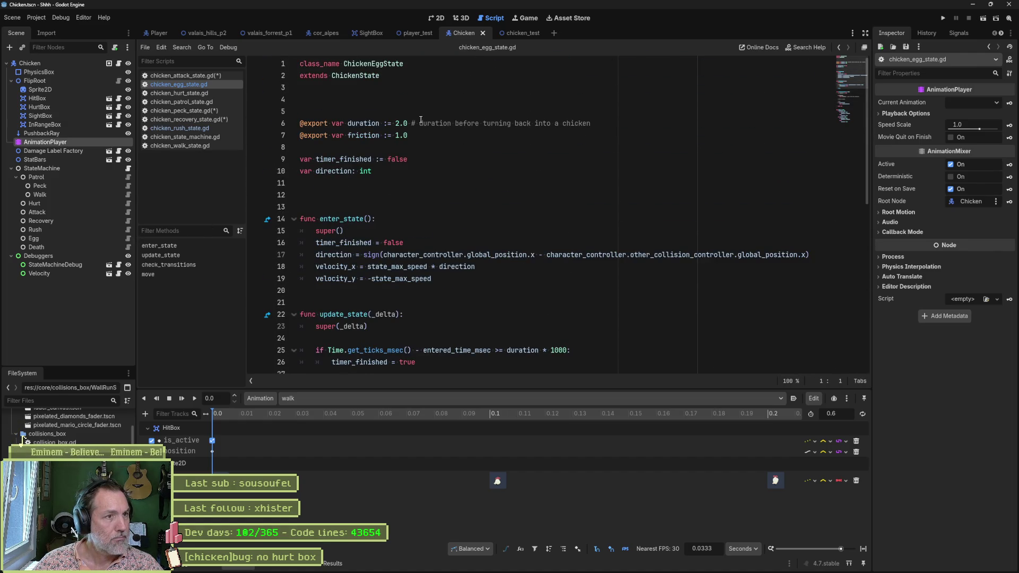
{"action": "left_click", "coordinate": [418, 99]}
{"action": "key", "text": "Delete"}
{"action": "key", "text": "Delete"}
{"action": "left_click", "coordinate": [371, 170]}
{"action": "key", "text": "Delete"}
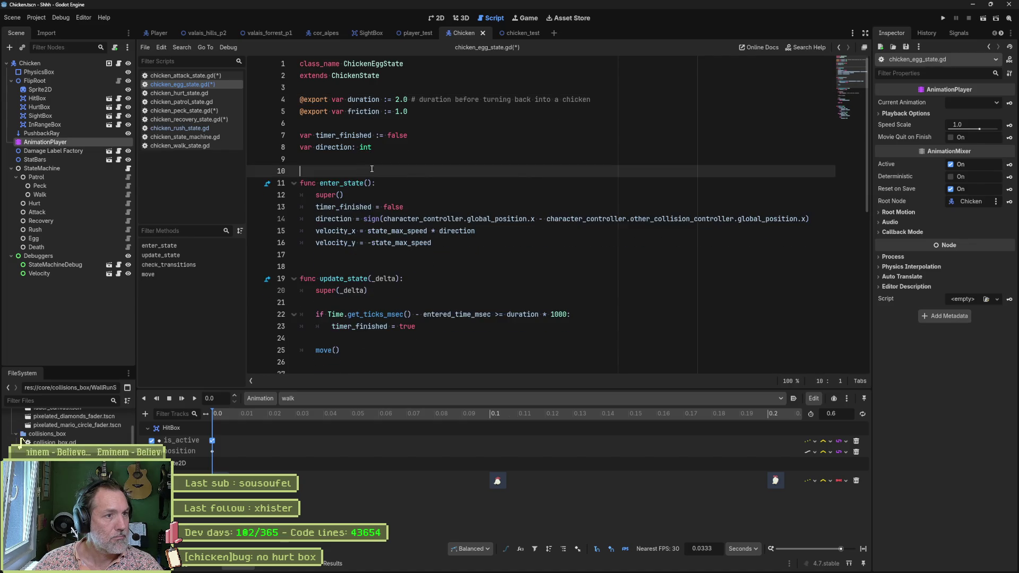
{"action": "scroll", "coordinate": [445, 181], "scroll_direction": "down", "scroll_amount": 1}
{"action": "scroll", "coordinate": [431, 191], "scroll_direction": "down", "scroll_amount": 2}
{"action": "scroll", "coordinate": [414, 208], "scroll_direction": "down", "scroll_amount": 1}
{"action": "scroll", "coordinate": [400, 219], "scroll_direction": "down", "scroll_amount": 1}
{"action": "scroll", "coordinate": [405, 235], "scroll_direction": "down", "scroll_amount": 4}
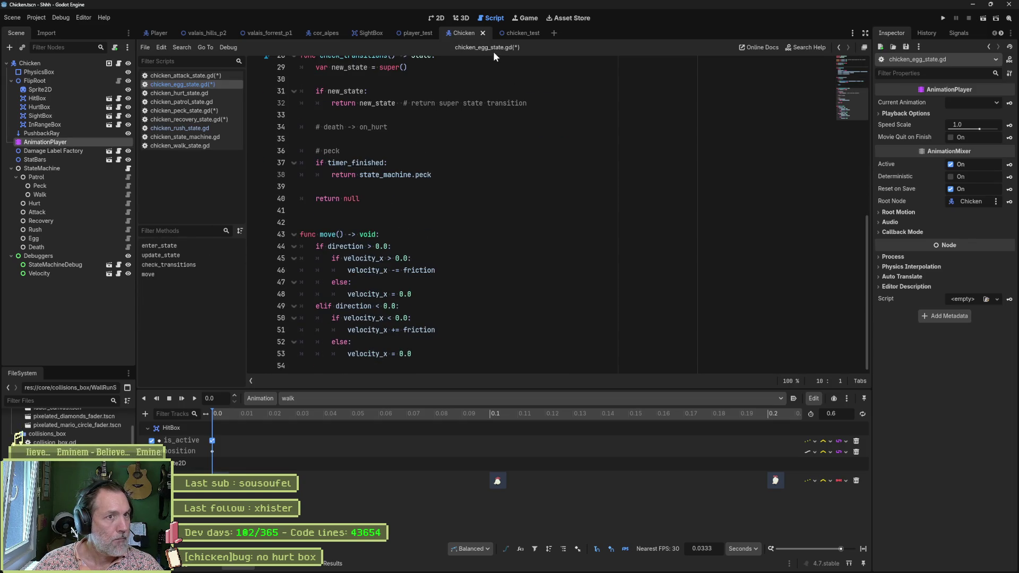
Delete the extra blank line in chicken_death_state.gd and save the modified scripts.
{"action": "left_click", "coordinate": [128, 247]}
{"action": "left_click", "coordinate": [318, 99]}
{"action": "key", "text": "BackSpace"}
{"action": "key", "text": "ctrl+s"}
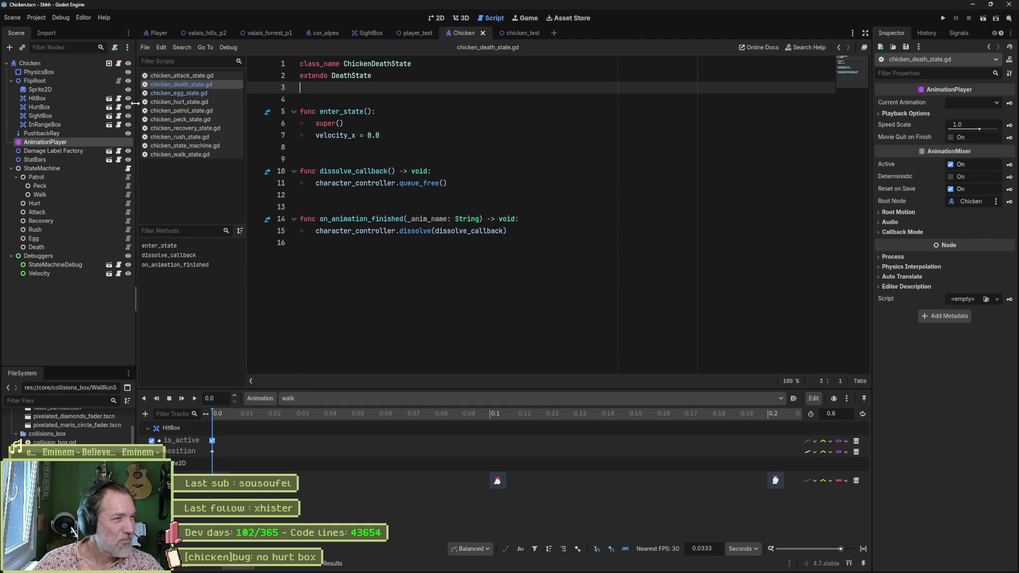
Open chicken_controller.gd from the Chicken root node for review.
{"action": "left_click", "coordinate": [120, 67]}
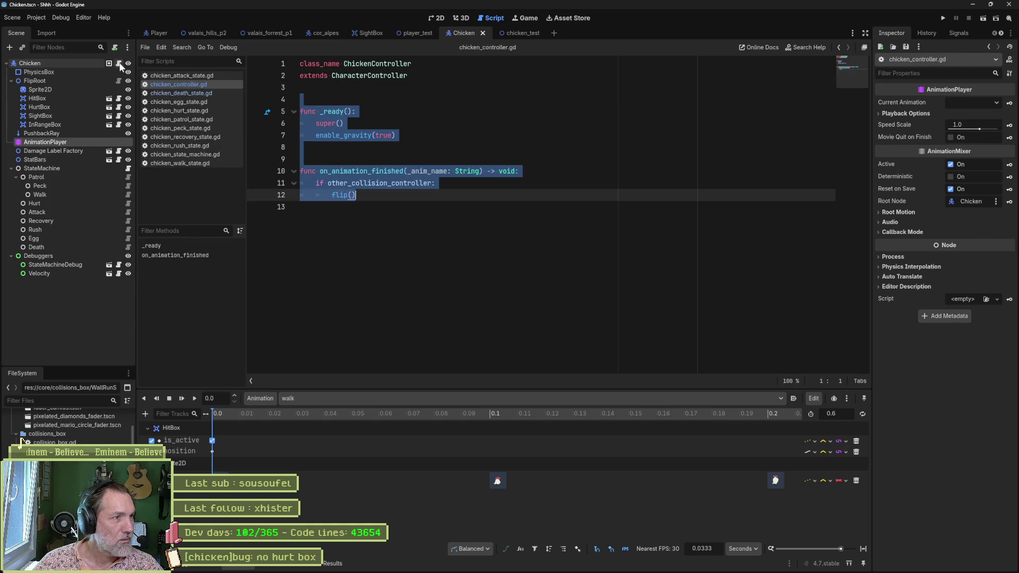
{"action": "left_click", "coordinate": [378, 107]}
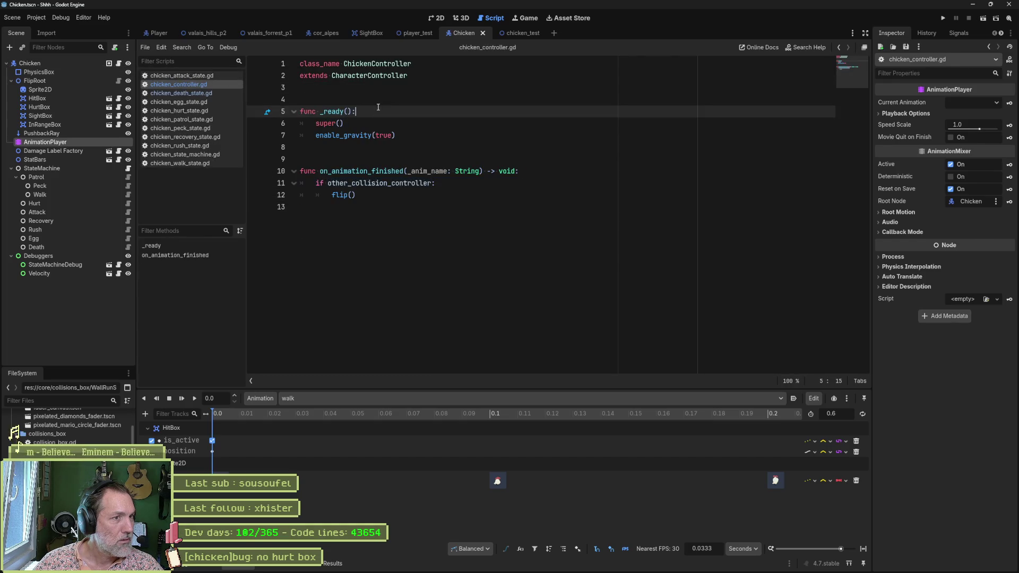
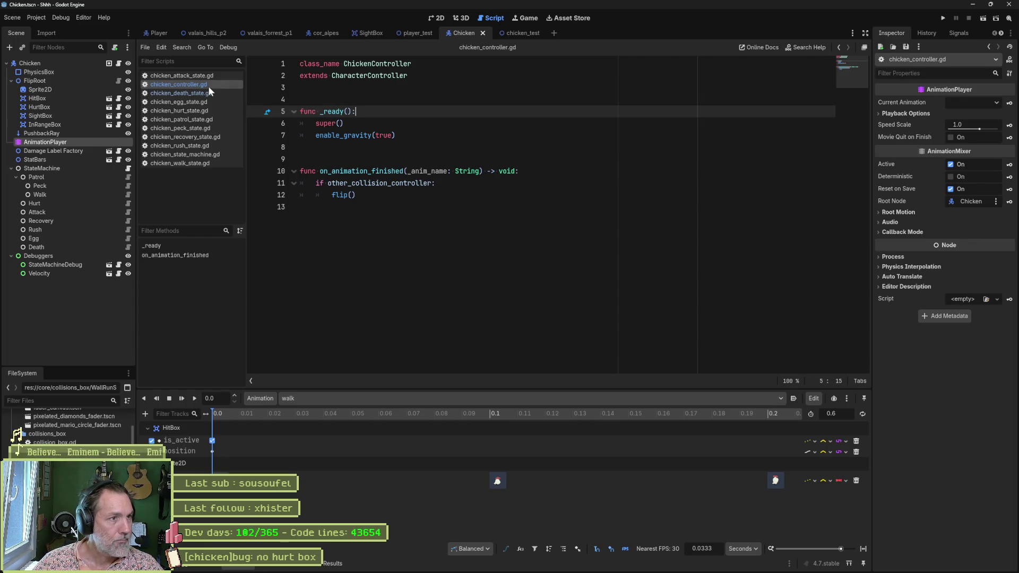
Close the four open chicken scripts in the script list.
{"action": "middle_click", "coordinate": [206, 86]}
{"action": "middle_click", "coordinate": [184, 85]}
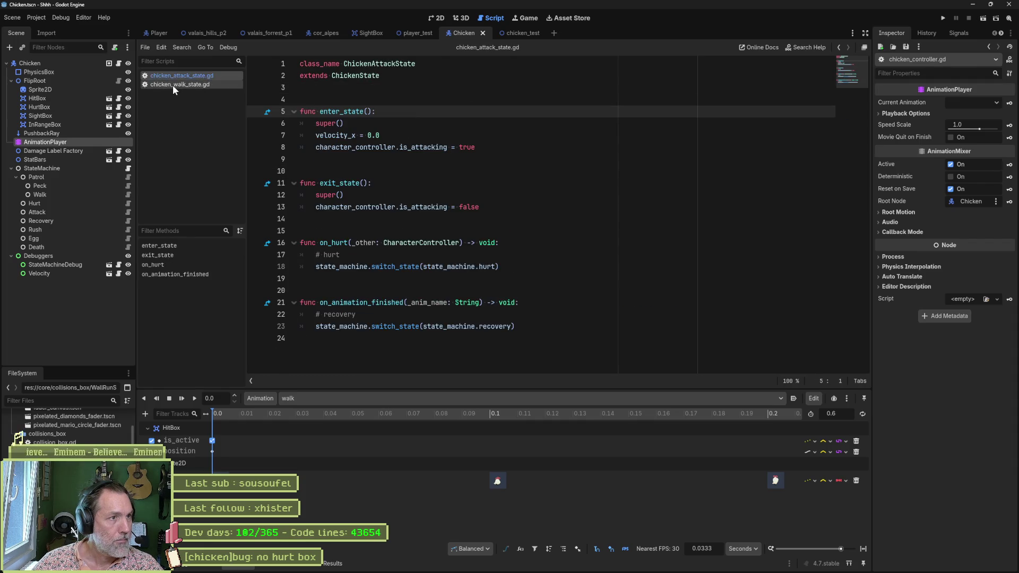
{"action": "middle_click", "coordinate": [173, 85]}
{"action": "middle_click", "coordinate": [175, 77]}
Quick-open character_controller.gd, fold it to regions and expand the internals region.
{"action": "key", "text": "ctrl+alt+o"}
{"action": "type", "text": "charact"}
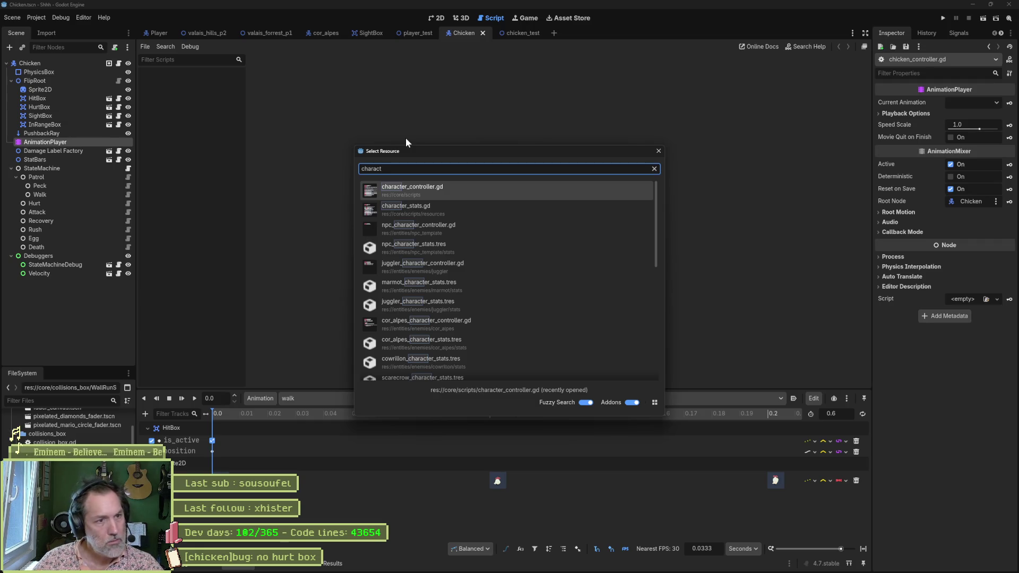
{"action": "key", "text": "Return"}
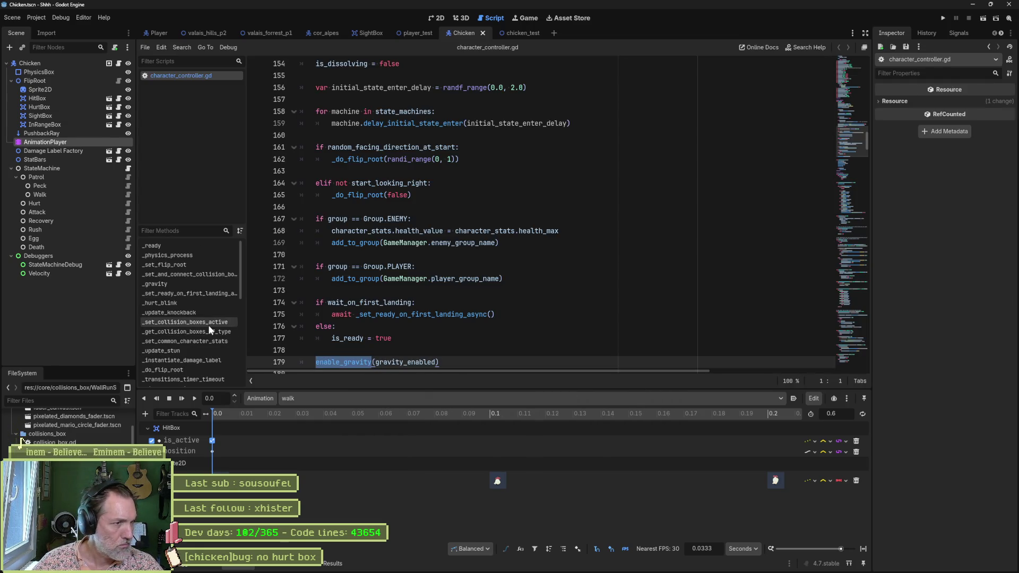
{"action": "left_click", "coordinate": [398, 278]}
{"action": "key", "text": "ctrl+alt+f"}
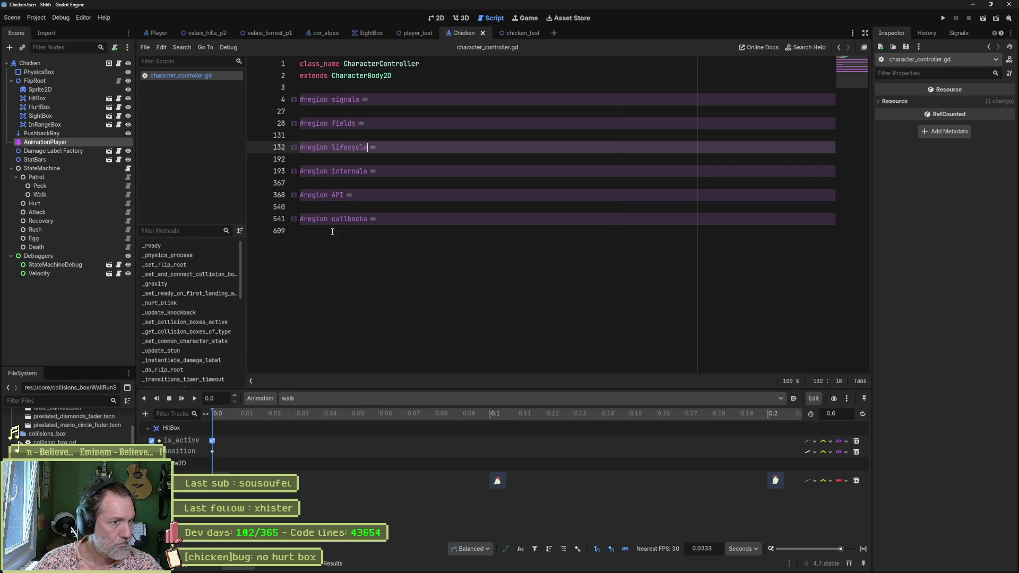
{"action": "left_click", "coordinate": [292, 172]}
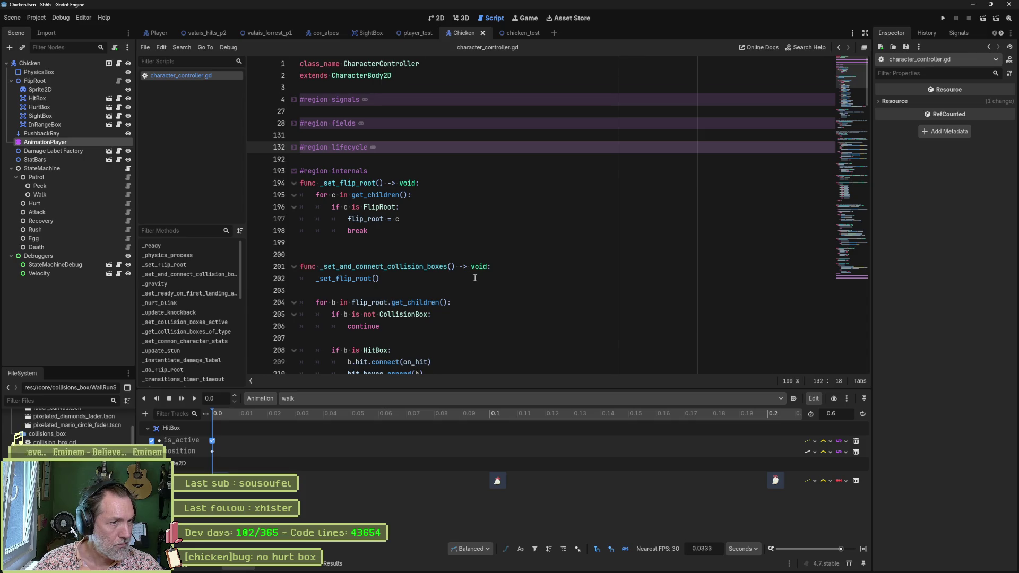
{"action": "scroll", "coordinate": [474, 278], "scroll_direction": "down", "scroll_amount": 7}
{"action": "scroll", "coordinate": [475, 287], "scroll_direction": "down", "scroll_amount": 5}
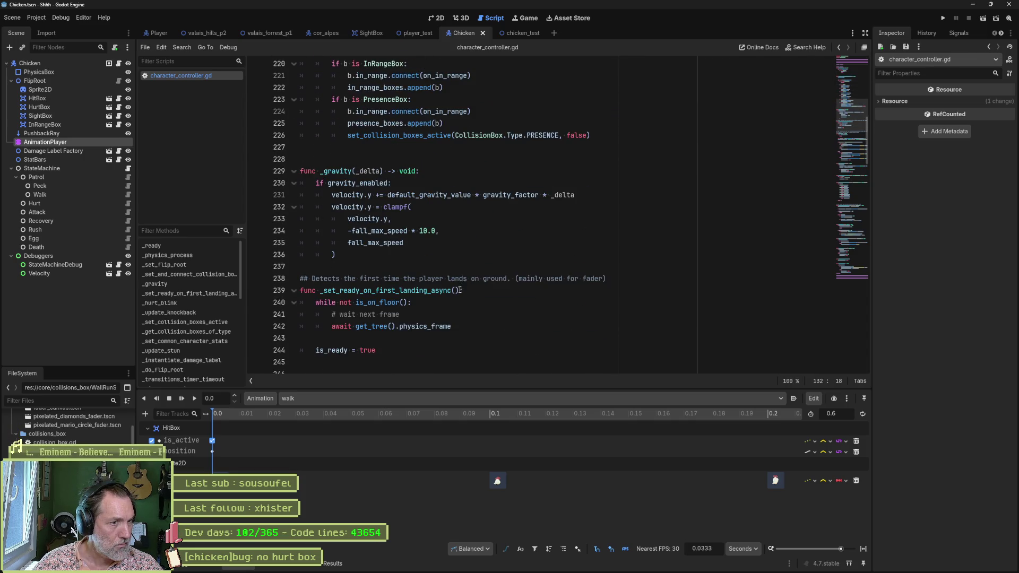
{"action": "scroll", "coordinate": [463, 297], "scroll_direction": "down", "scroll_amount": 6}
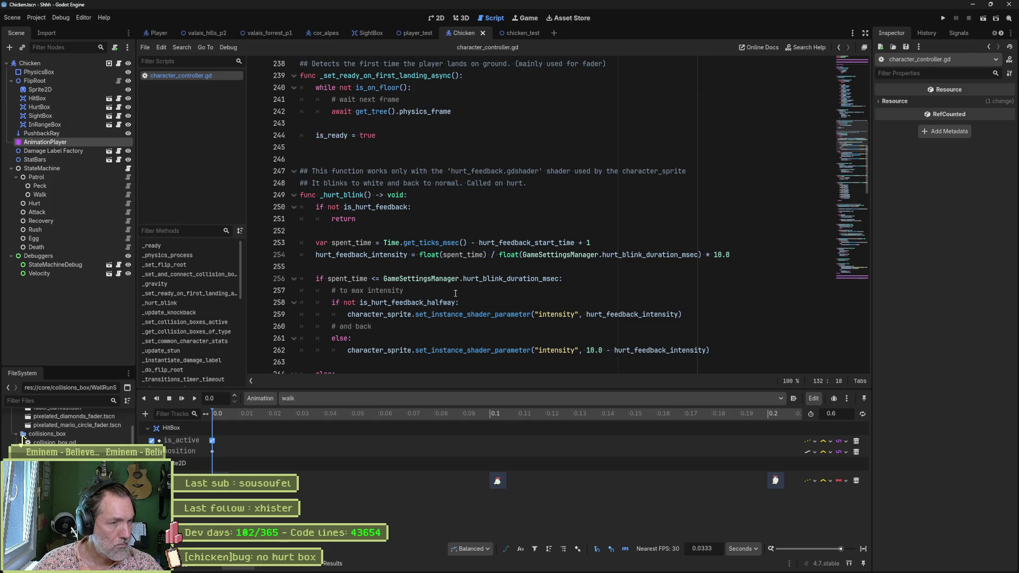
{"action": "scroll", "coordinate": [455, 292], "scroll_direction": "down", "scroll_amount": 4}
{"action": "scroll", "coordinate": [454, 293], "scroll_direction": "down", "scroll_amount": 5}
{"action": "scroll", "coordinate": [454, 290], "scroll_direction": "down", "scroll_amount": 1}
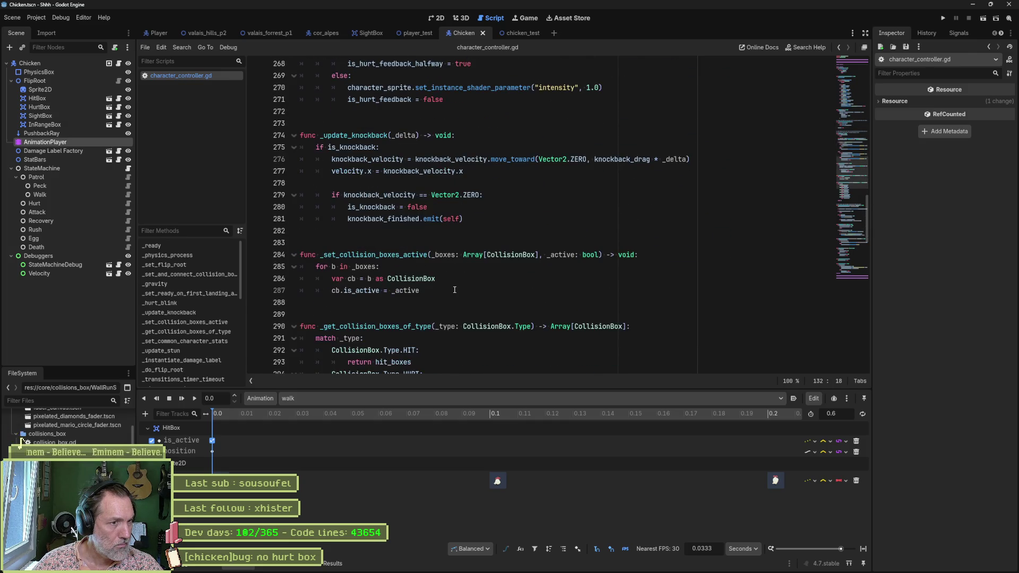
{"action": "double_click", "coordinate": [399, 255]}
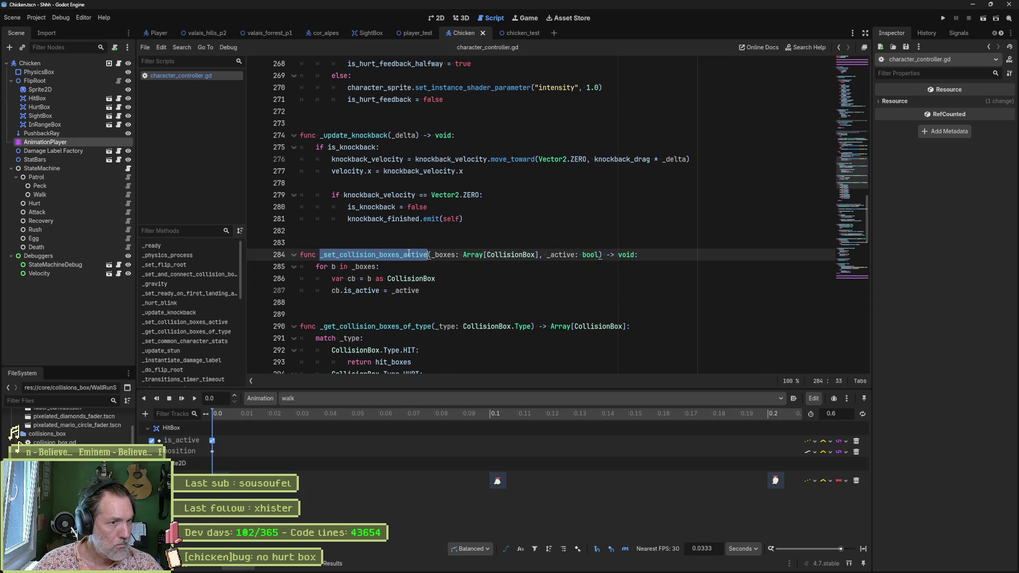
Start and cancel a project-wide search for _set_collision_boxes_active twice.
{"action": "key", "text": "ctrl+shift+f"}
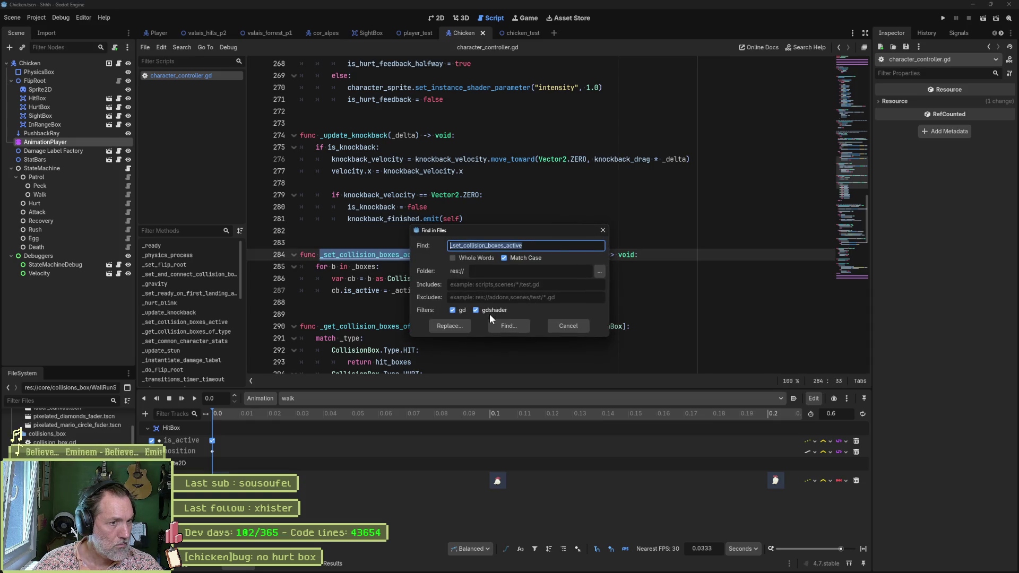
{"action": "left_click", "coordinate": [567, 324]}
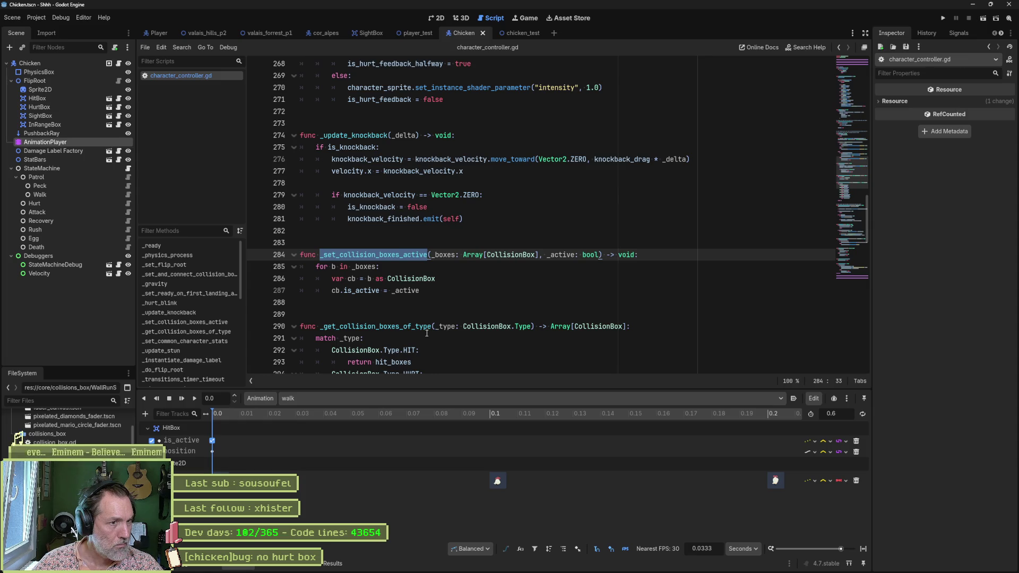
{"action": "key", "text": "ctrl+shift+f"}
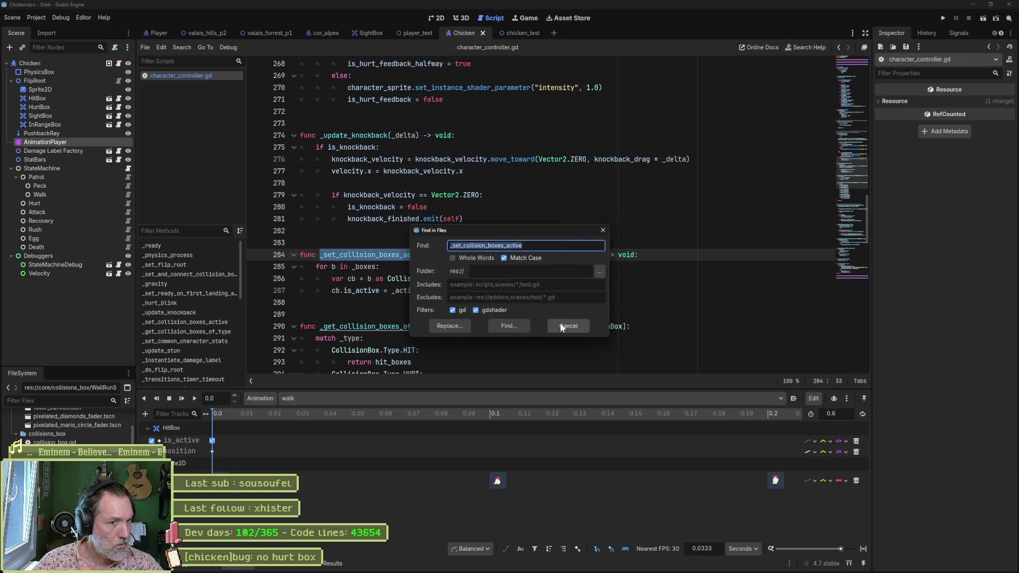
{"action": "left_click", "coordinate": [562, 327]}
{"action": "scroll", "coordinate": [561, 327], "scroll_direction": "down", "scroll_amount": 3}
{"action": "scroll", "coordinate": [518, 326], "scroll_direction": "down", "scroll_amount": 4}
{"action": "scroll", "coordinate": [463, 325], "scroll_direction": "down", "scroll_amount": 3}
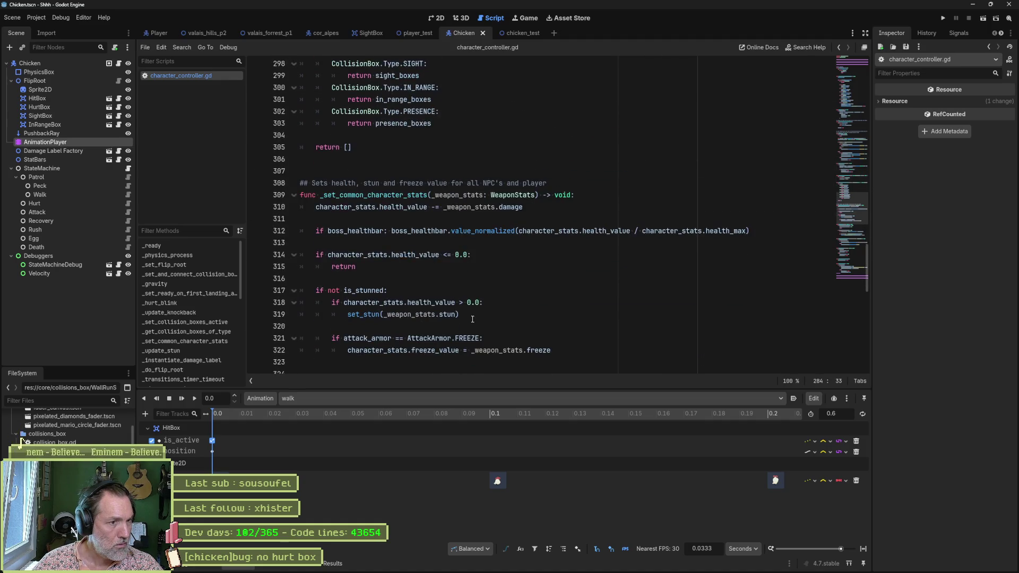
Fold the helper functions (_set_common_character_stats, _update_stun, _instantiate_damage_label, _transitions_timer_timeout, _get_collision_boxes_of_type).
{"action": "left_click", "coordinate": [293, 194]}
{"action": "left_click", "coordinate": [294, 231]}
{"action": "left_click_drag", "start_coordinate": [289, 268], "coordinate": [294, 284]}
{"action": "left_click", "coordinate": [293, 268]}
{"action": "left_click", "coordinate": [294, 340]}
{"action": "scroll", "coordinate": [296, 340], "scroll_direction": "down", "scroll_amount": 2}
{"action": "left_click", "coordinate": [294, 310]}
{"action": "scroll", "coordinate": [319, 303], "scroll_direction": "up", "scroll_amount": 3}
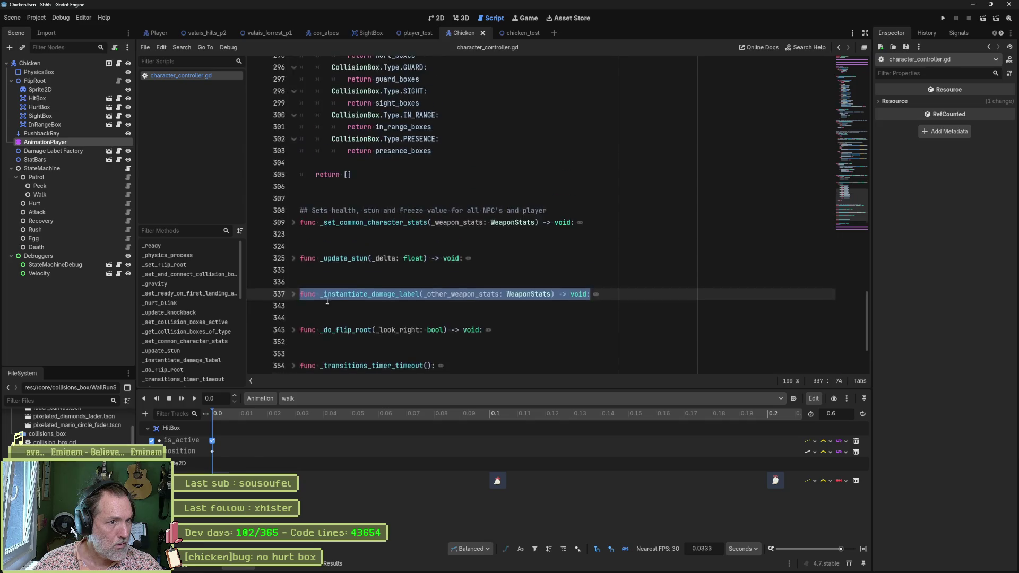
{"action": "scroll", "coordinate": [326, 300], "scroll_direction": "up", "scroll_amount": 5}
{"action": "left_click", "coordinate": [293, 210]}
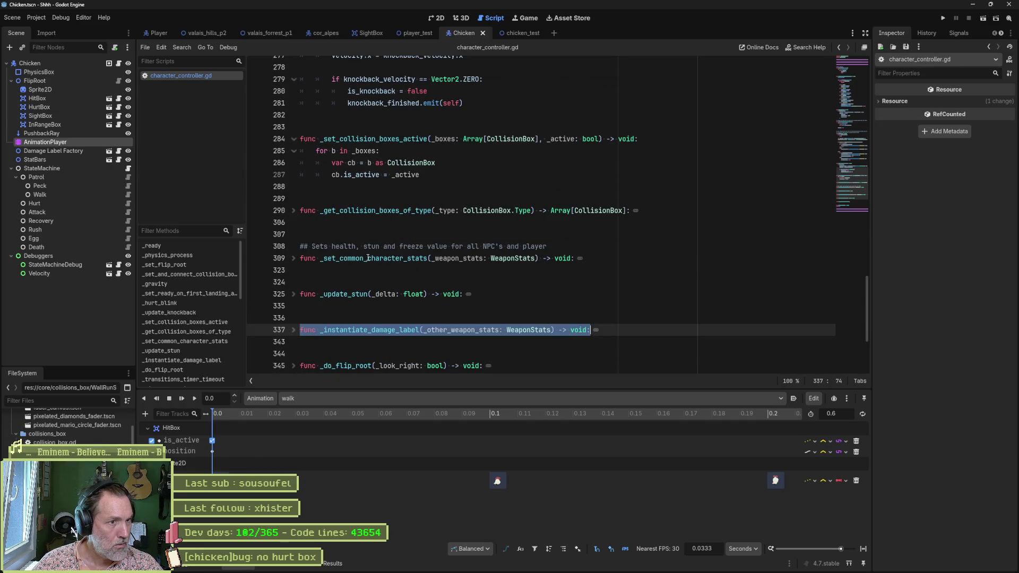
{"action": "scroll", "coordinate": [367, 262], "scroll_direction": "up", "scroll_amount": 3}
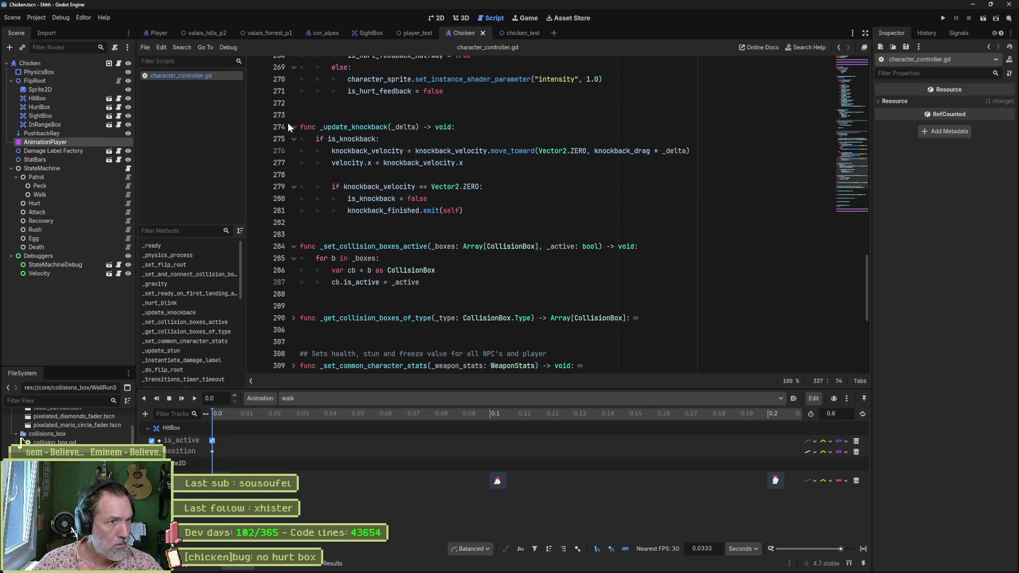
Find the seven project uses of _set_collision_boxes_active, jump to the line 432 match, and launch the game.
{"action": "double_click", "coordinate": [372, 248]}
{"action": "key", "text": "ctrl+shift+f"}
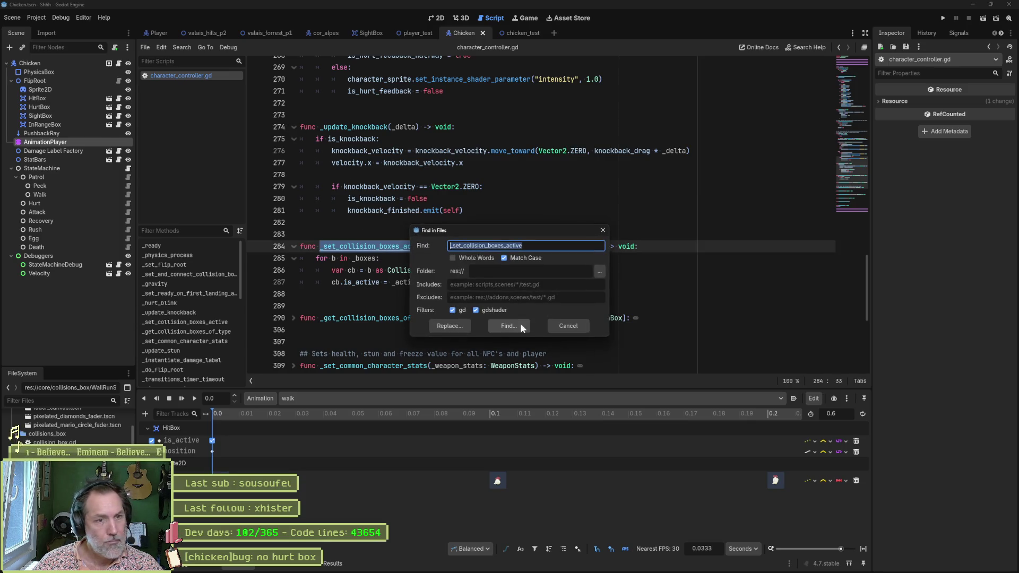
{"action": "left_click", "coordinate": [513, 327]}
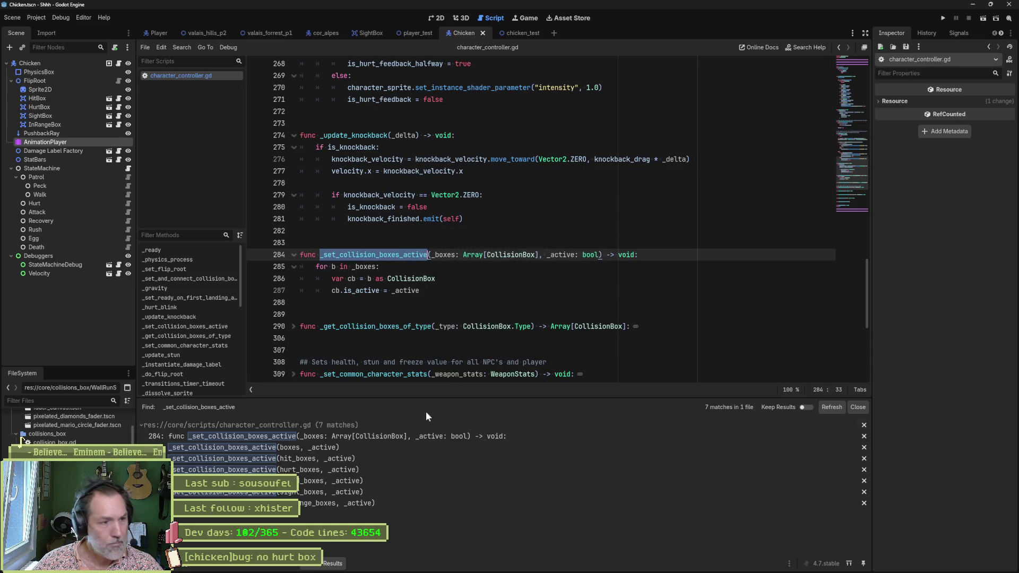
{"action": "left_click", "coordinate": [404, 446]}
{"action": "scroll", "coordinate": [434, 309], "scroll_direction": "down", "scroll_amount": 2}
{"action": "scroll", "coordinate": [413, 271], "scroll_direction": "up", "scroll_amount": 3}
{"action": "scroll", "coordinate": [399, 247], "scroll_direction": "up", "scroll_amount": 2}
{"action": "scroll", "coordinate": [389, 232], "scroll_direction": "up", "scroll_amount": 3}
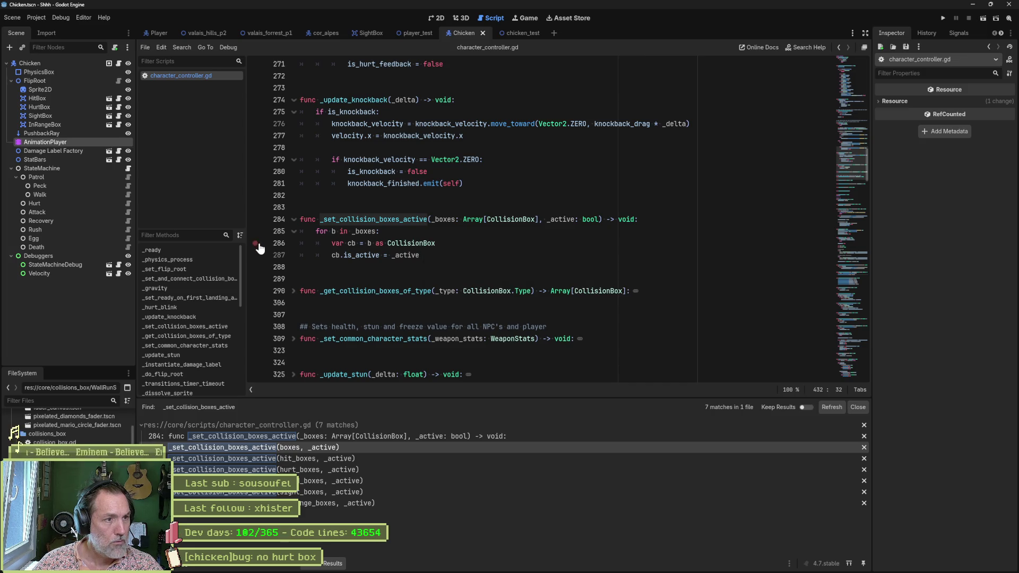
{"action": "key", "text": "F5"}
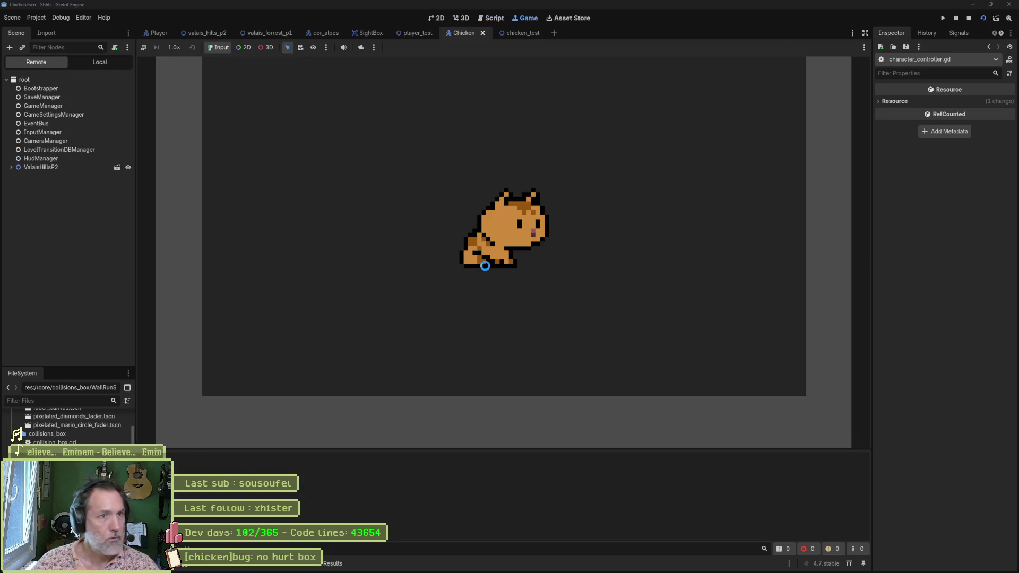
Run and stop the chicken game twice.
{"action": "key", "text": "F6"}
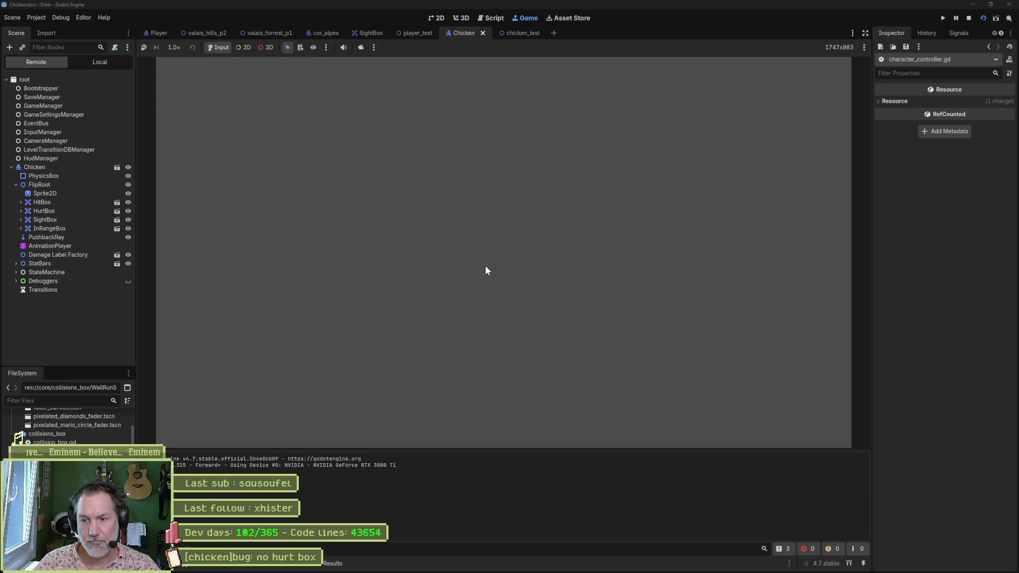
{"action": "key", "text": "F8"}
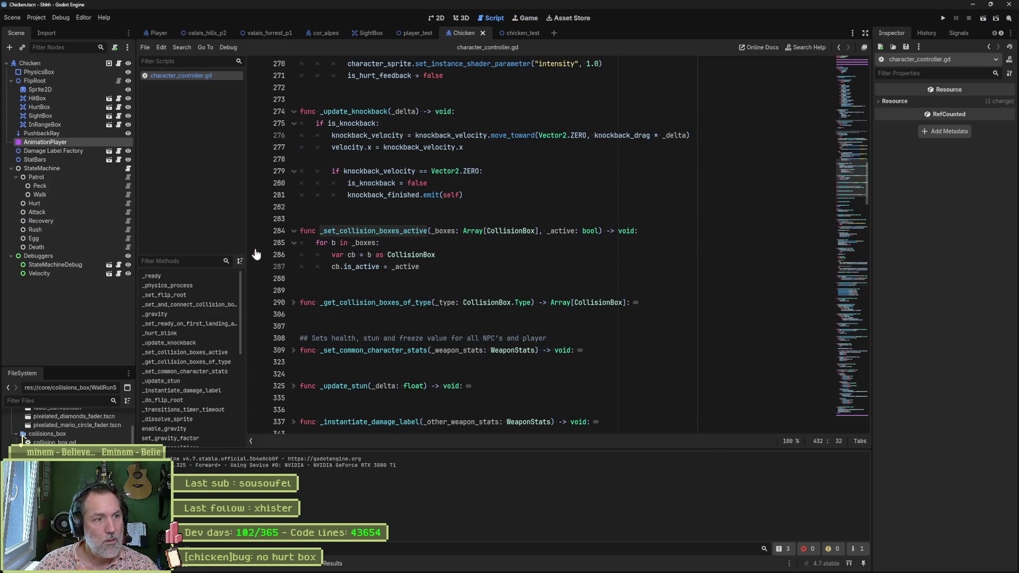
{"action": "key", "text": "F6"}
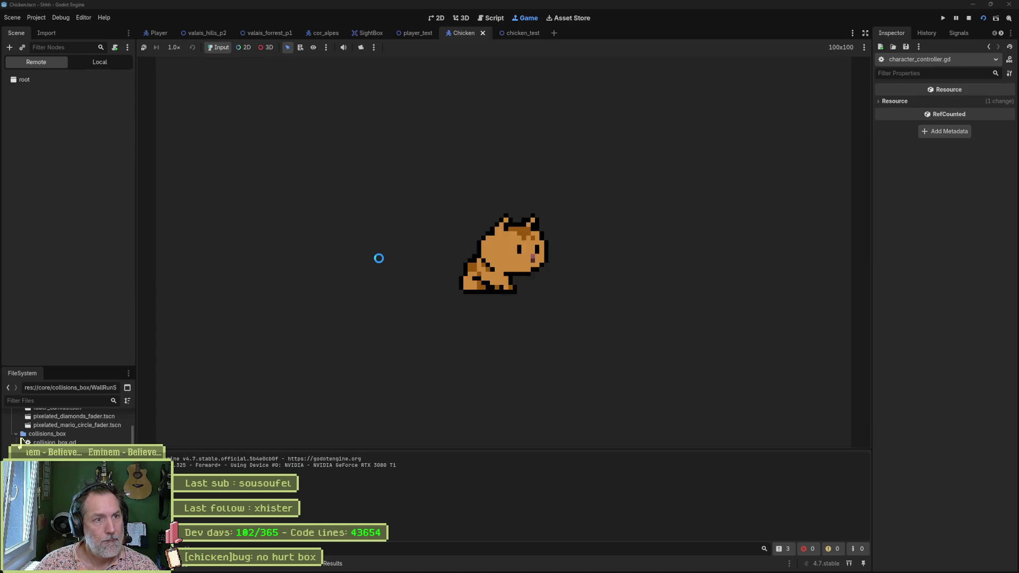
{"action": "key", "text": "F8"}
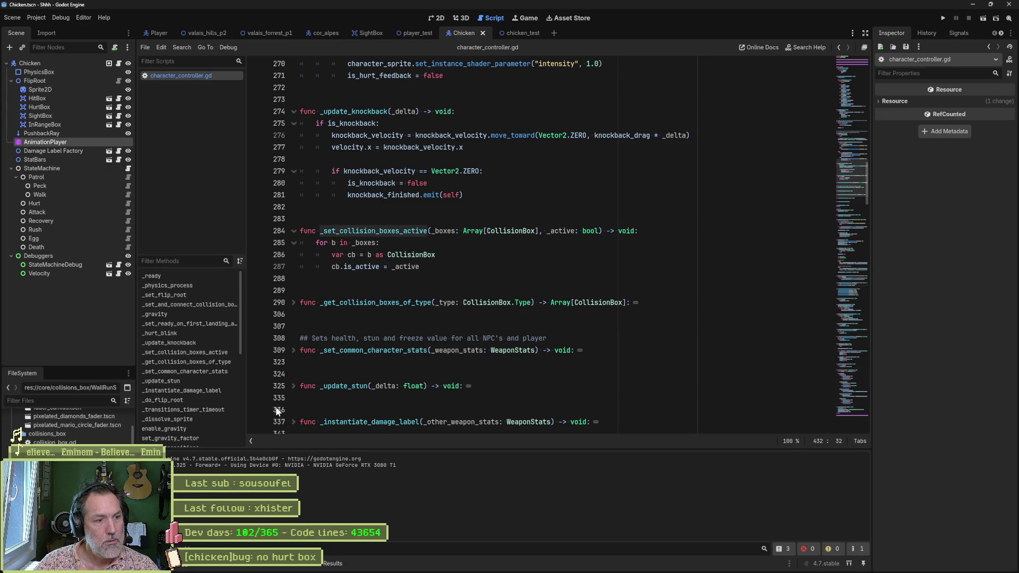
Bring back the _set_collision_boxes_active search results and jump to a match.
{"action": "key", "text": "ctrl+shift+f"}
{"action": "key", "text": "Return"}
{"action": "left_click", "coordinate": [247, 459]}
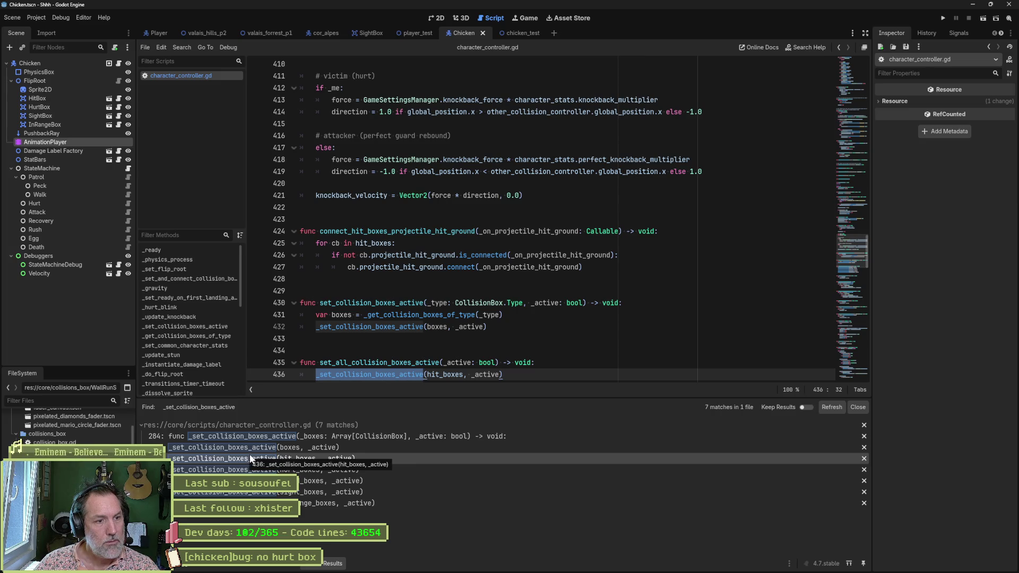
Step through the helper's callers: the hurt_boxes call on line 437 and the definition on line 284.
{"action": "key", "text": "F6"}
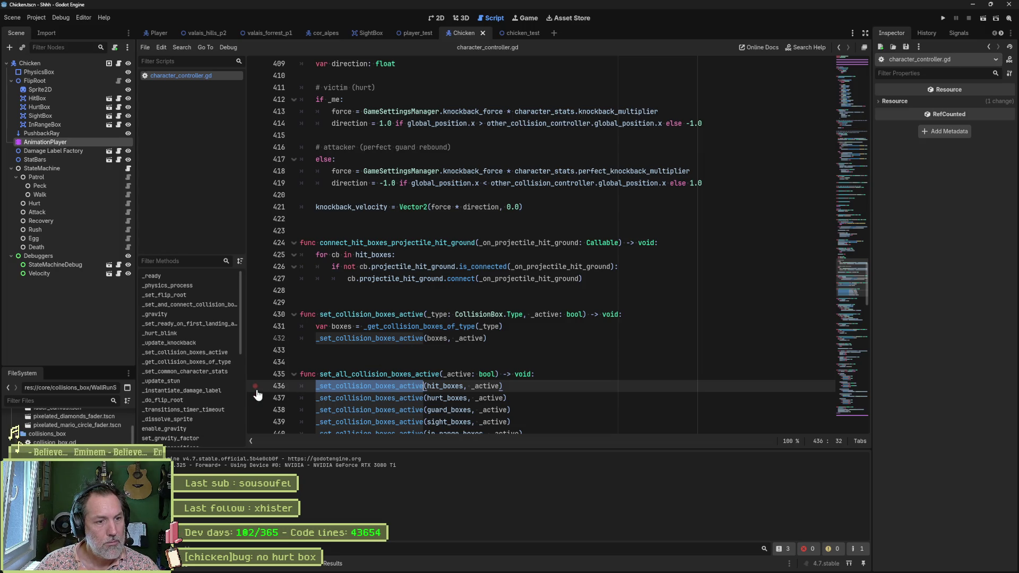
{"action": "left_click", "coordinate": [326, 563]}
{"action": "left_click", "coordinate": [285, 472]}
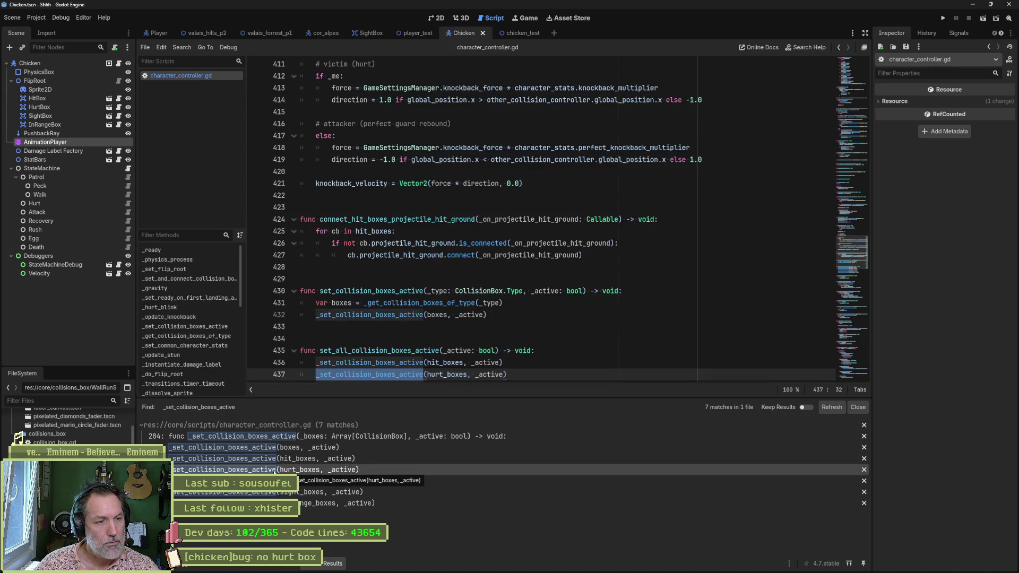
{"action": "key", "text": "Down"}
{"action": "key", "text": "Down"}
{"action": "key", "text": "Down"}
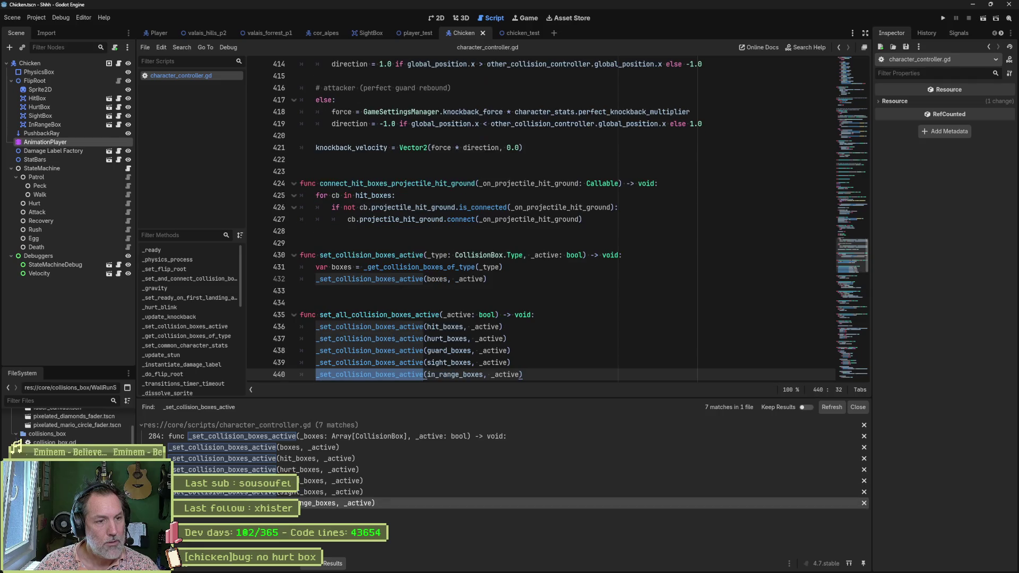
{"action": "key", "text": "Up"}
{"action": "key", "text": "Up"}
{"action": "key", "text": "Up"}
{"action": "key", "text": "Up"}
{"action": "key", "text": "Up"}
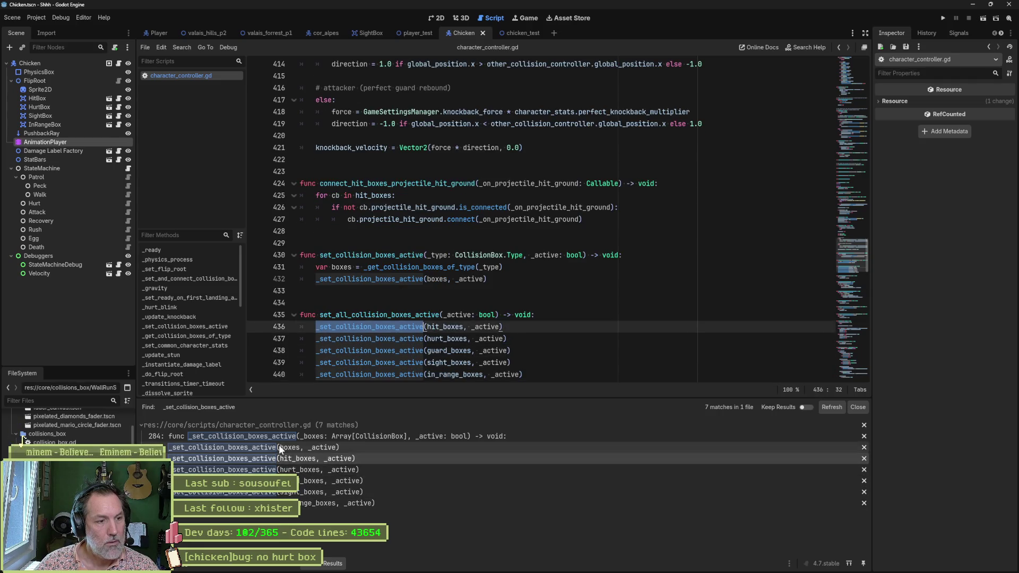
{"action": "left_click", "coordinate": [279, 437]}
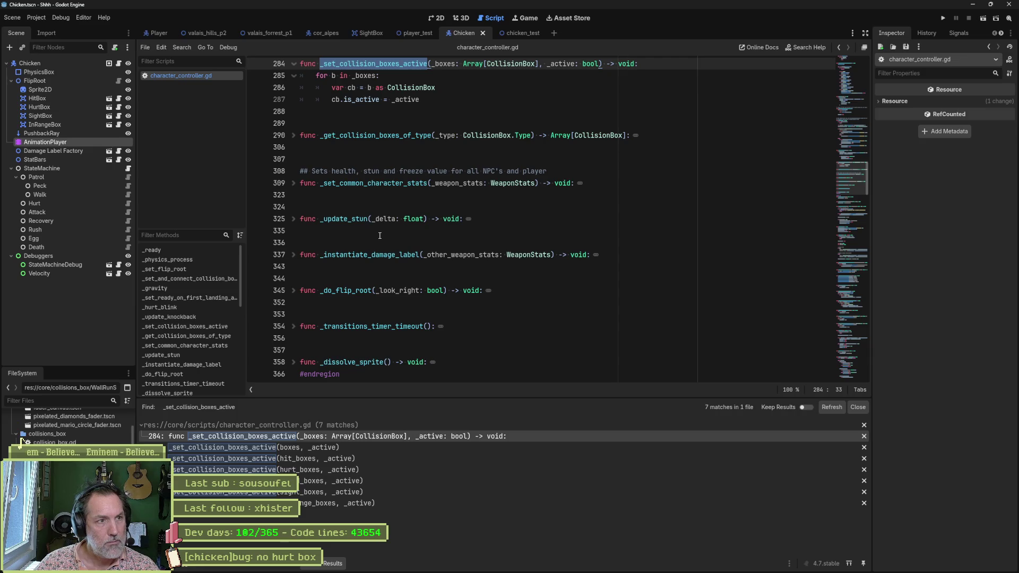
{"action": "left_click", "coordinate": [324, 469]}
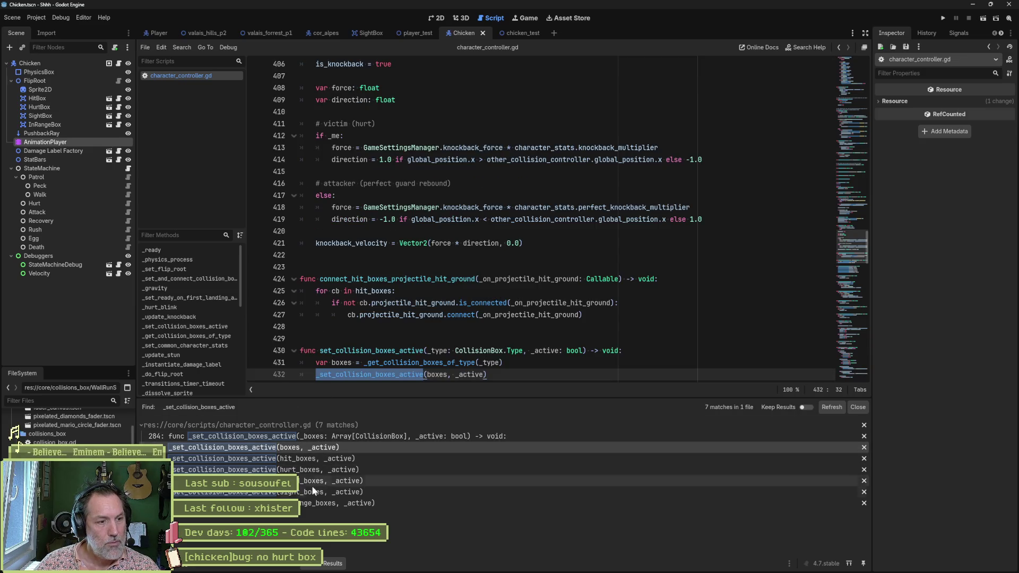
{"action": "scroll", "coordinate": [413, 327], "scroll_direction": "down", "scroll_amount": 2}
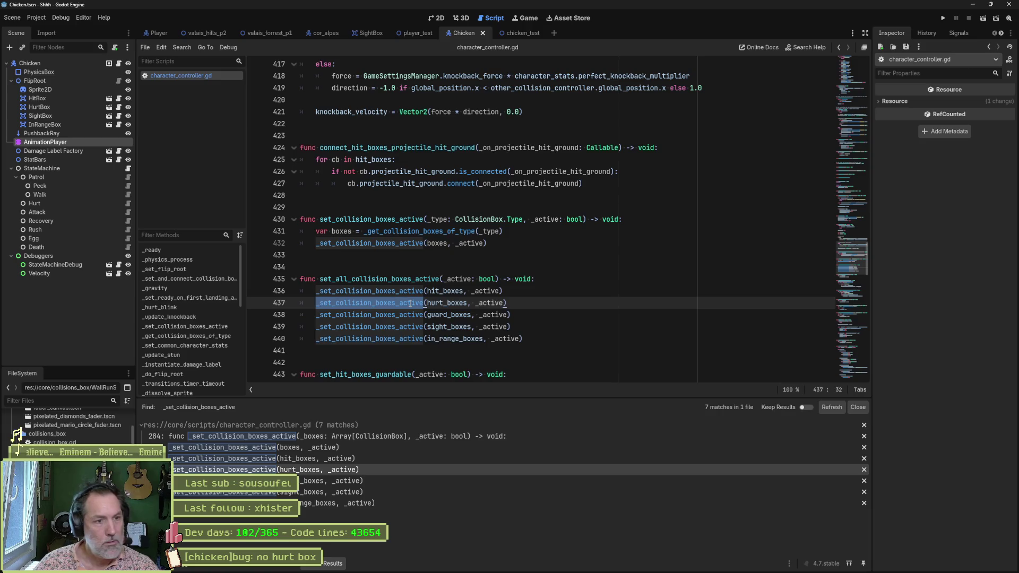
{"action": "left_click", "coordinate": [423, 314], "text": "ctrl"}
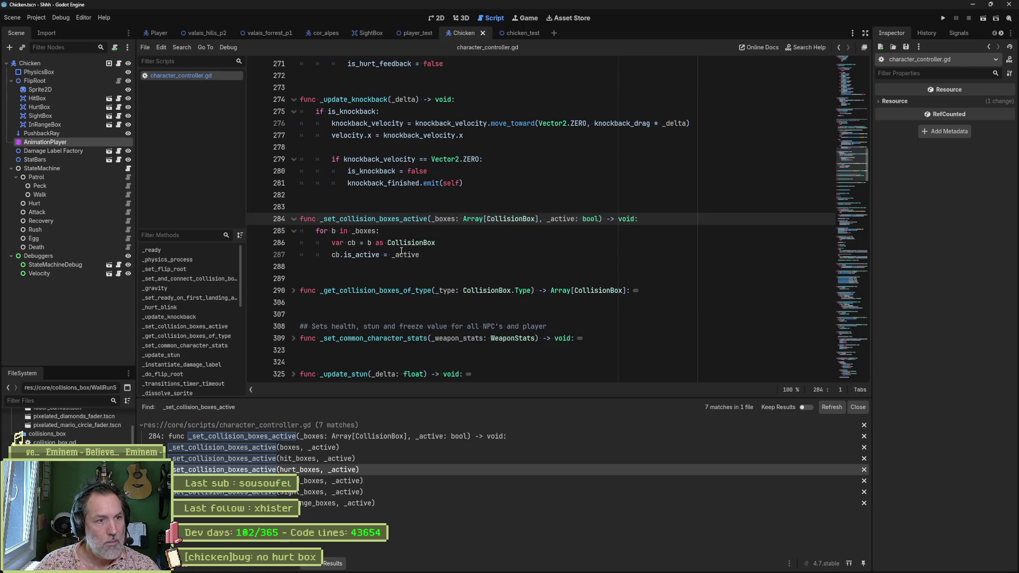
Select is_active and start a project-wide search for it.
{"action": "double_click", "coordinate": [341, 254]}
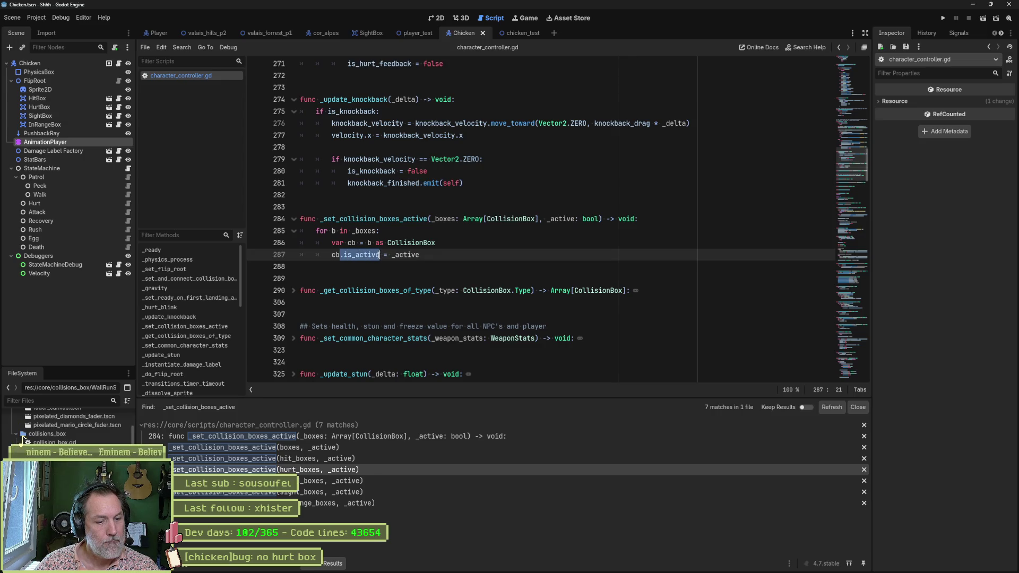
{"action": "key", "text": "ctrl+shift+f"}
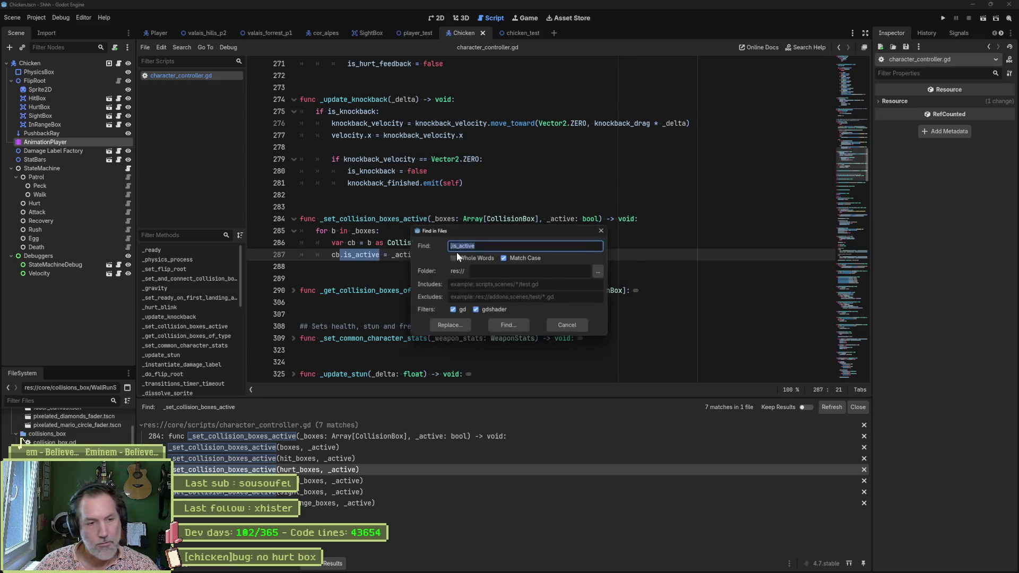
Run the is_active search and visit its line 287, snapshot and restore matches.
{"action": "left_click", "coordinate": [510, 325]}
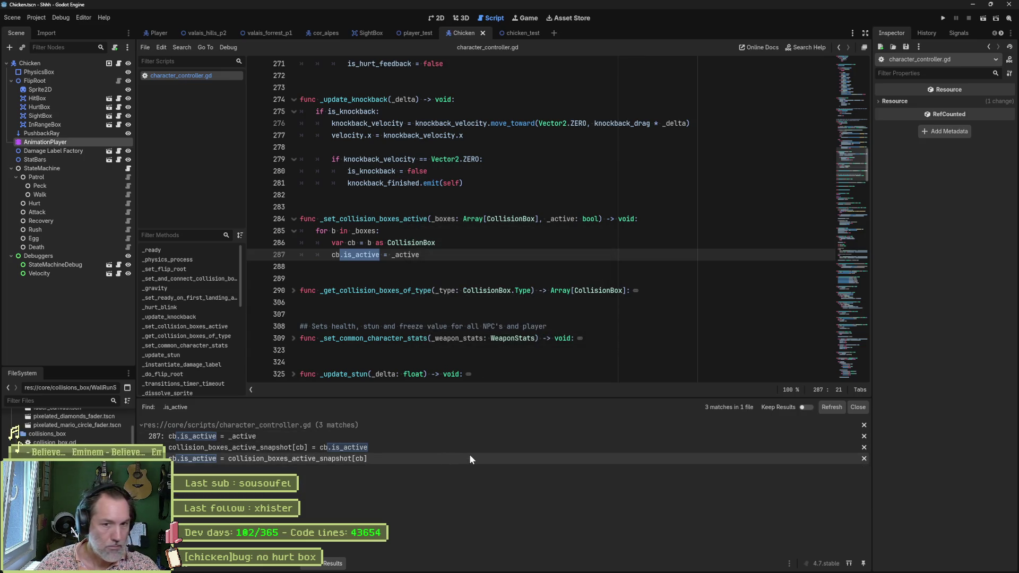
{"action": "left_click", "coordinate": [445, 436]}
{"action": "left_click", "coordinate": [443, 446]}
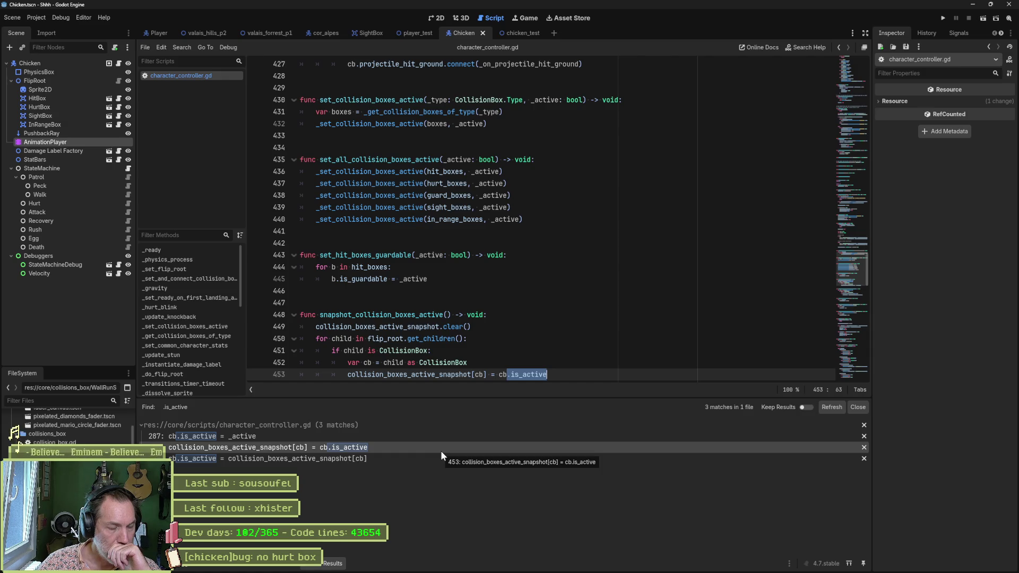
{"action": "left_click", "coordinate": [430, 457]}
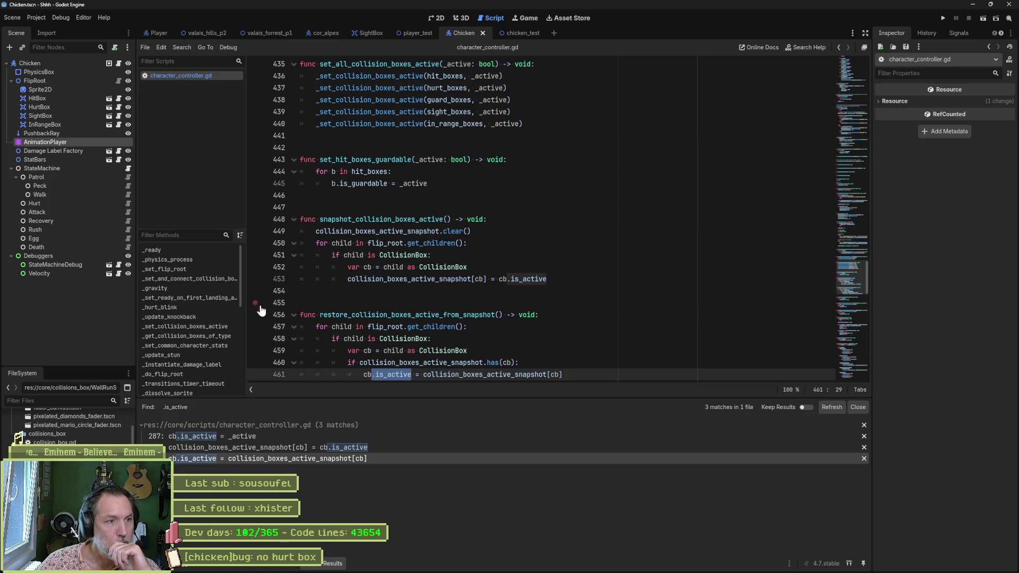
Test-run the game, remove the restore-function breakpoint and return to the Chicken scene's 2D view.
{"action": "key", "text": "F6"}
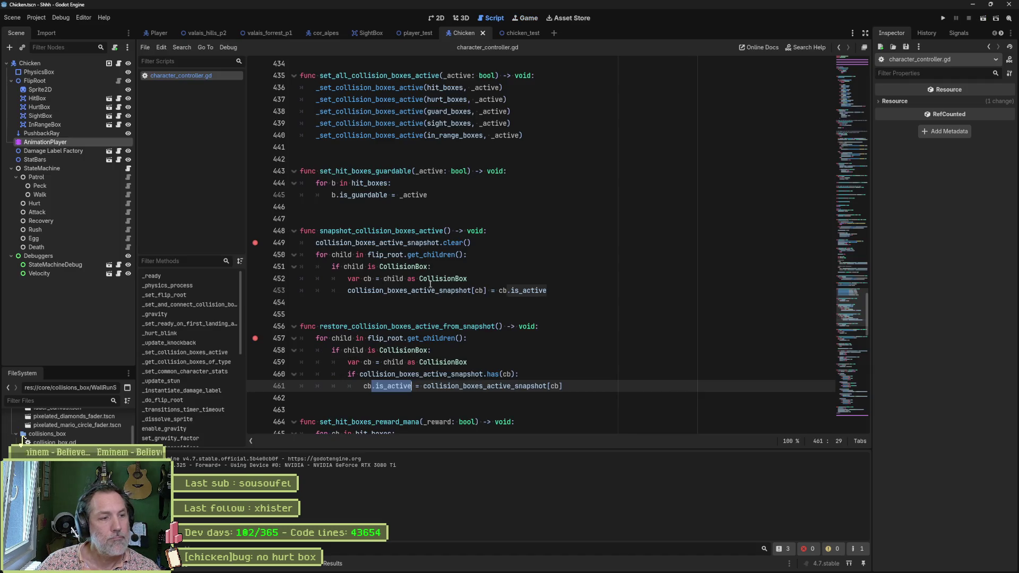
{"action": "left_click", "coordinate": [256, 338]}
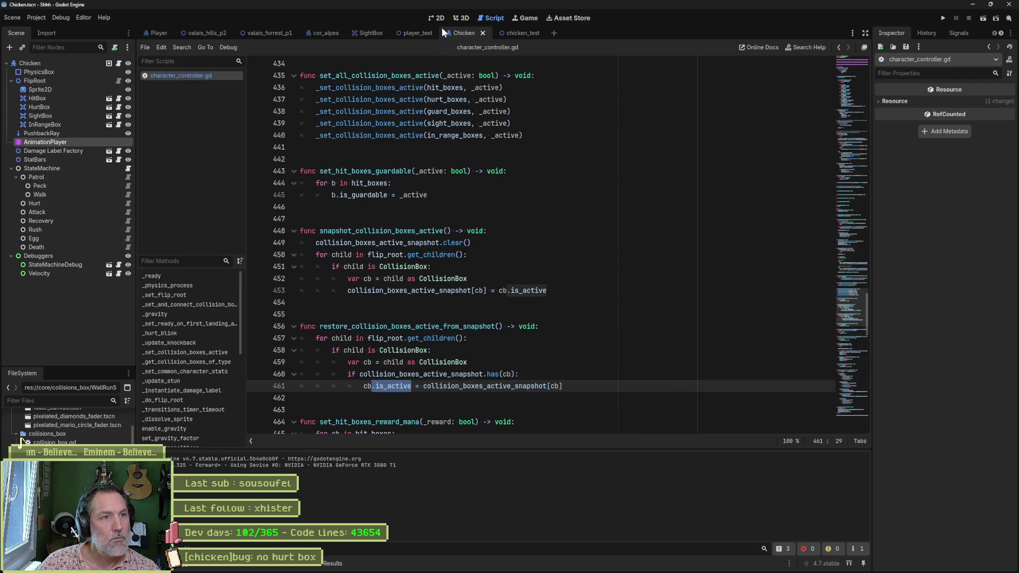
{"action": "left_click", "coordinate": [443, 29]}
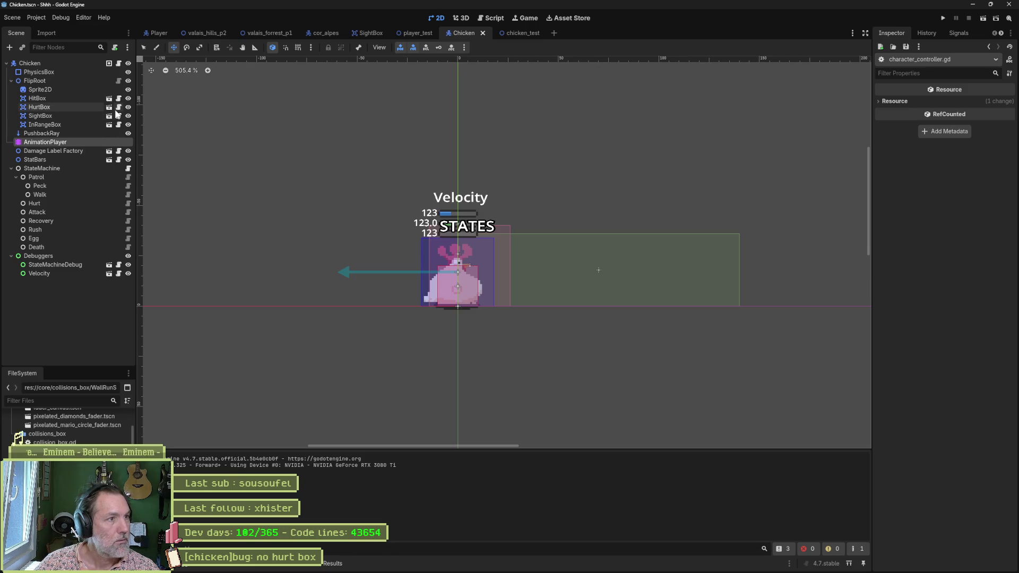
Tick Is Active on the Chicken's HurtBox node, save the scene and run the game.
{"action": "left_click", "coordinate": [85, 108]}
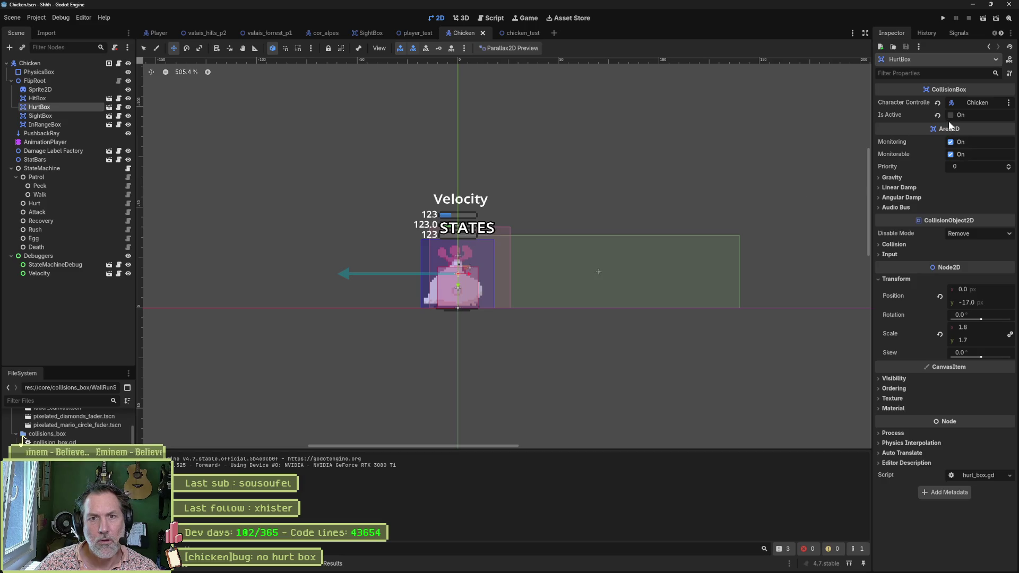
{"action": "left_click", "coordinate": [934, 115]}
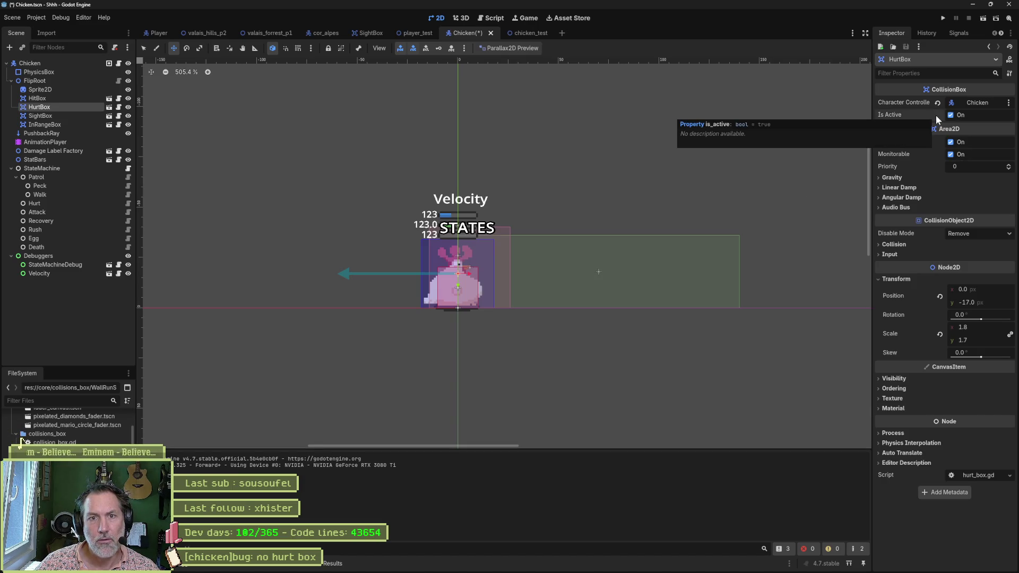
{"action": "key", "text": "ctrl+s"}
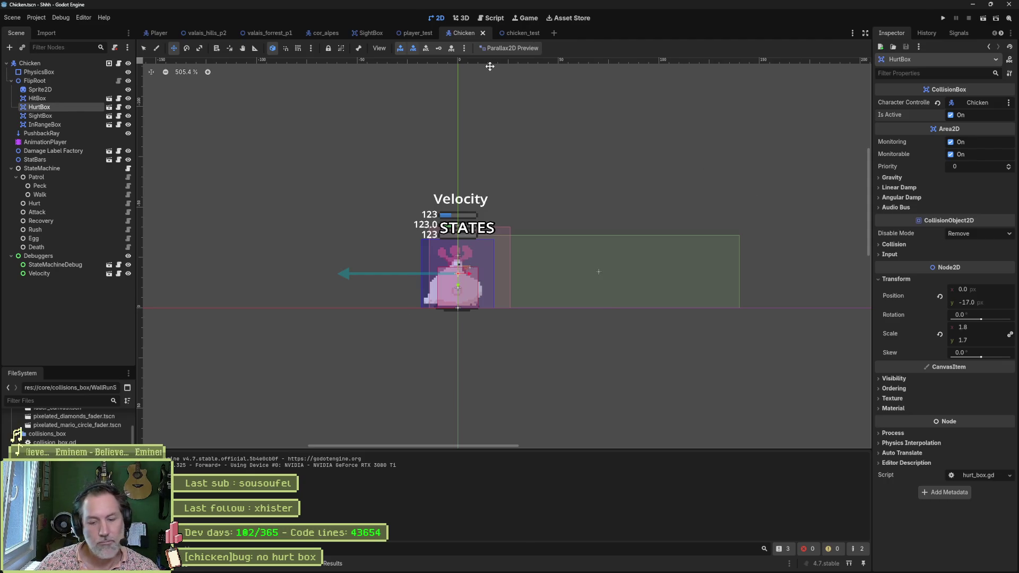
{"action": "key", "text": "F6"}
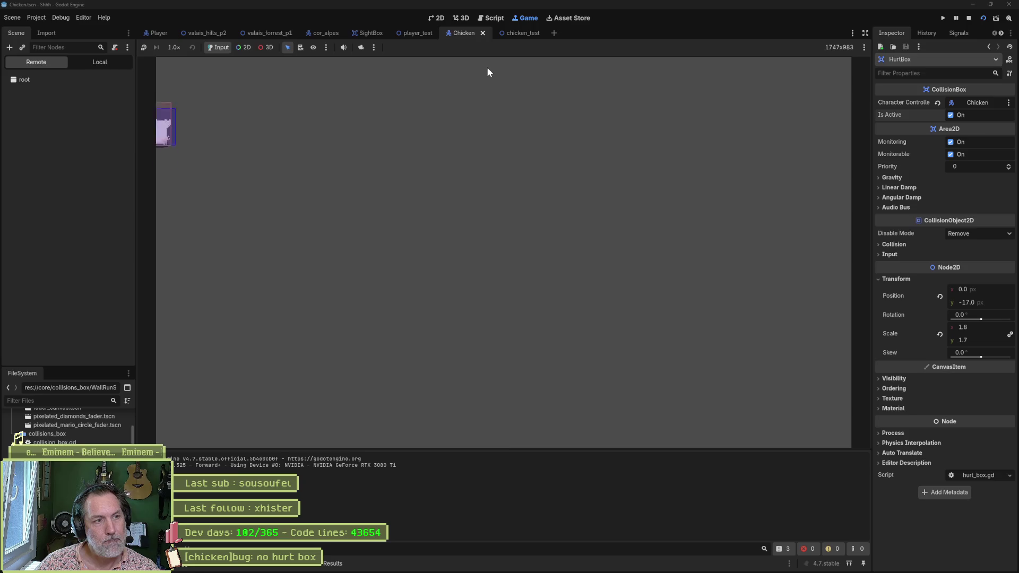
Play chicken_test: jump, walk and attack the chicken until it is knocked away, then stop the run.
{"action": "left_click", "coordinate": [520, 35]}
{"action": "key", "text": "F6"}
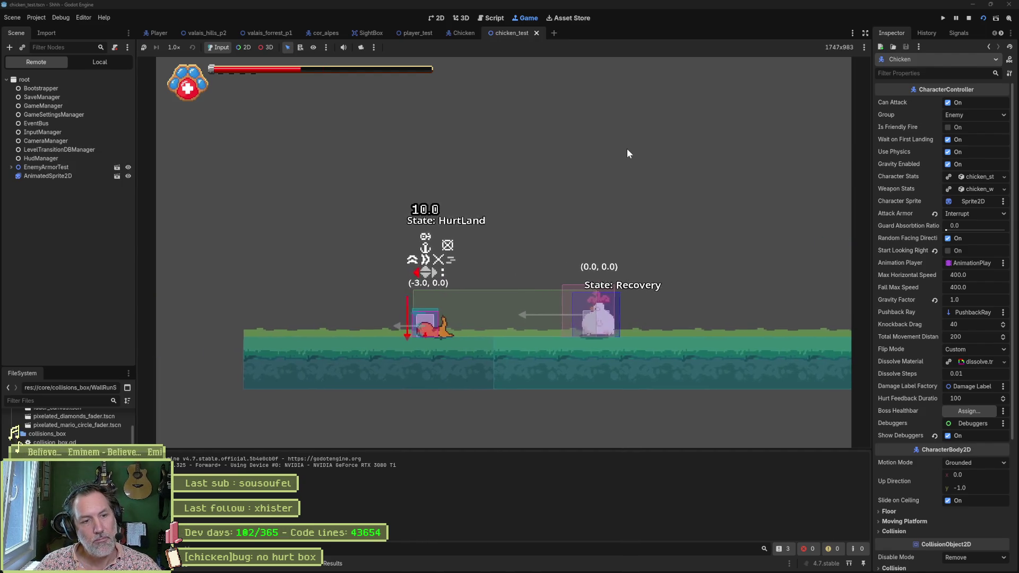
{"action": "key", "text": "space"}
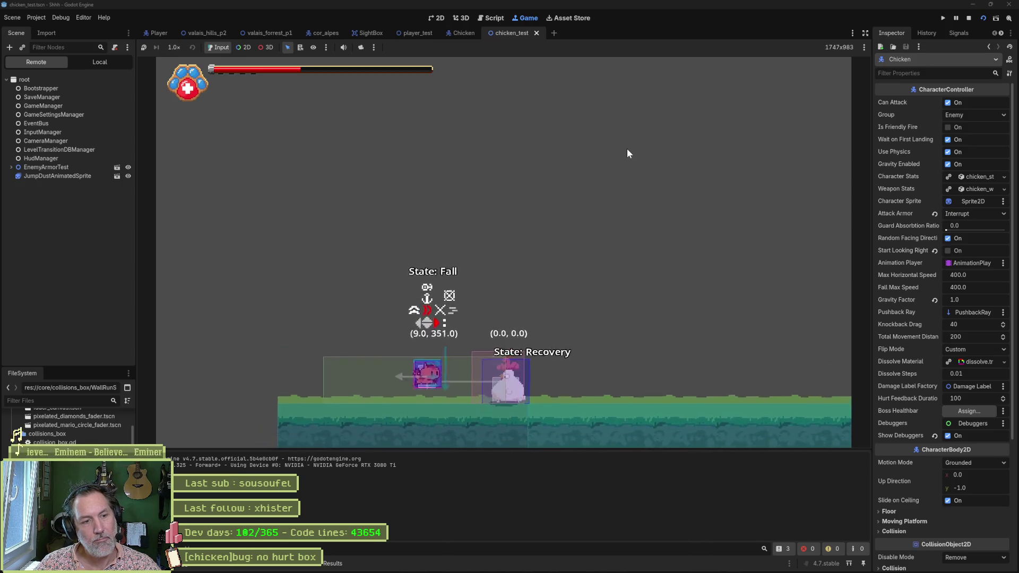
{"action": "key", "text": "x"}
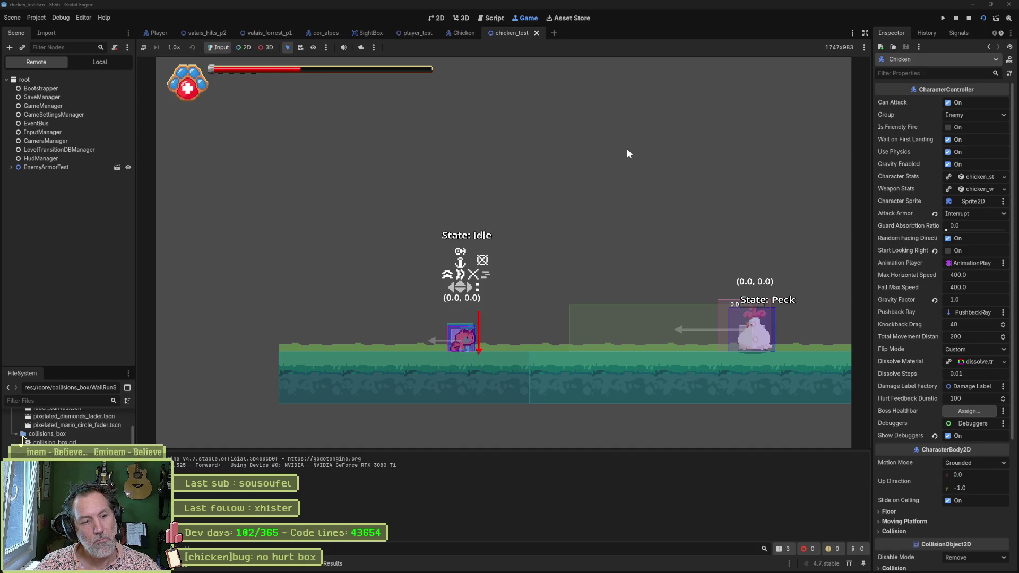
{"action": "key", "text": "Left"}
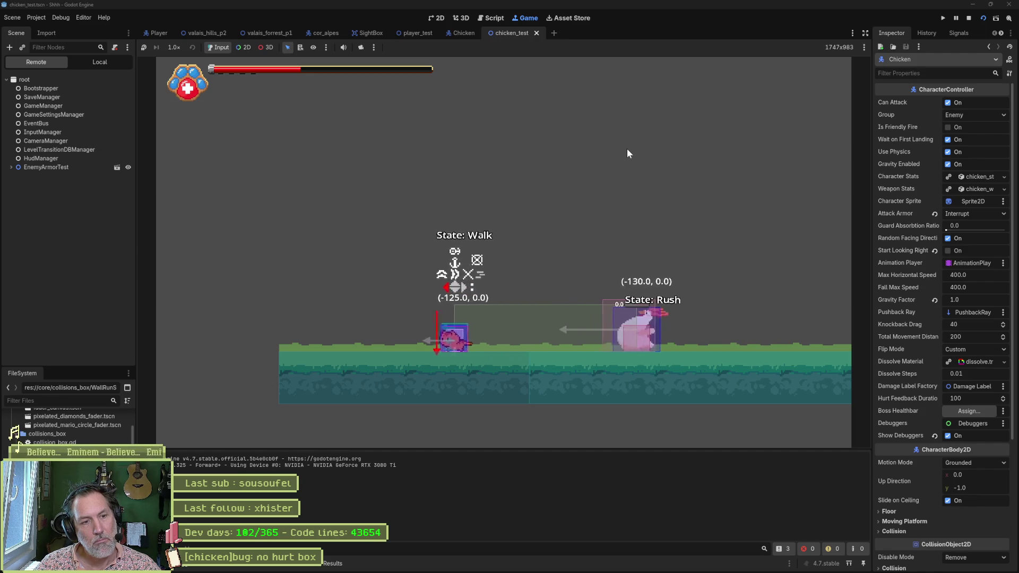
{"action": "key", "text": "Right"}
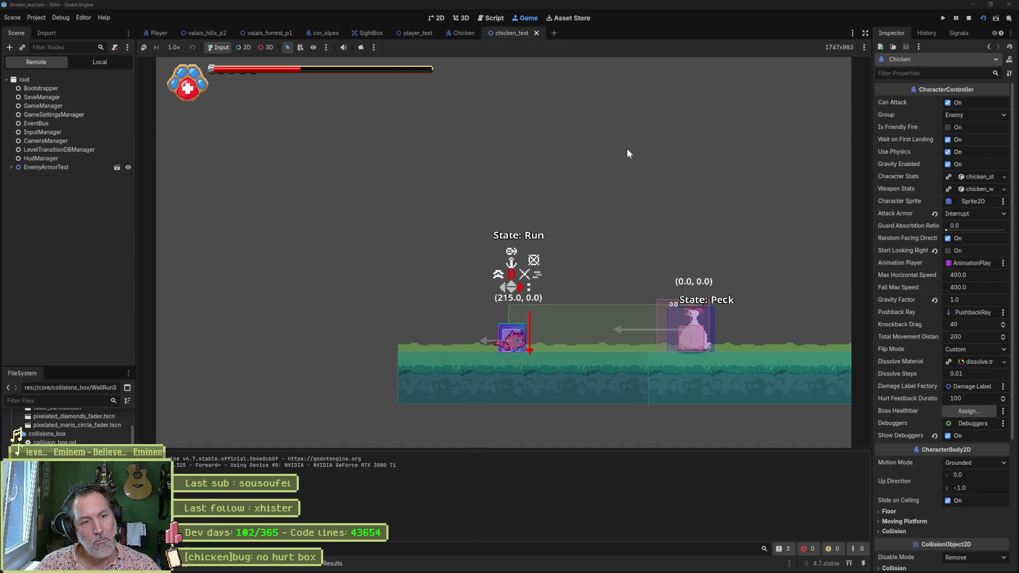
{"action": "key", "text": "space"}
{"action": "key", "text": "Left"}
{"action": "key", "text": "x"}
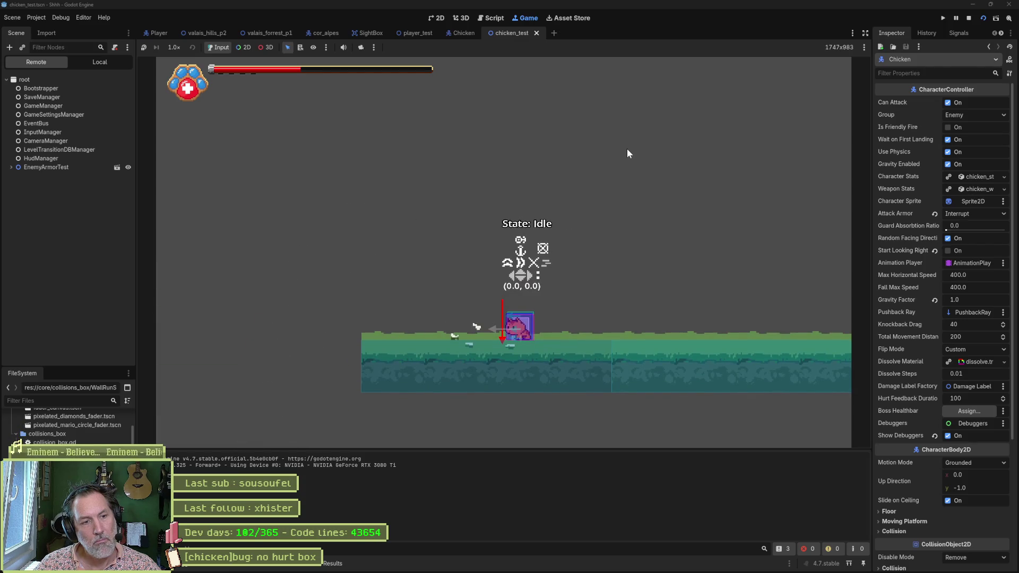
{"action": "key", "text": "F8"}
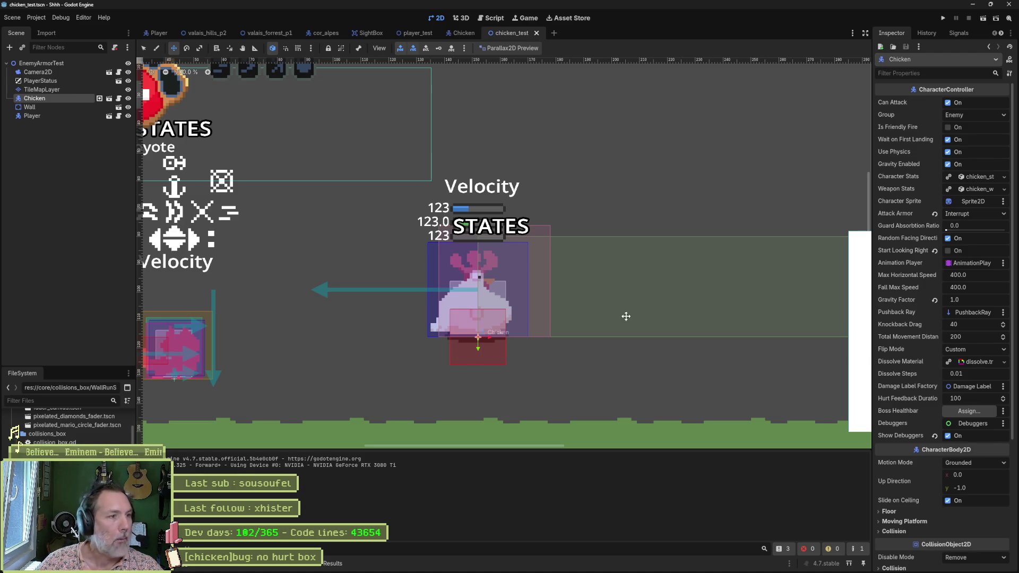
Glance at the Debug menu and switch to the Asana task board.
{"action": "left_click", "coordinate": [61, 16]}
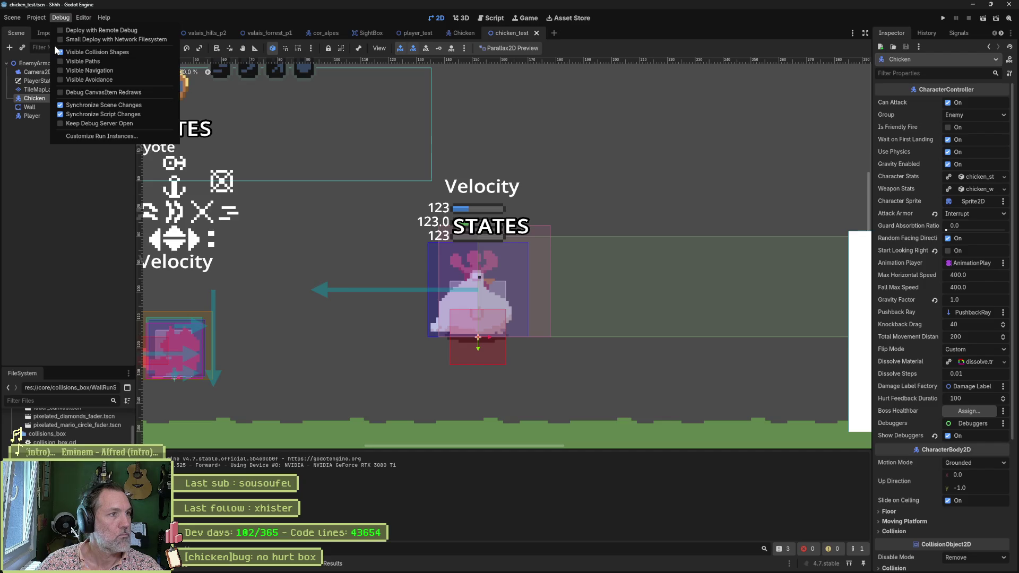
{"action": "key", "text": "Escape"}
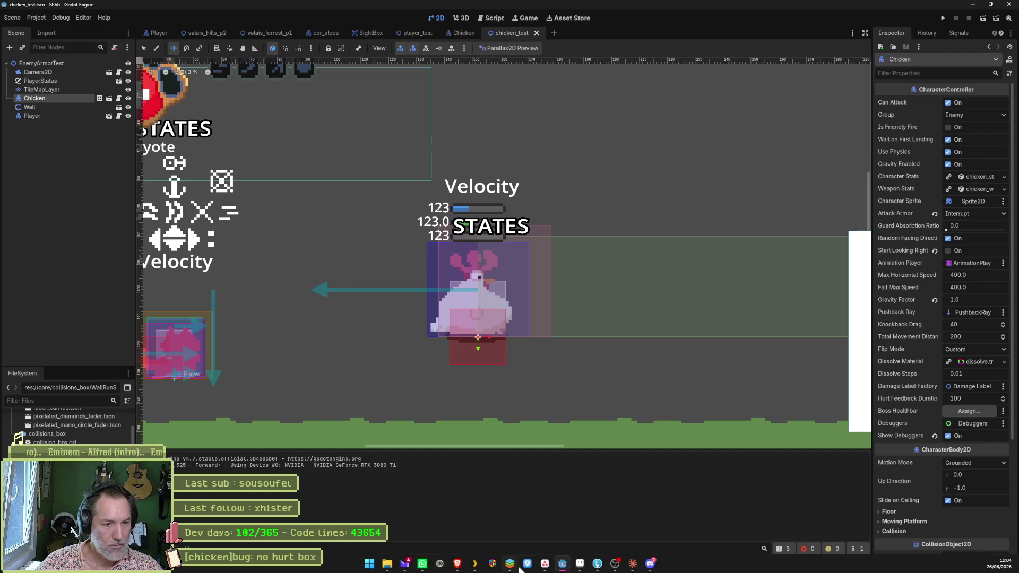
{"action": "left_click", "coordinate": [546, 564]}
Drag the "[chicken]bug: no hurt box" task into Complete and put the board away.
{"action": "mouse_move", "coordinate": [545, 192]}
{"action": "triple_click", "coordinate": [820, 73]}
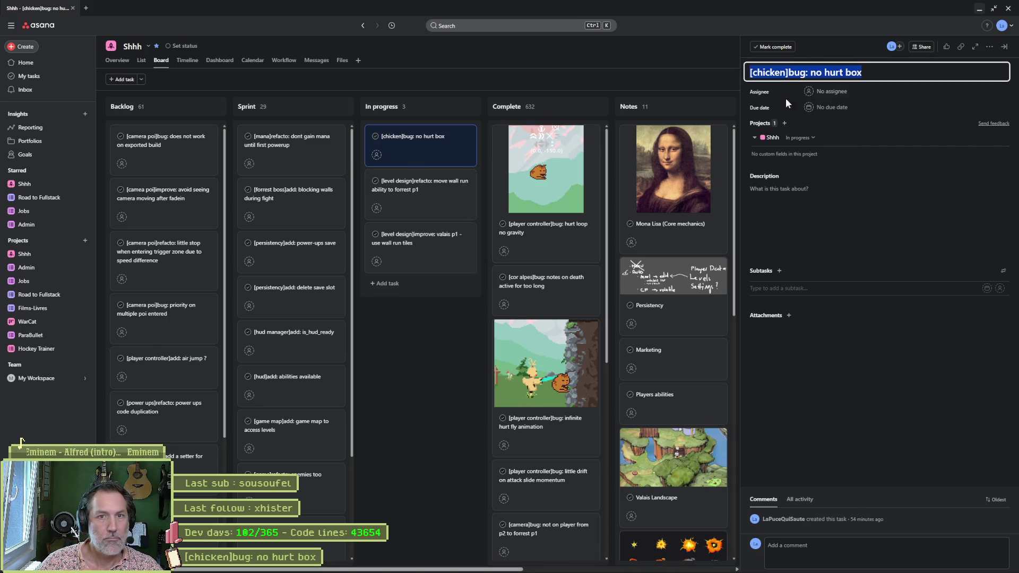
{"action": "left_click", "coordinate": [421, 389]}
{"action": "left_click_drag", "start_coordinate": [420, 139], "coordinate": [604, 147]}
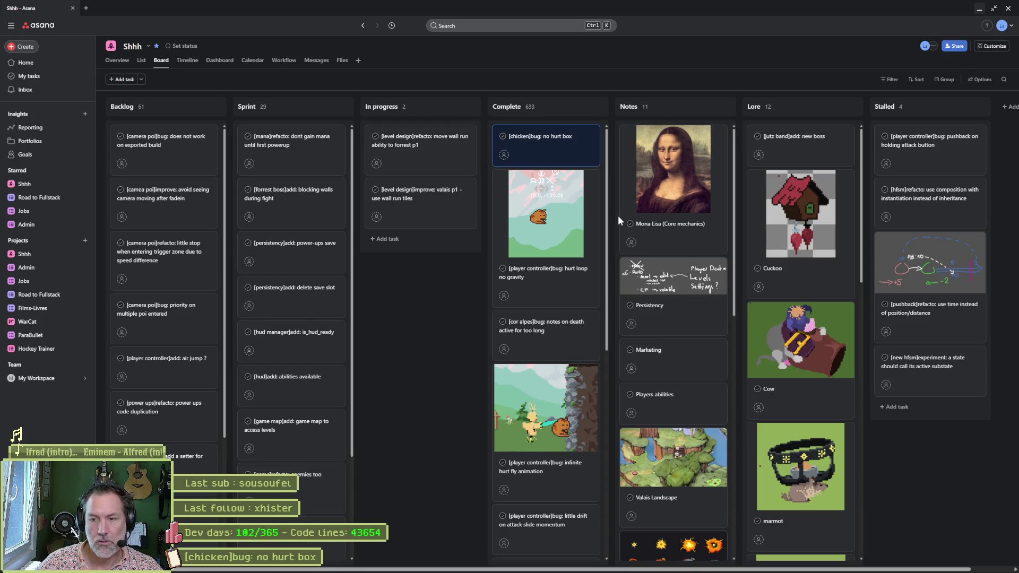
{"action": "left_click", "coordinate": [978, 8]}
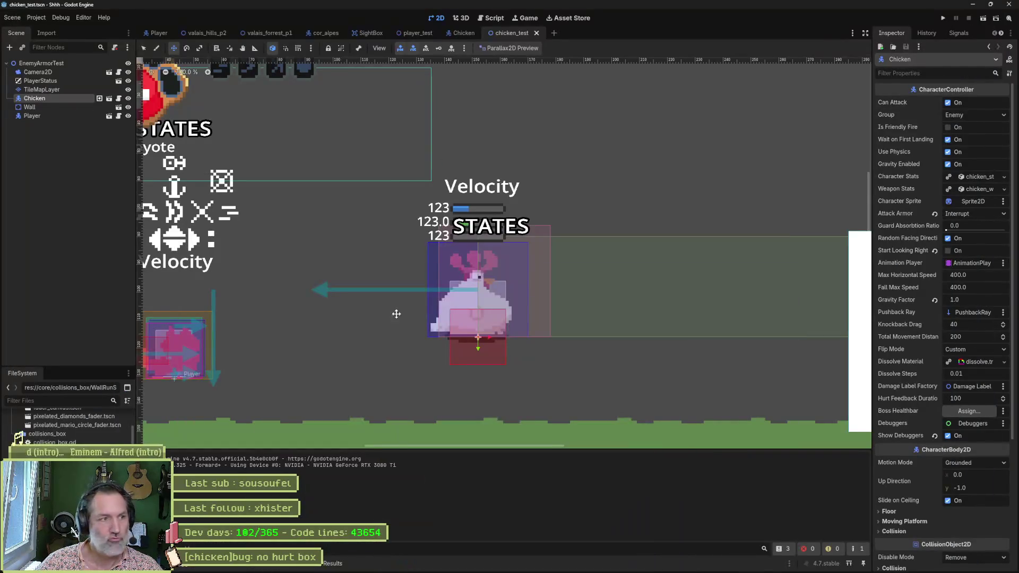
Review the changed chicken files in Fork, stage all six and commit them.
{"action": "left_click", "coordinate": [597, 563]}
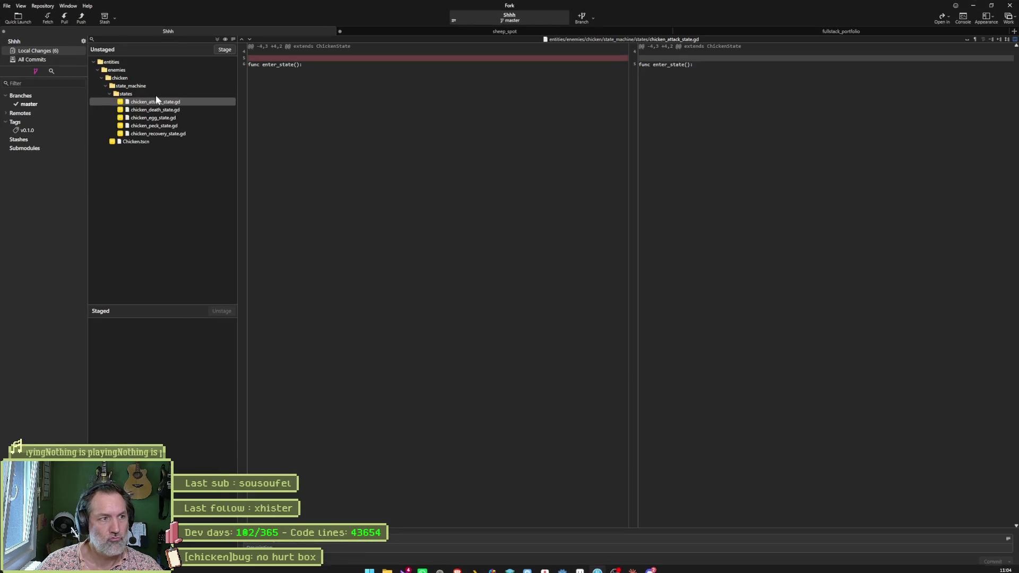
{"action": "left_click", "coordinate": [171, 126]}
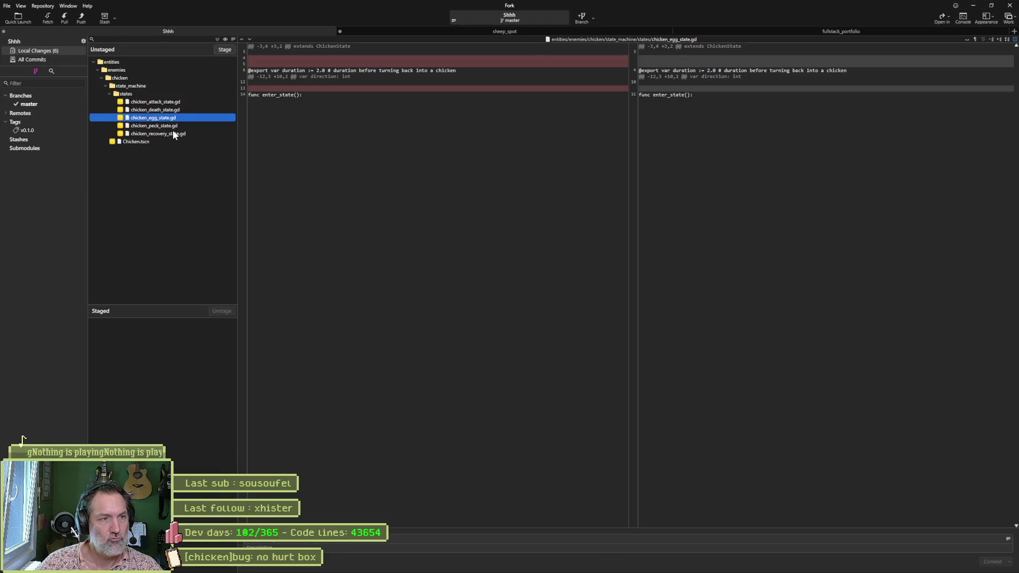
{"action": "key", "text": "Down"}
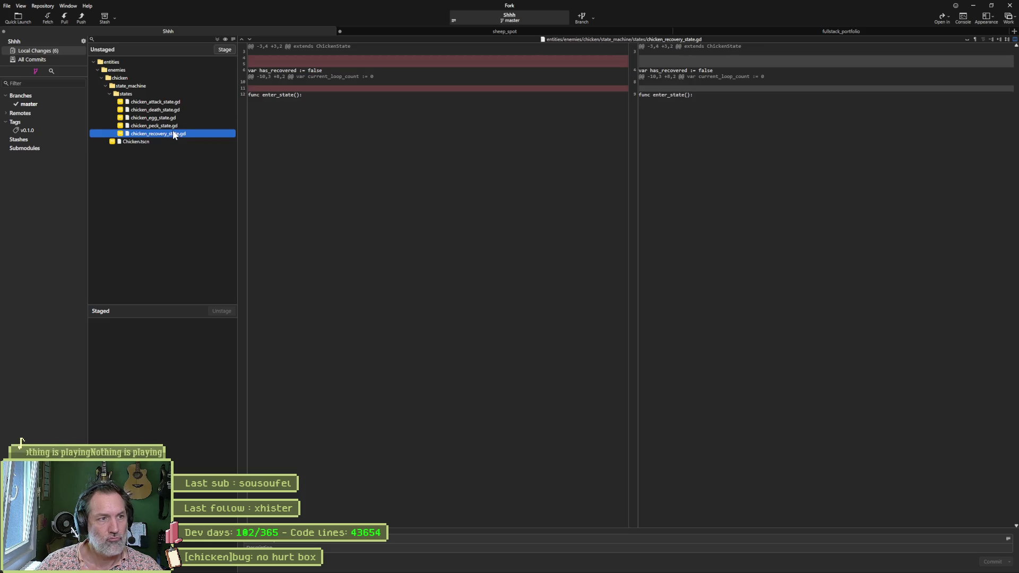
{"action": "key", "text": "Down"}
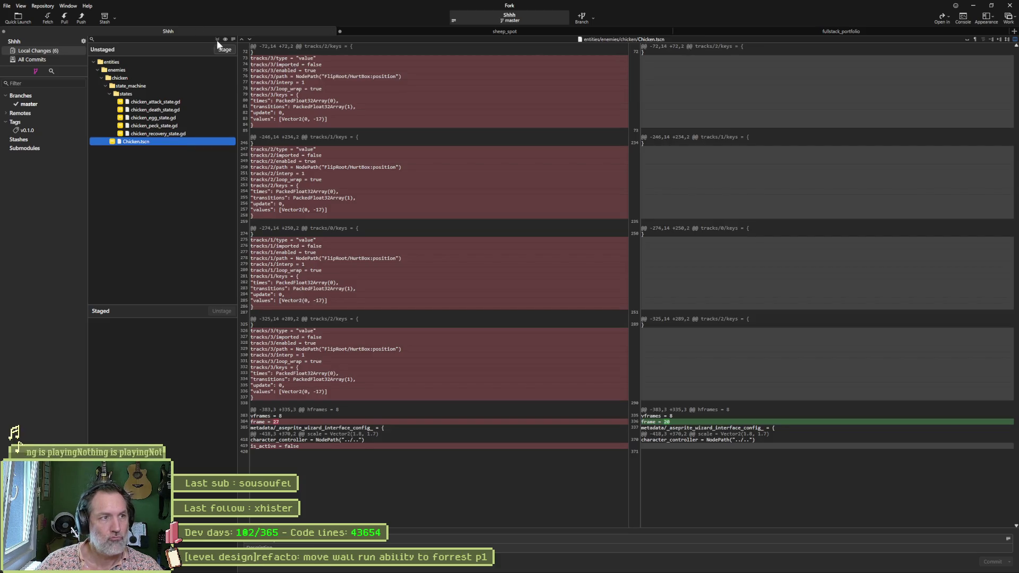
{"action": "left_click", "coordinate": [224, 49]}
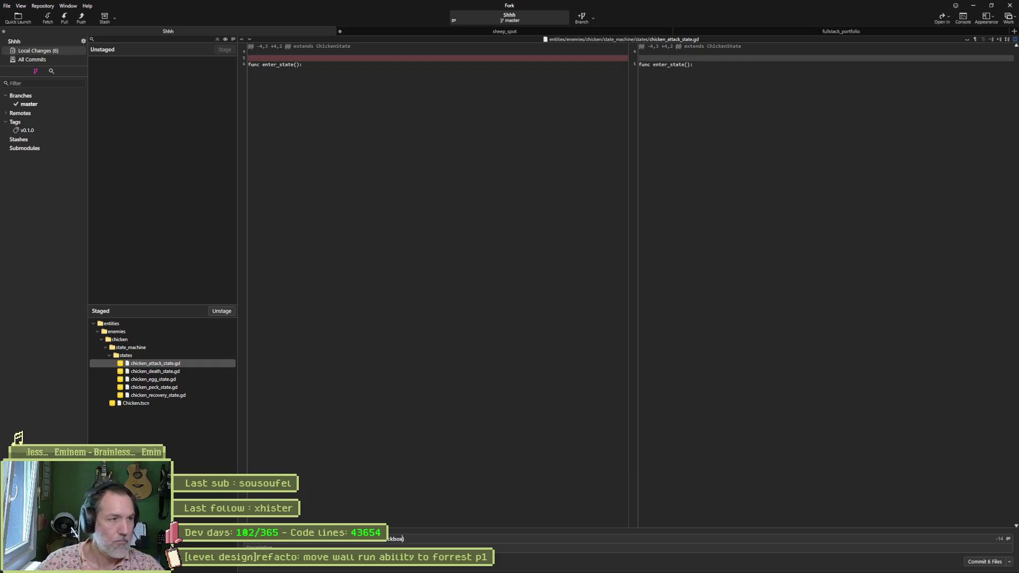
{"action": "key", "text": "ctrl+Return"}
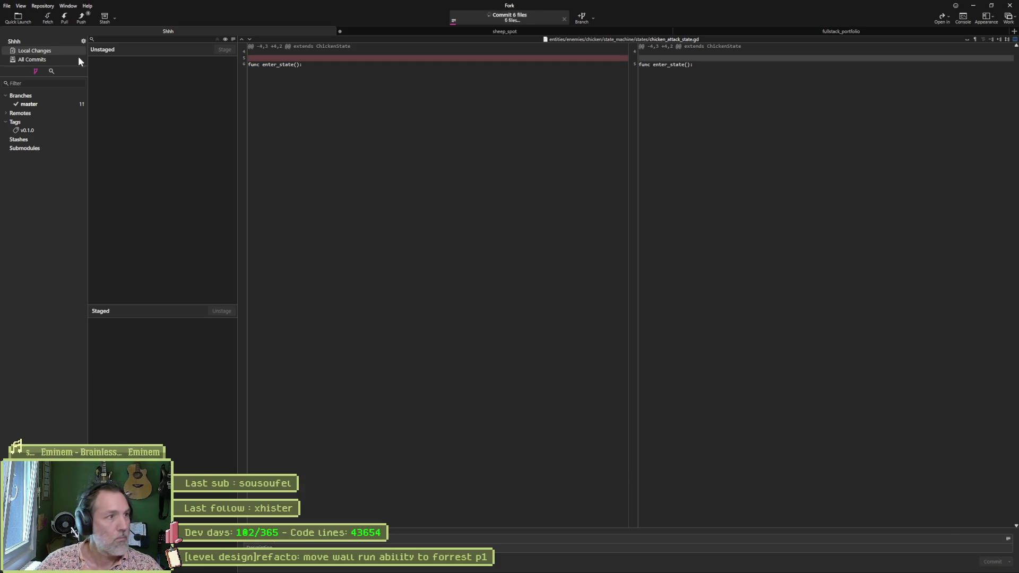
Push master to origin, hide Fork and Asana, and switch Godot to the player_test scene.
{"action": "left_click", "coordinate": [81, 16]}
{"action": "left_click", "coordinate": [550, 314]}
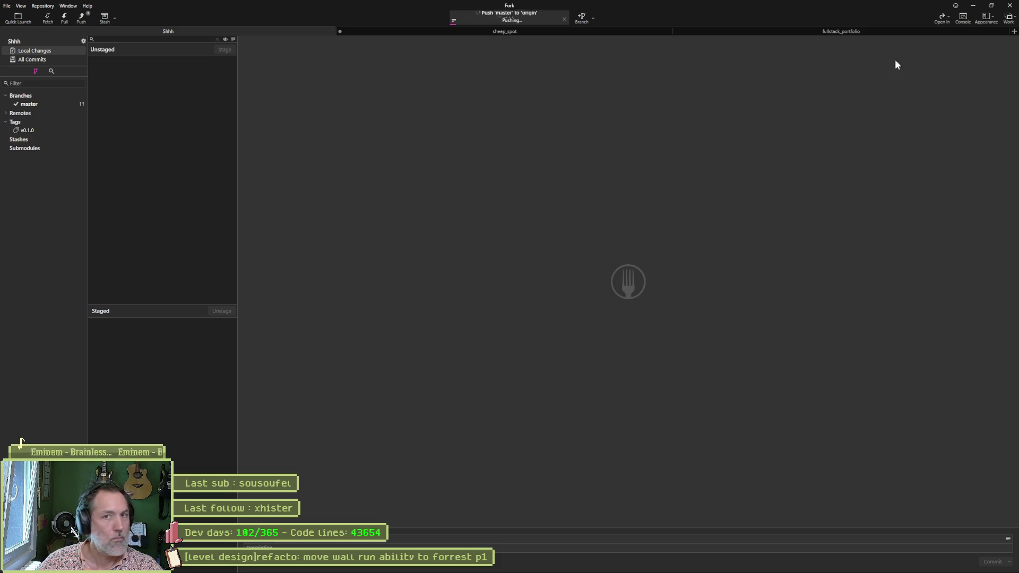
{"action": "left_click", "coordinate": [972, 6]}
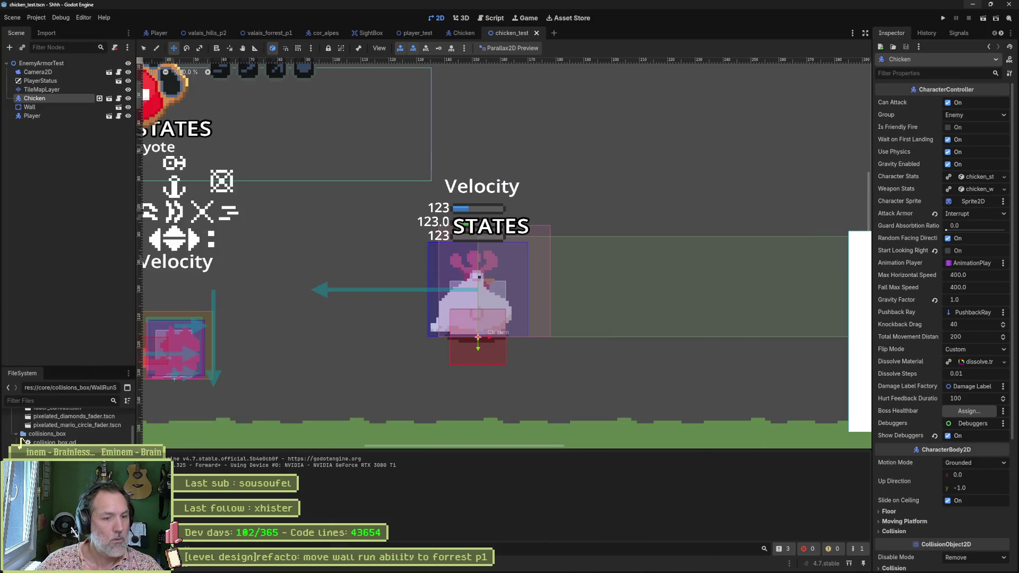
{"action": "left_click", "coordinate": [545, 564]}
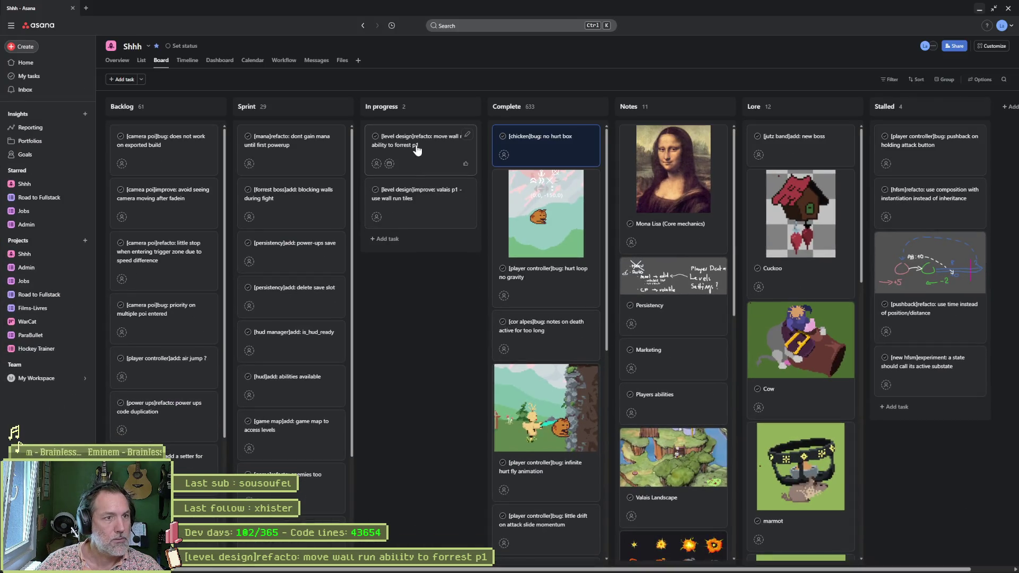
{"action": "left_click", "coordinate": [978, 8]}
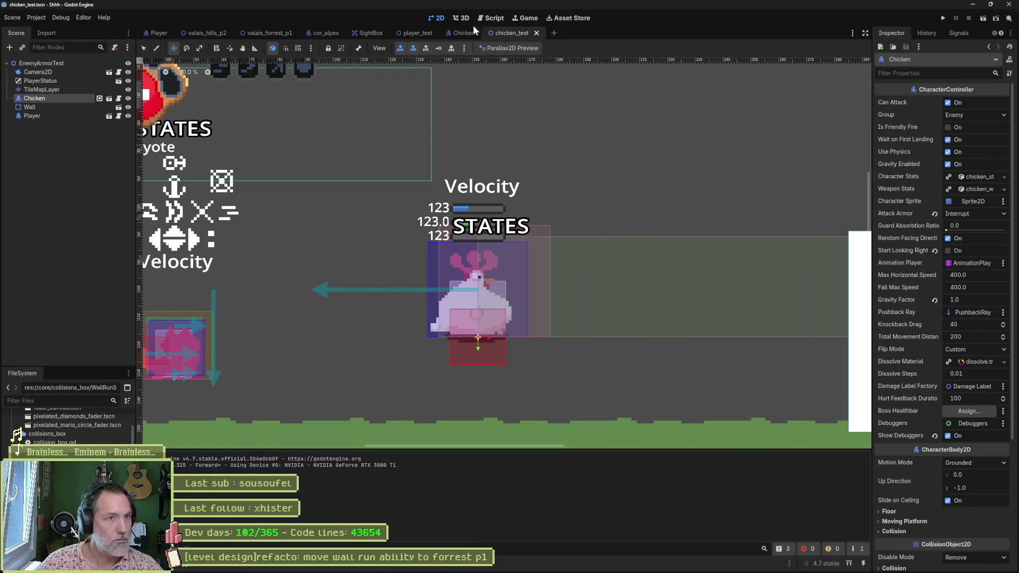
{"action": "left_click", "coordinate": [469, 33]}
{"action": "left_click", "coordinate": [418, 34]}
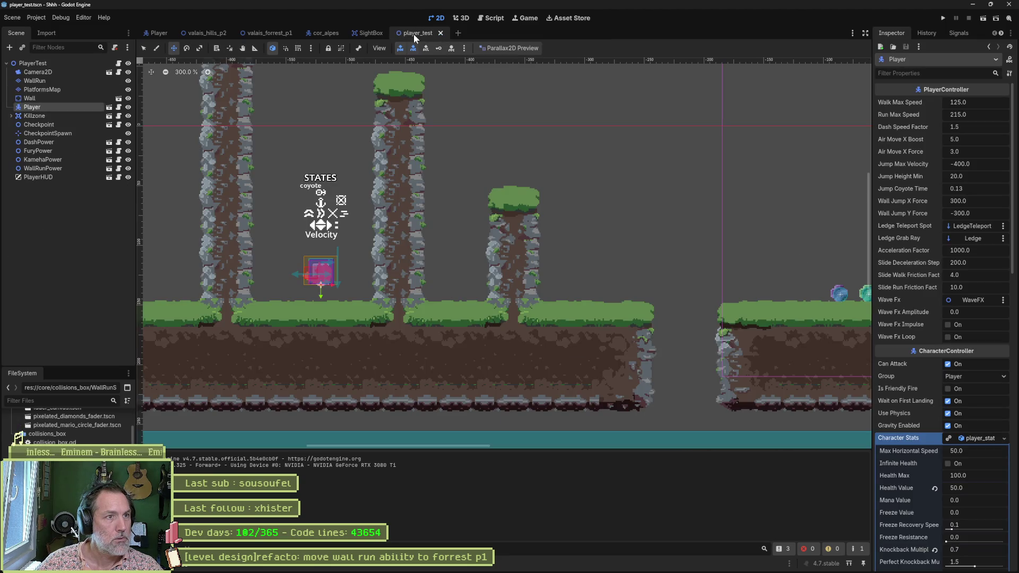
Close the player_test, SightBox and cor_alpes scenes and show valais_hills_p2 in 2D.
{"action": "middle_click", "coordinate": [412, 34]}
{"action": "middle_click", "coordinate": [369, 31]}
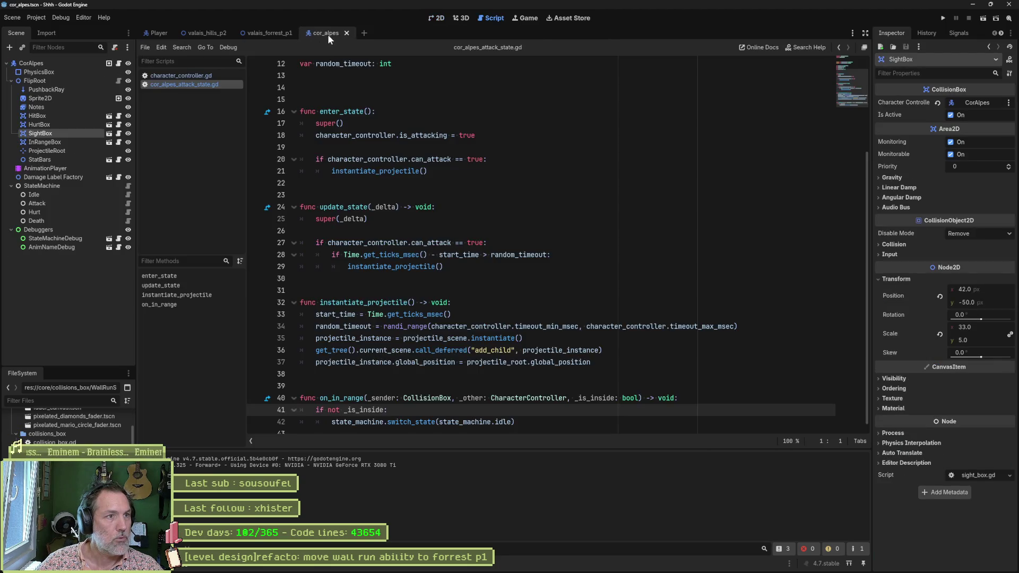
{"action": "middle_click", "coordinate": [320, 32]}
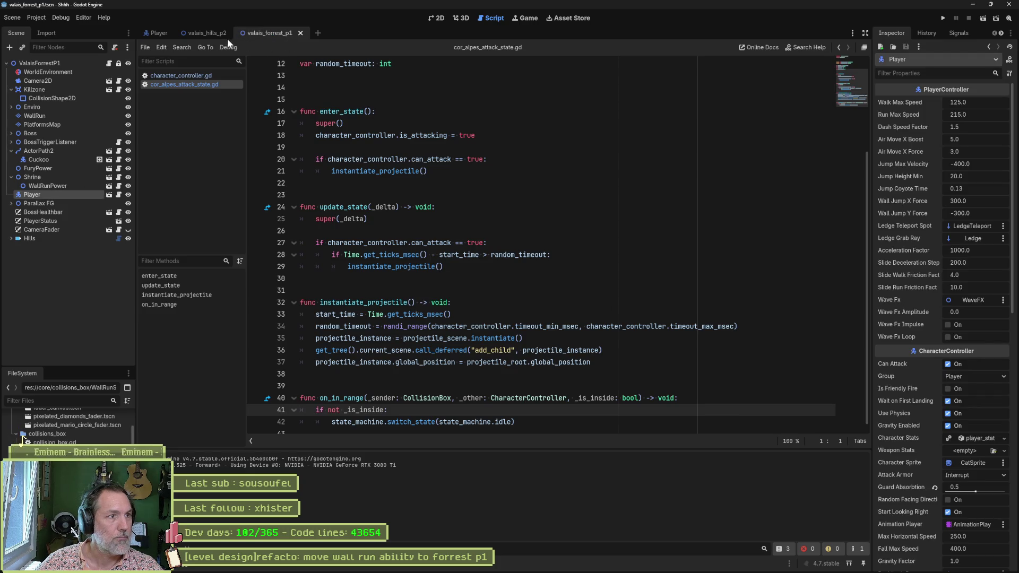
{"action": "left_click", "coordinate": [223, 34]}
{"action": "left_click", "coordinate": [437, 17]}
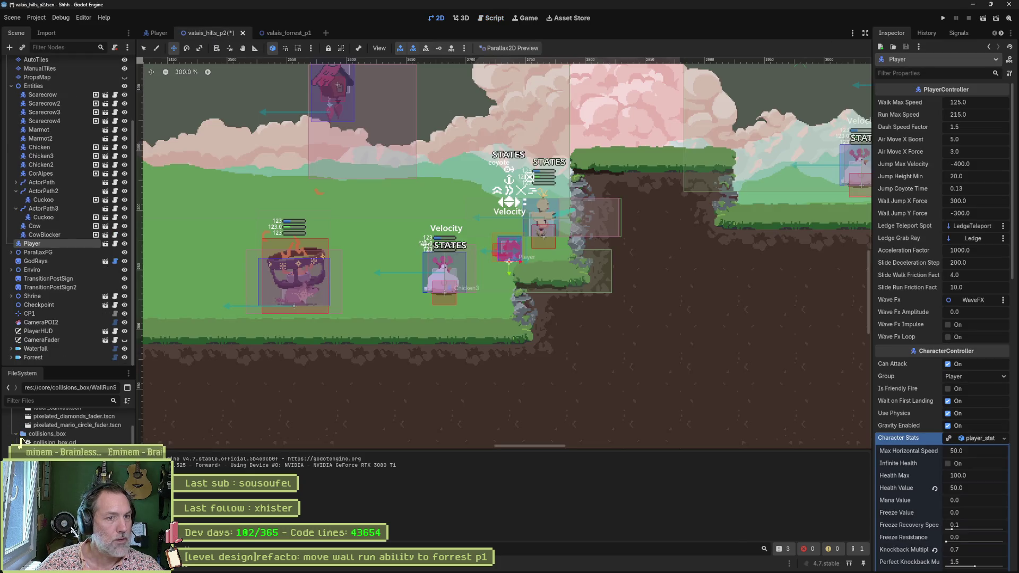
{"action": "scroll", "coordinate": [413, 242], "scroll_direction": "left", "scroll_amount": 1}
{"action": "scroll", "coordinate": [423, 229], "scroll_direction": "down", "scroll_amount": 2}
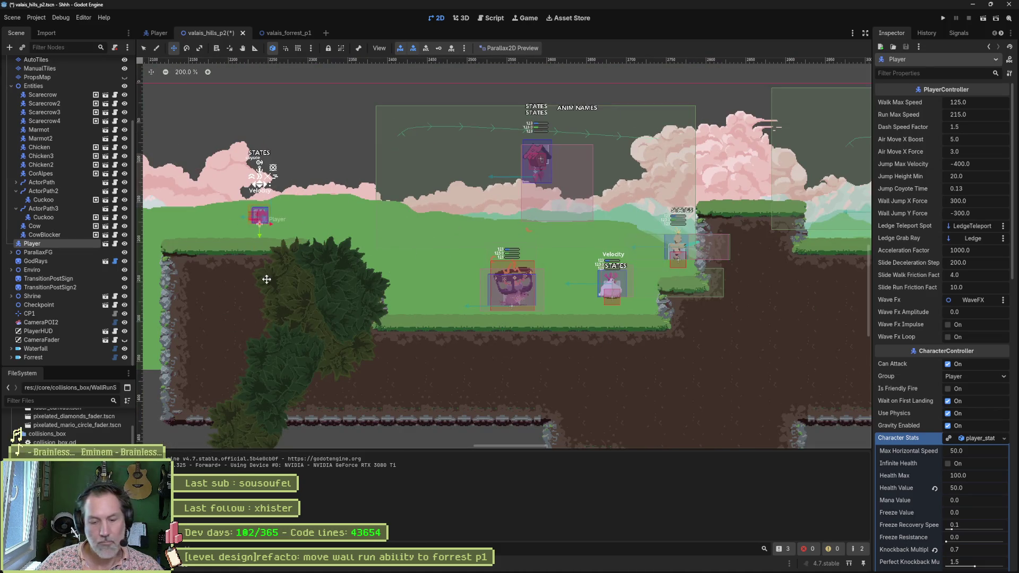
Play-test valais_hills_p2, moving the cat right into the chicken, then stop and save the scene.
{"action": "key", "text": "F6"}
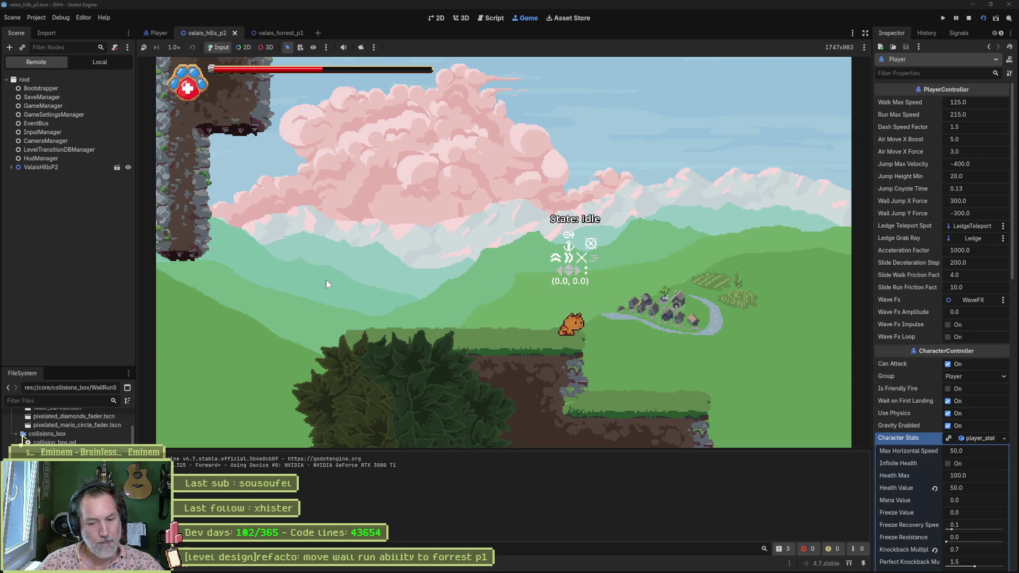
{"action": "key", "text": "F8"}
{"action": "scroll", "coordinate": [908, 393], "scroll_direction": "down", "scroll_amount": 2}
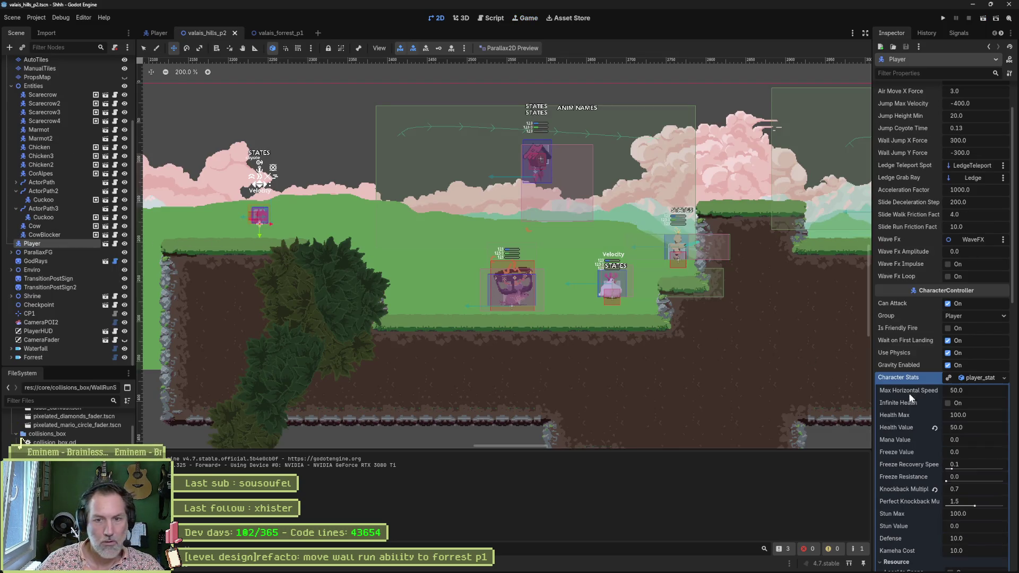
{"action": "scroll", "coordinate": [911, 385], "scroll_direction": "down", "scroll_amount": 5}
{"action": "scroll", "coordinate": [920, 388], "scroll_direction": "down", "scroll_amount": 3}
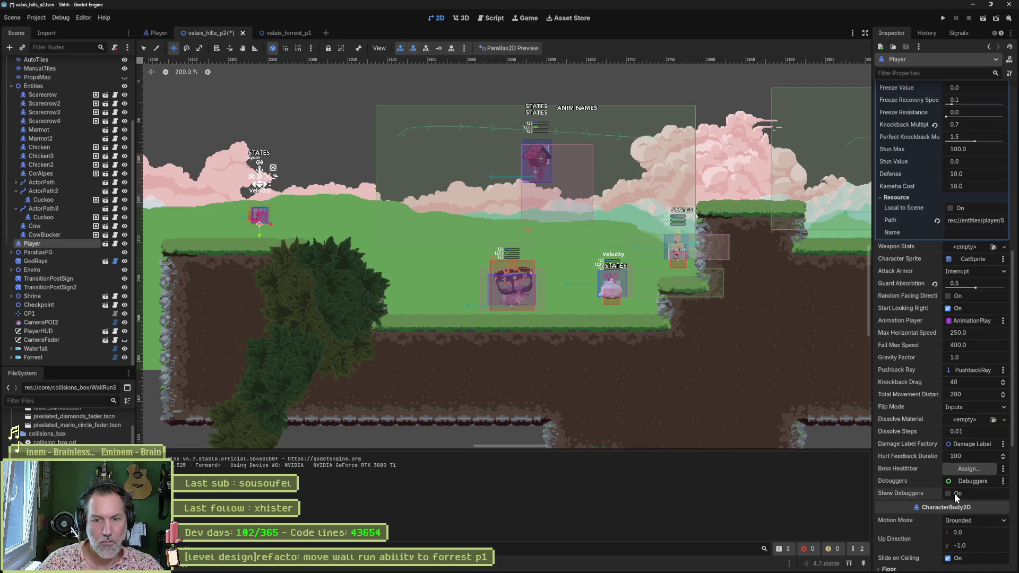
{"action": "key", "text": "F6"}
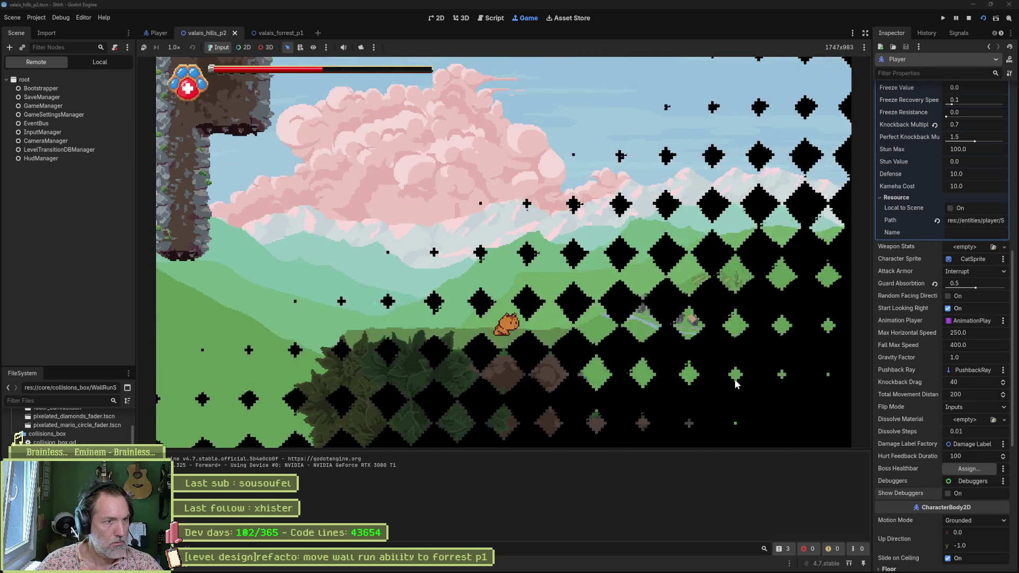
{"action": "key", "text": "Right"}
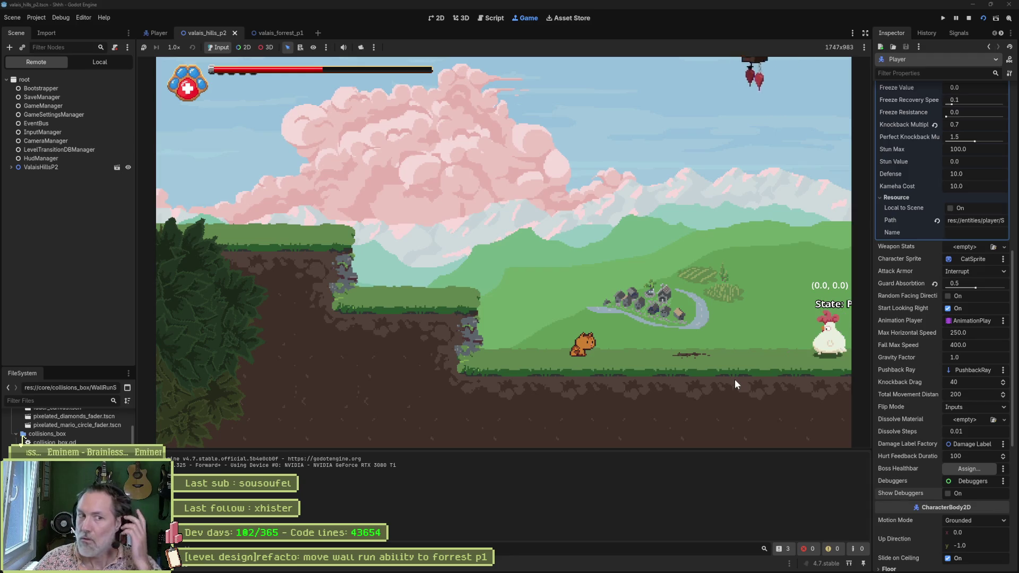
{"action": "key", "text": "Right"}
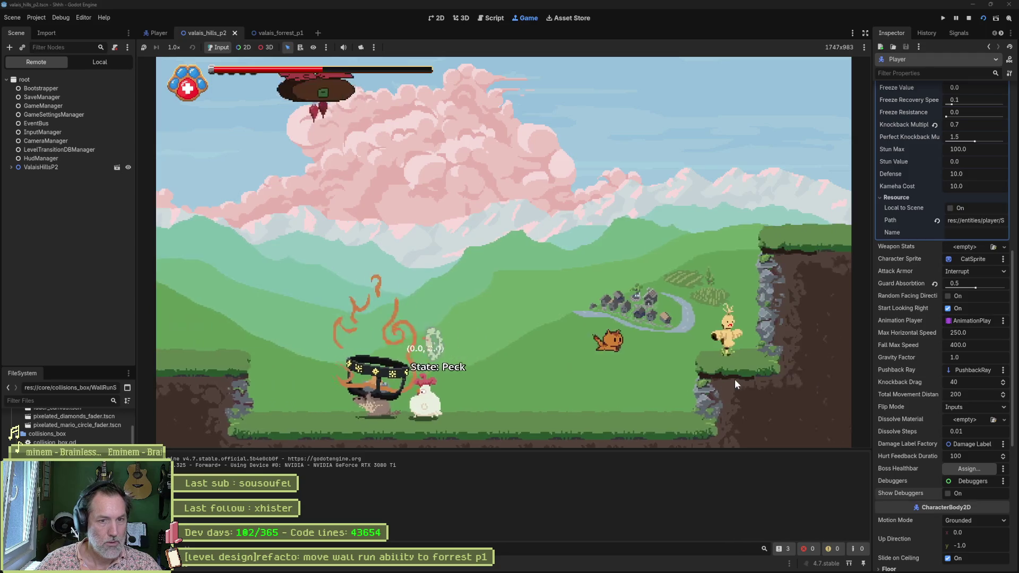
{"action": "key", "text": "F8"}
{"action": "key", "text": "ctrl+s"}
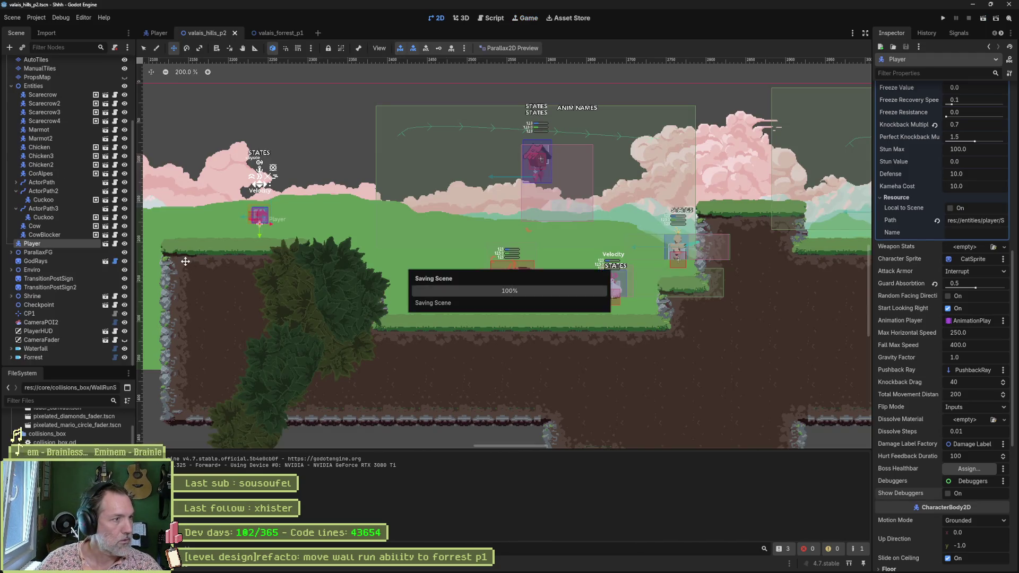
{"action": "scroll", "coordinate": [63, 423], "scroll_direction": "up", "scroll_amount": 10}
Bring up game_settings.tres from Favorites, save the scene and launch a test run with F6.
{"action": "left_click", "coordinate": [104, 423]}
{"action": "key", "text": "ctrl+s"}
{"action": "key", "text": "F6"}
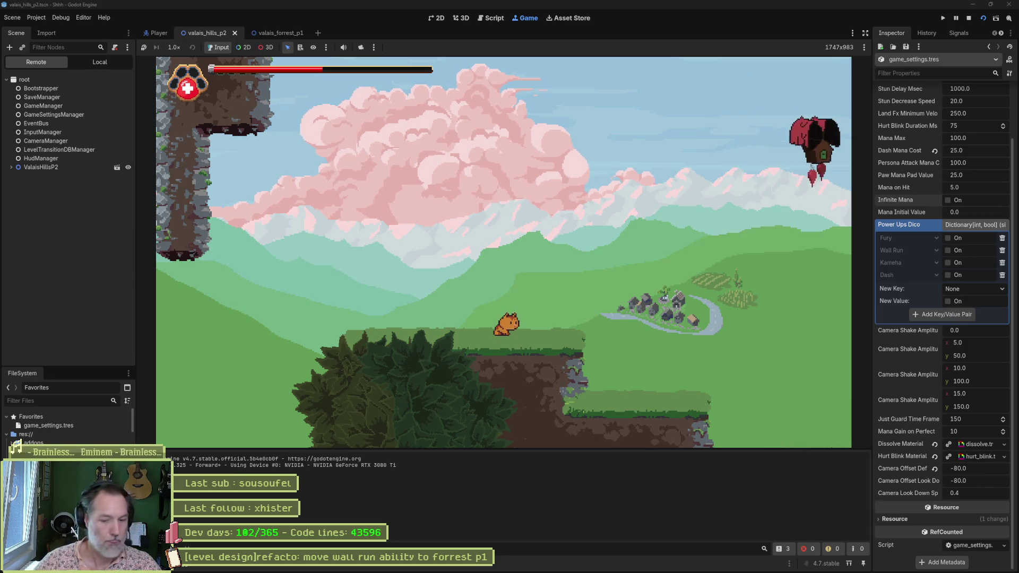
Steer the cat onto the grass platform and toward the flying enemy, stop the run, and surface Asana.
{"action": "left_click", "coordinate": [528, 491]}
{"action": "key", "text": "Left"}
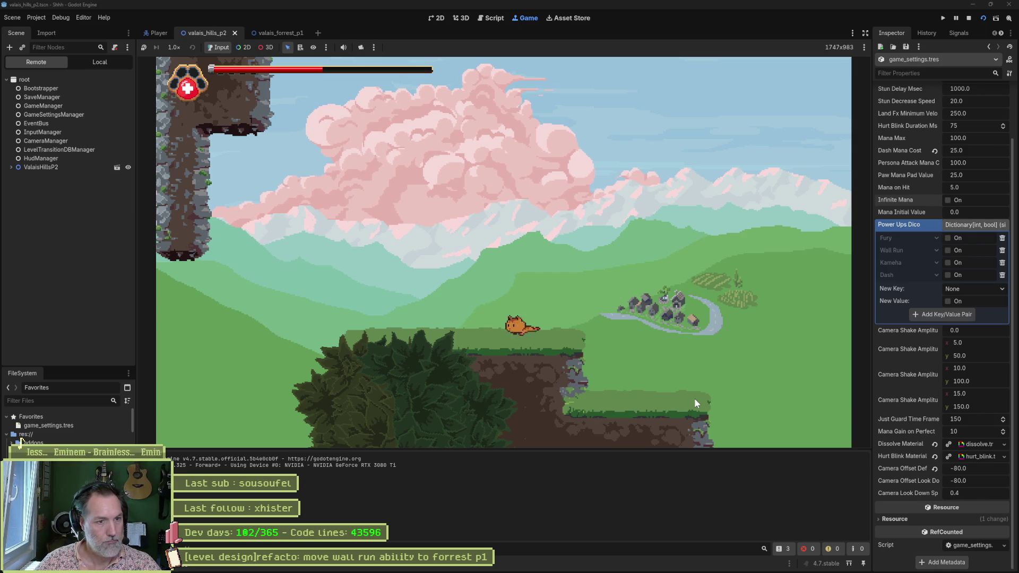
{"action": "key", "text": "space"}
{"action": "key", "text": "Left"}
{"action": "key", "text": "space"}
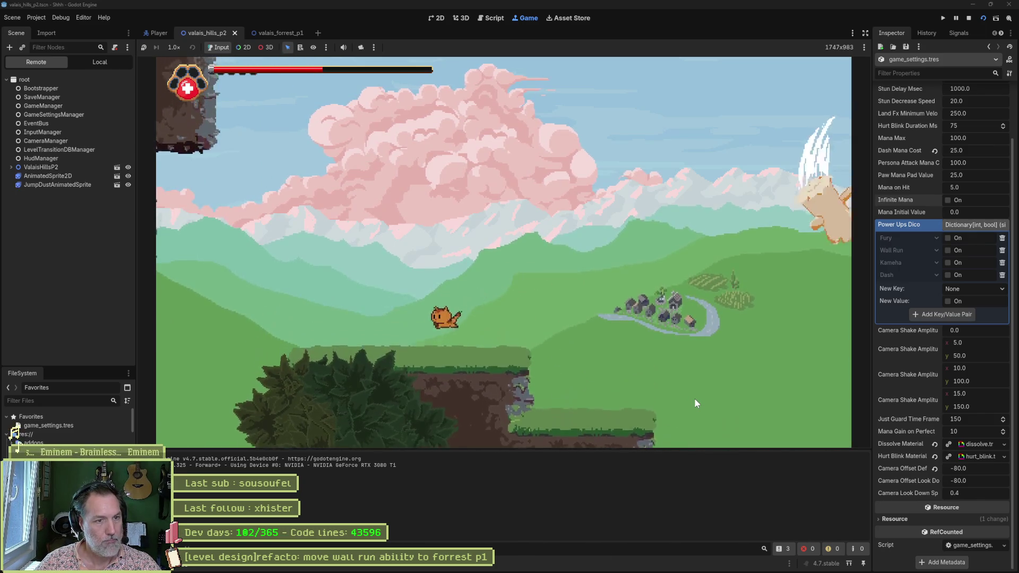
{"action": "key", "text": "Right"}
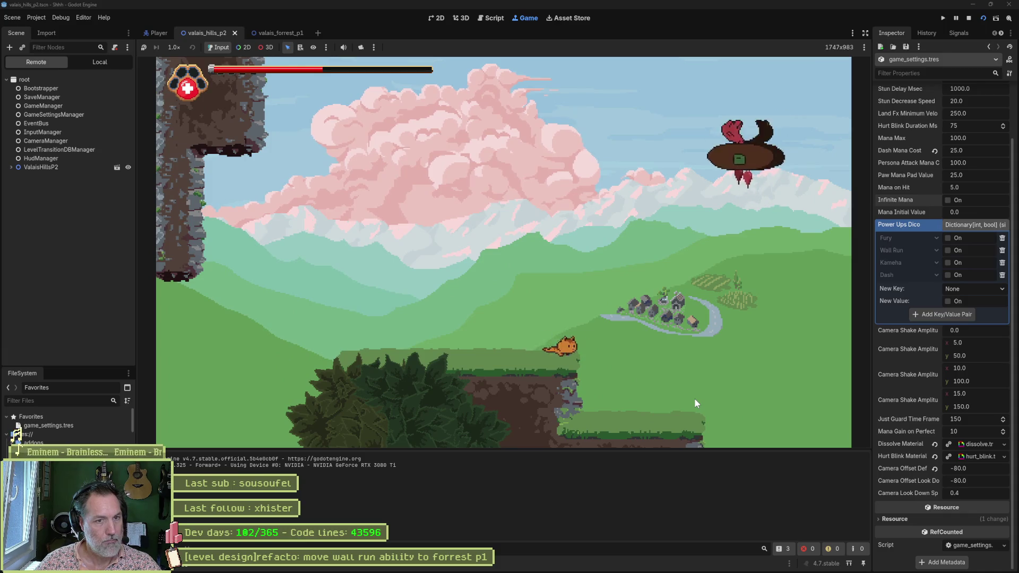
{"action": "key", "text": "space"}
{"action": "key", "text": "Left"}
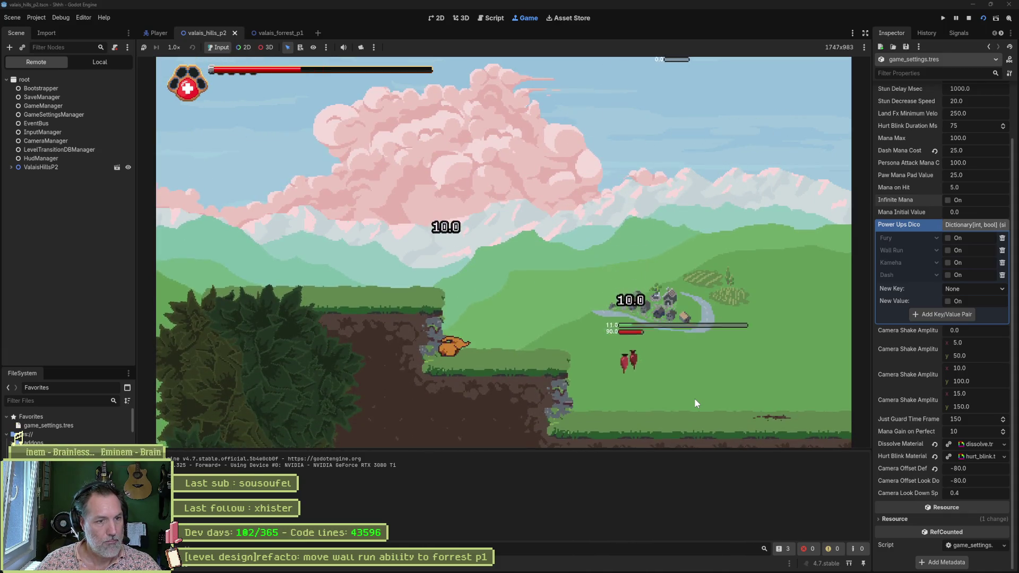
{"action": "key", "text": "Right"}
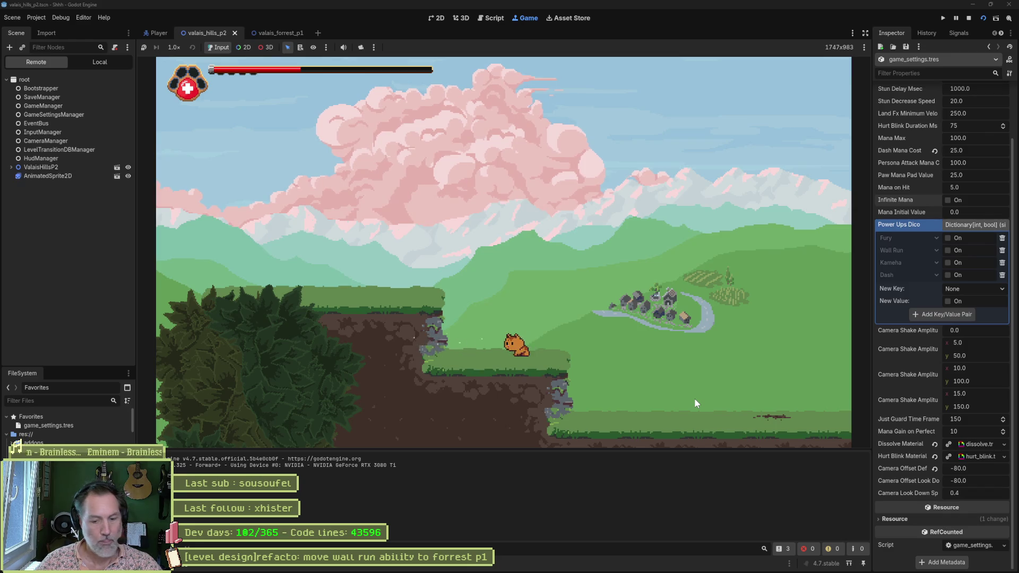
{"action": "key", "text": "F8"}
{"action": "left_click", "coordinate": [544, 564]}
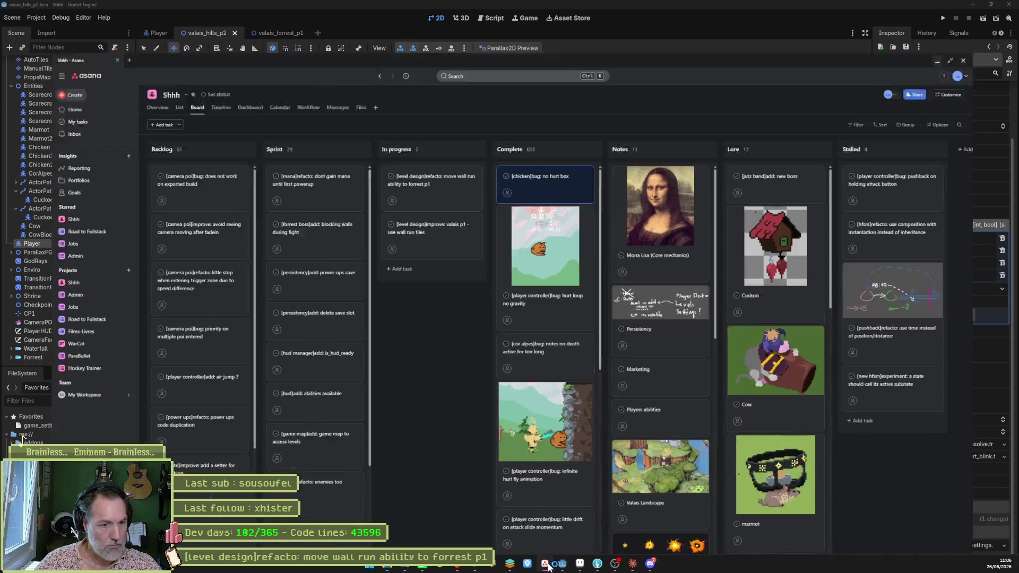
Create the In progress task '[player controller]refacto: disable flip while hurt', close its details and minimize Asana.
{"action": "left_click", "coordinate": [454, 107]}
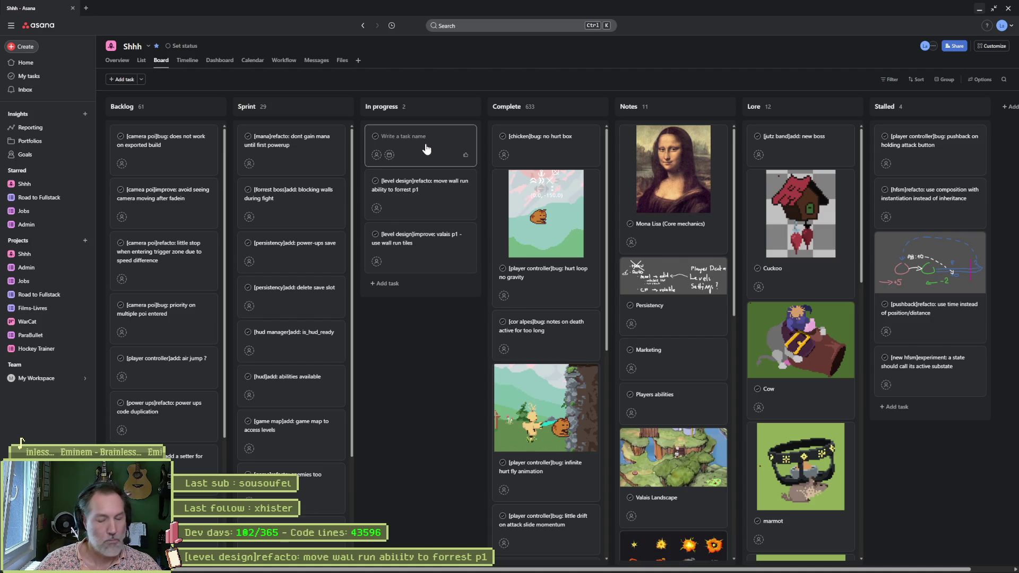
{"action": "type", "text": "["}
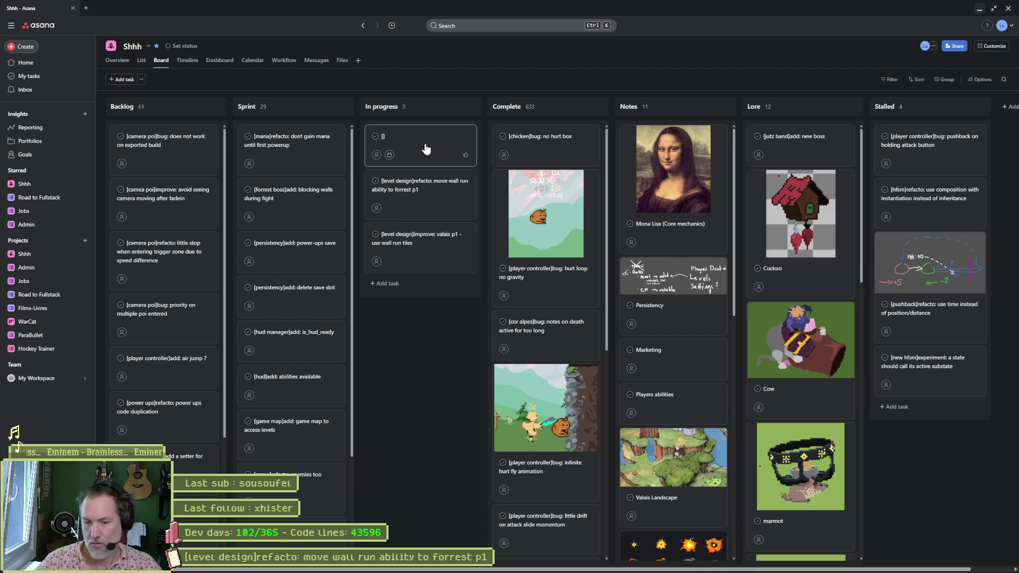
{"action": "type", "text": "pl"}
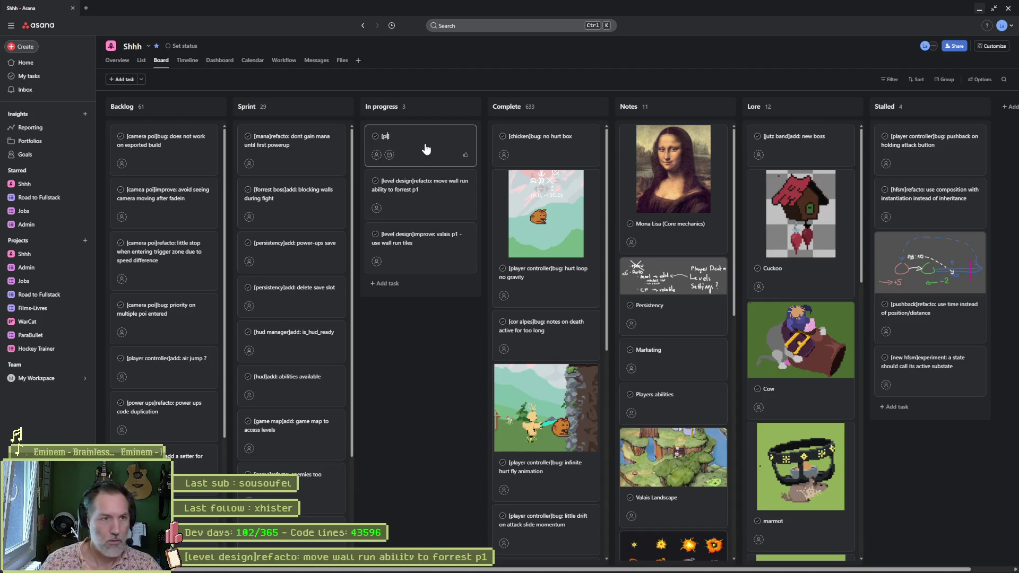
{"action": "type", "text": " con"}
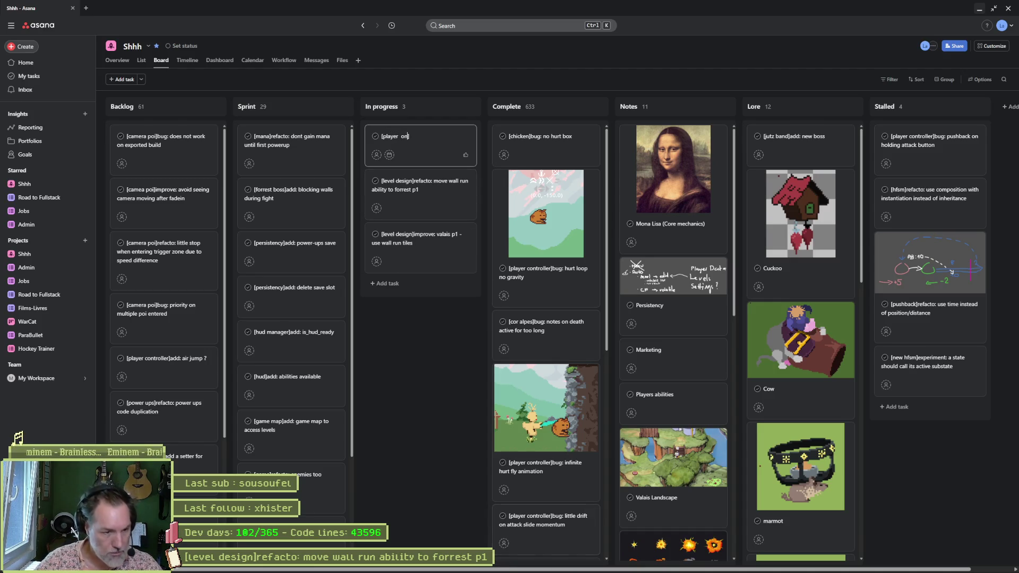
{"action": "type", "text": "t"}
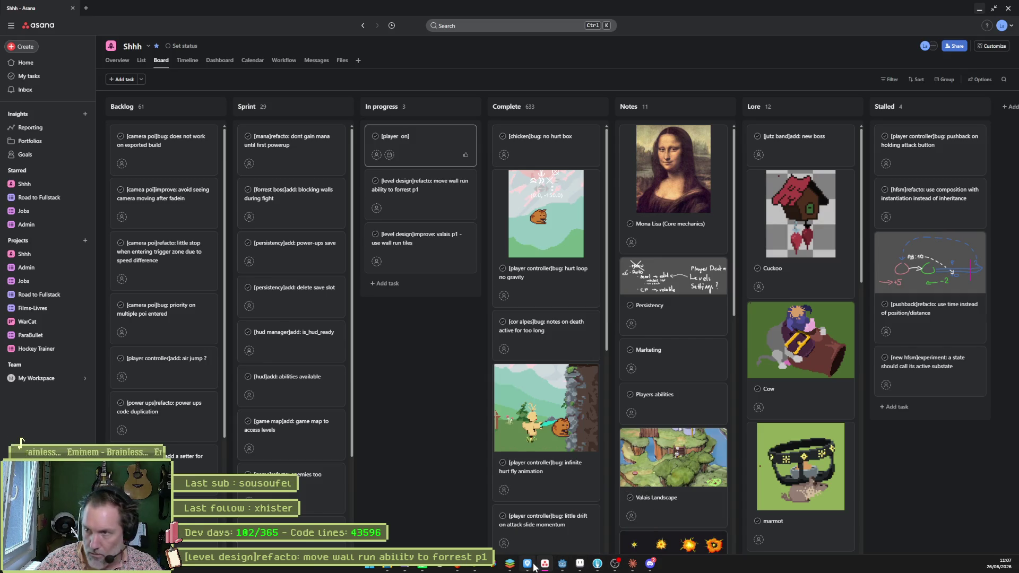
{"action": "type", "text": "]"}
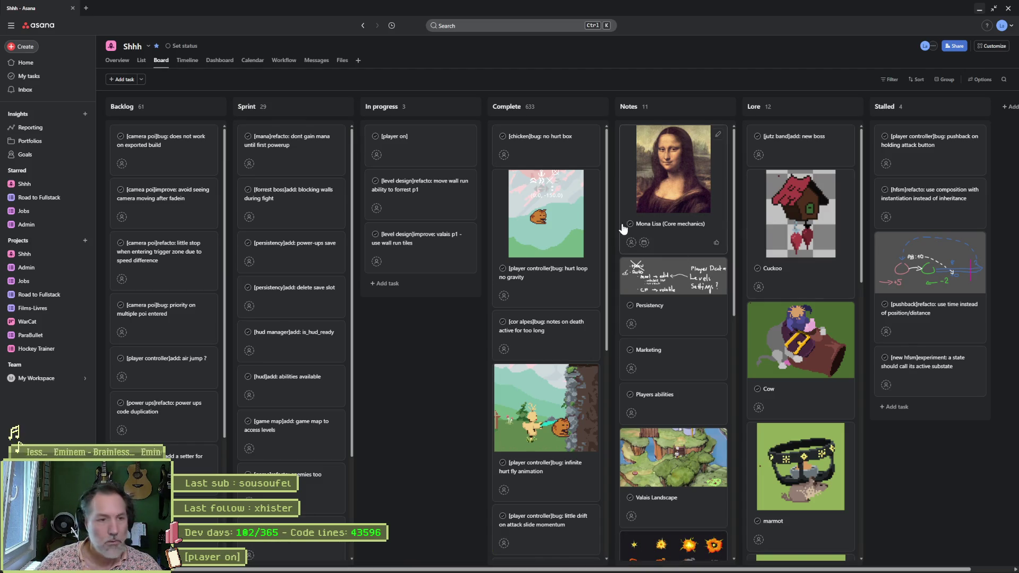
{"action": "key", "text": "Return"}
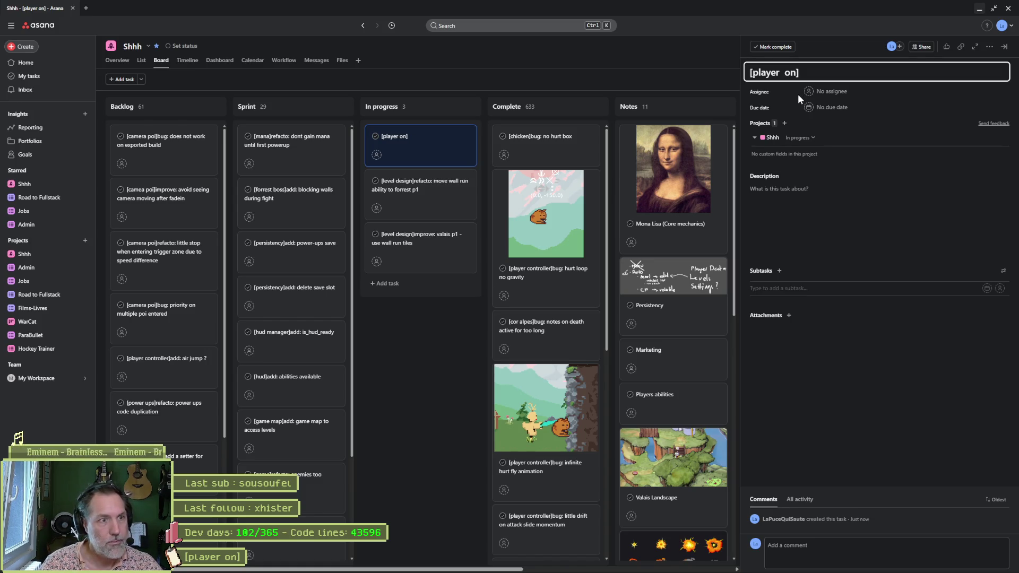
{"action": "type", "text": "ontroller]refacto:"}
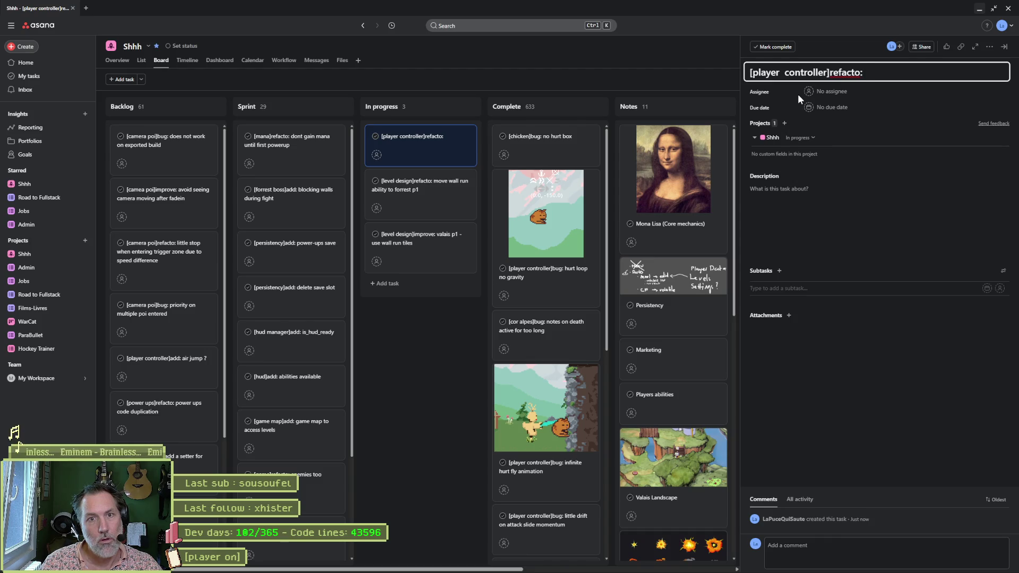
{"action": "type", "text": " de"}
{"action": "key", "text": "BackSpace"}
{"action": "type", "text": "isable flip while hurt"}
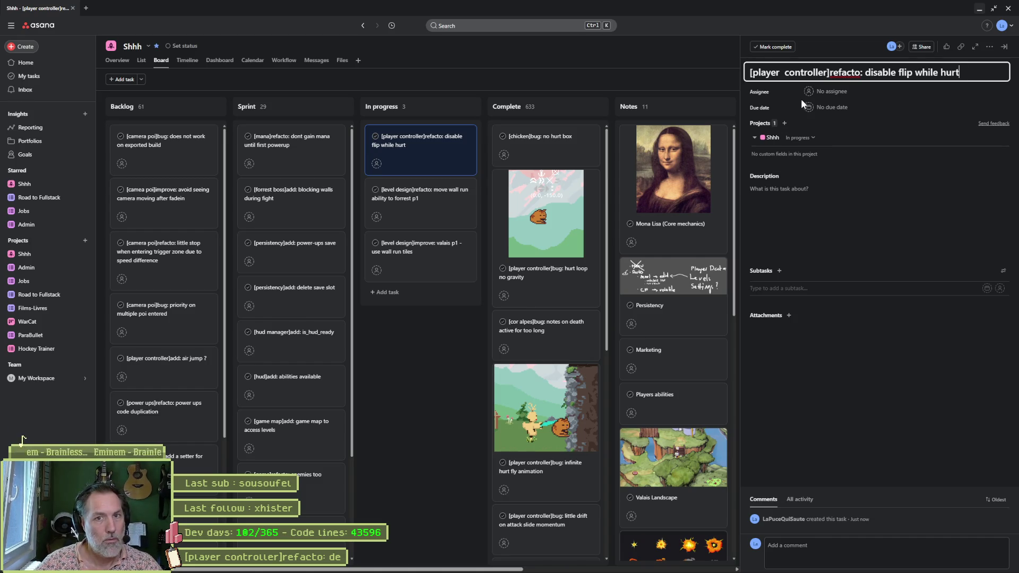
{"action": "left_click", "coordinate": [441, 319]}
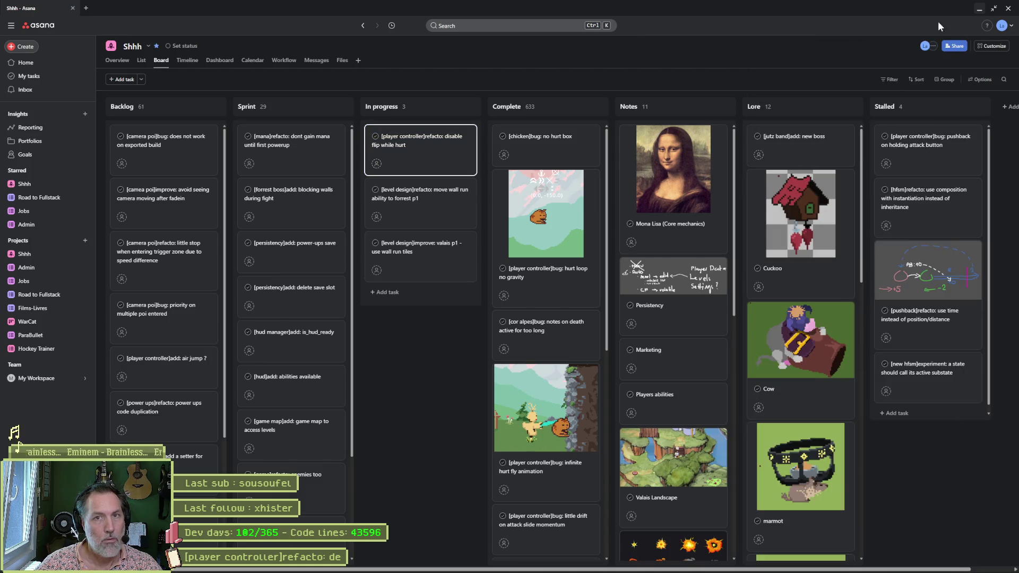
{"action": "left_click", "coordinate": [977, 9]}
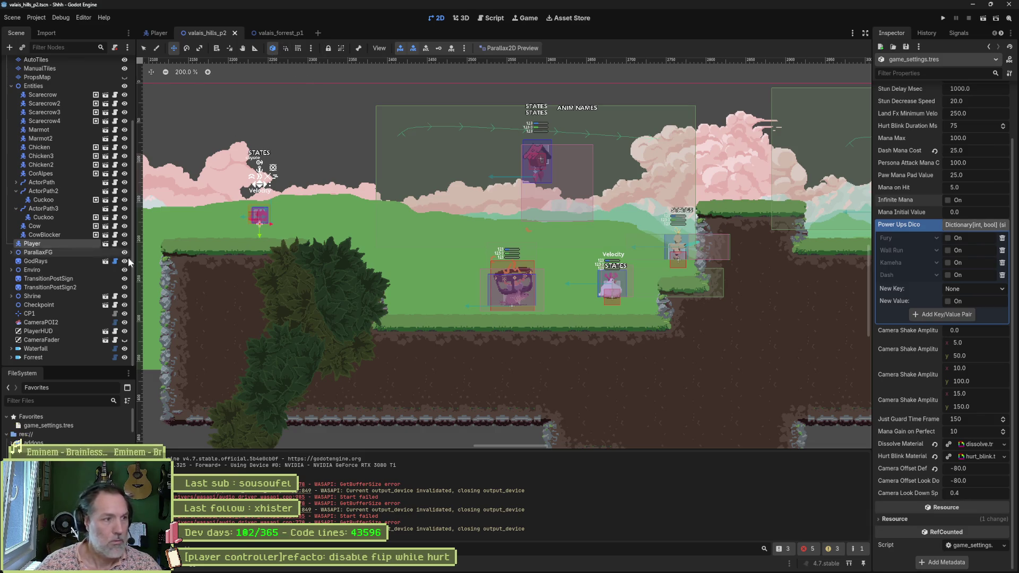
In the Player's hurt_state.gd, insert a blank line after line 23 in enter_state, undoing stray typing, and save.
{"action": "left_click", "coordinate": [110, 242]}
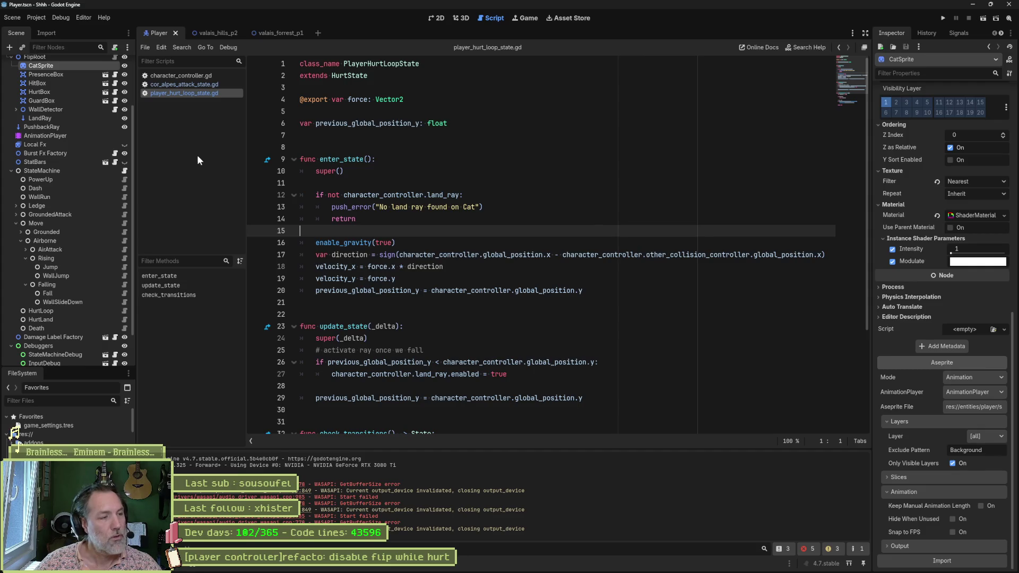
{"action": "left_click", "coordinate": [350, 75], "text": "ctrl"}
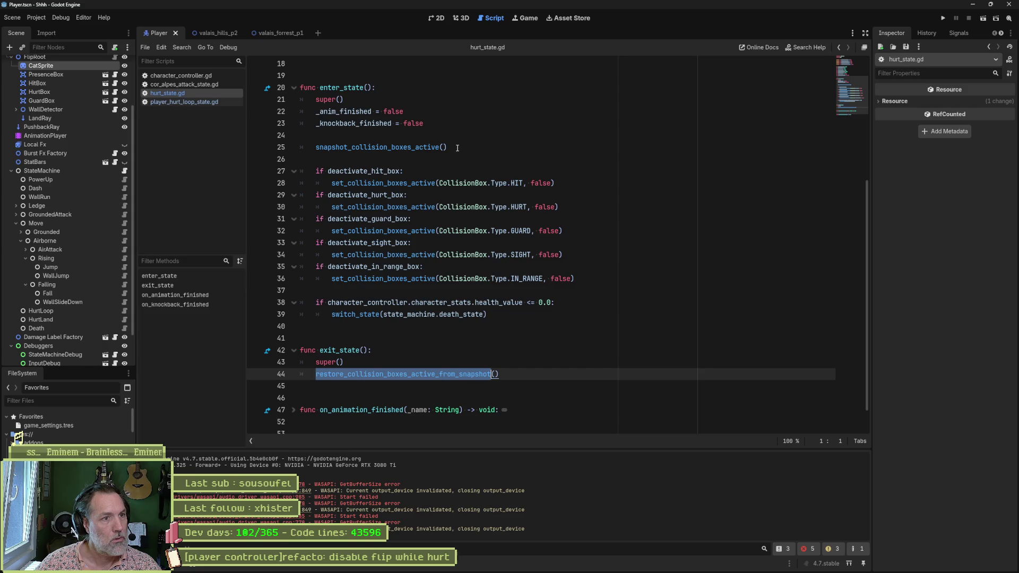
{"action": "left_click", "coordinate": [453, 126]}
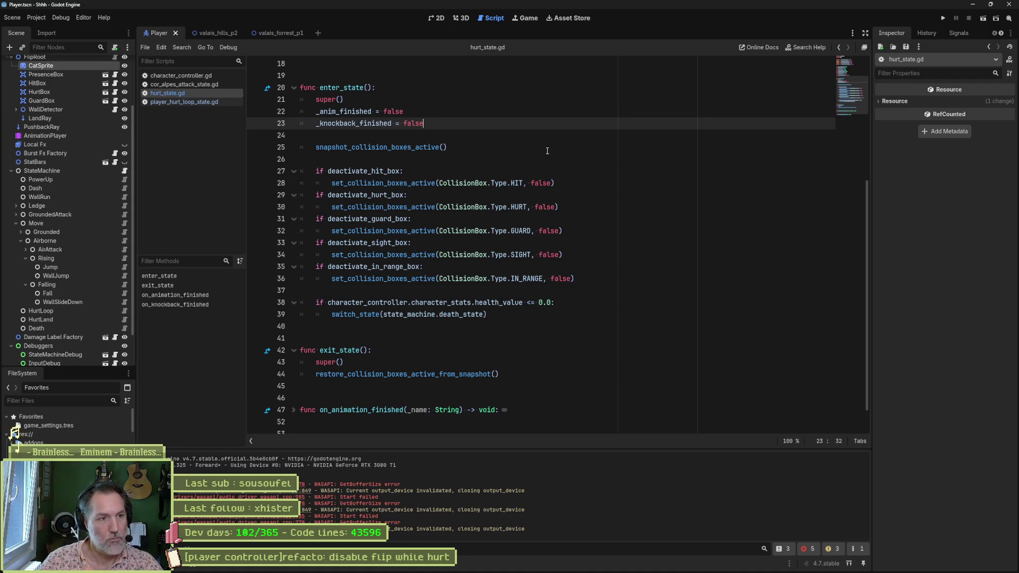
{"action": "key", "text": "Down"}
{"action": "key", "text": "Tab"}
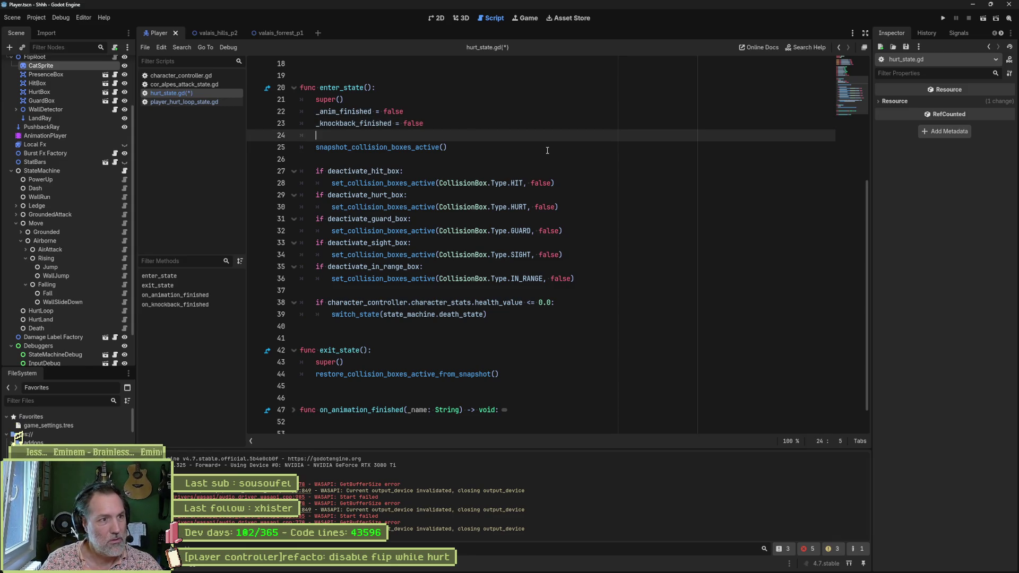
{"action": "type", "text": "ena"}
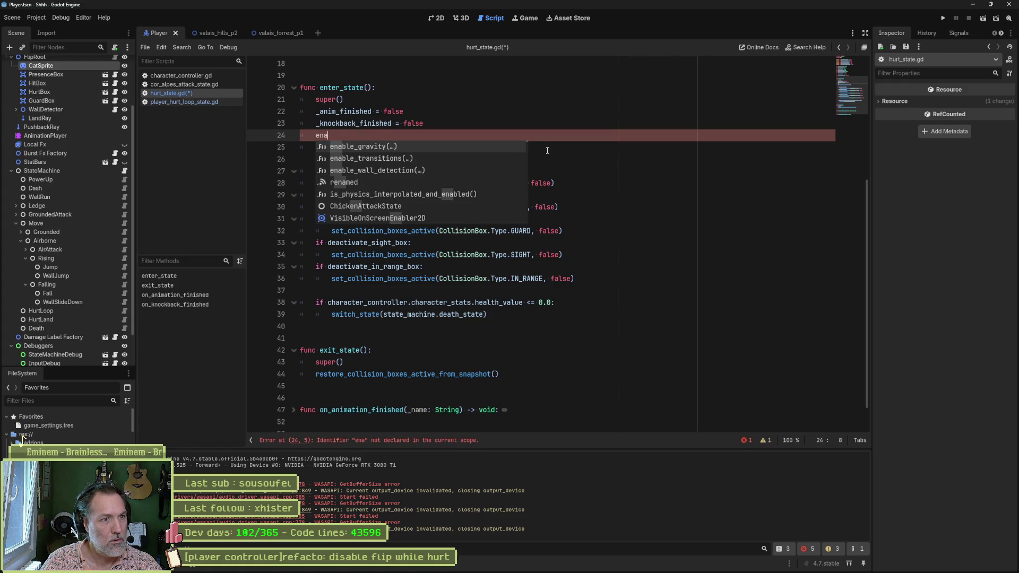
{"action": "key", "text": "ctrl+z"}
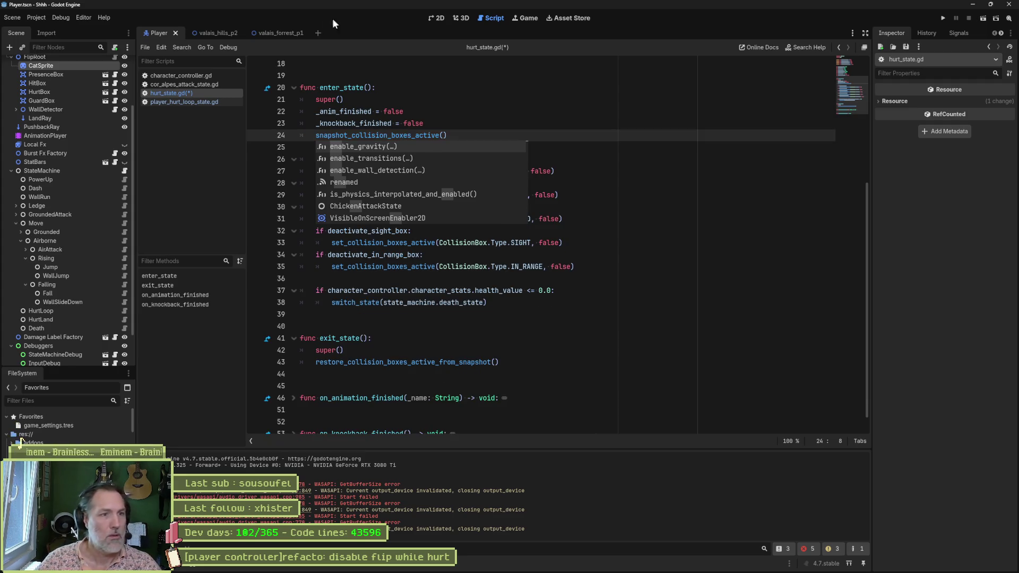
{"action": "left_click", "coordinate": [460, 118]}
{"action": "key", "text": "Return"}
{"action": "key", "text": "ctrl+s"}
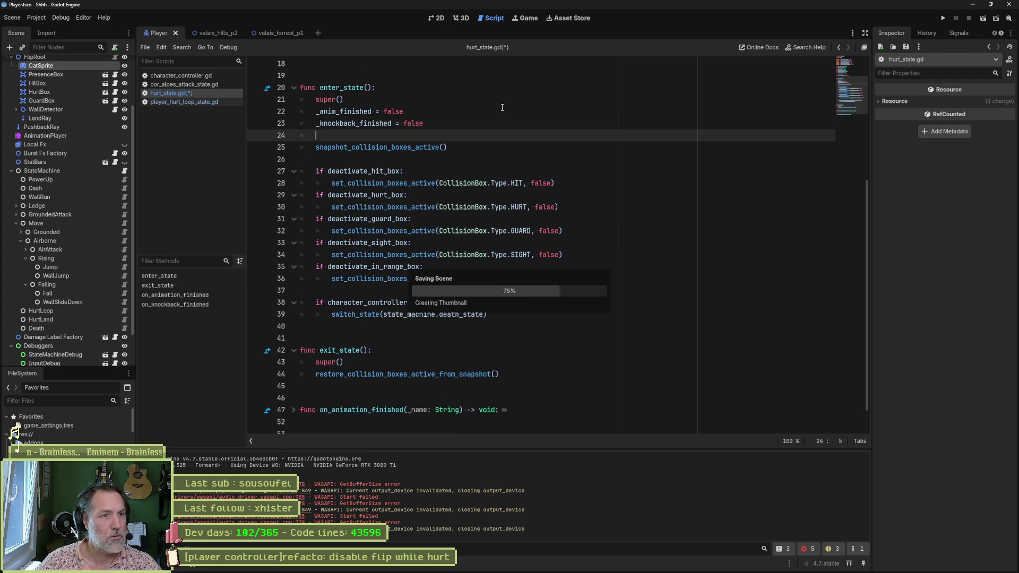
Go back to character_controller.gd at its _physics_process method.
{"action": "key", "text": "alt+Left"}
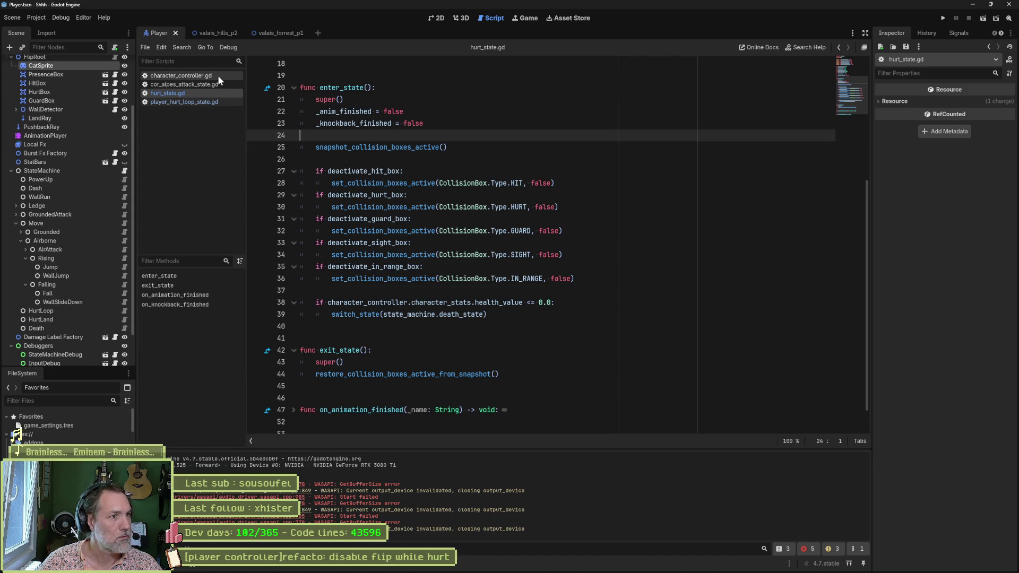
{"action": "left_click", "coordinate": [179, 286]}
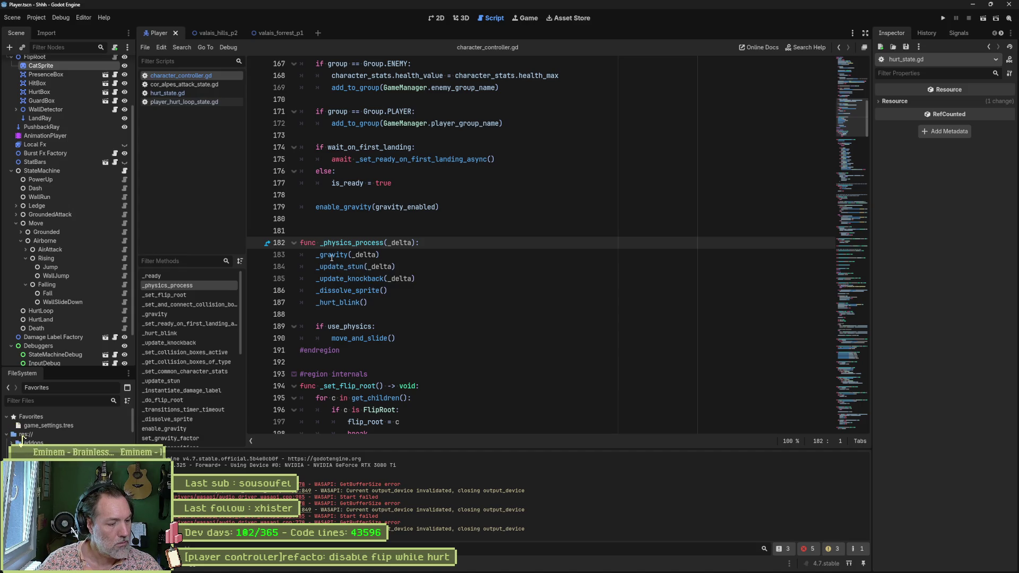
Quick-open input_manager.gd and fold its code down to regions.
{"action": "key", "text": "ctrl+alt+o"}
{"action": "type", "text": "input"}
{"action": "key", "text": "Return"}
{"action": "left_click", "coordinate": [282, 278]}
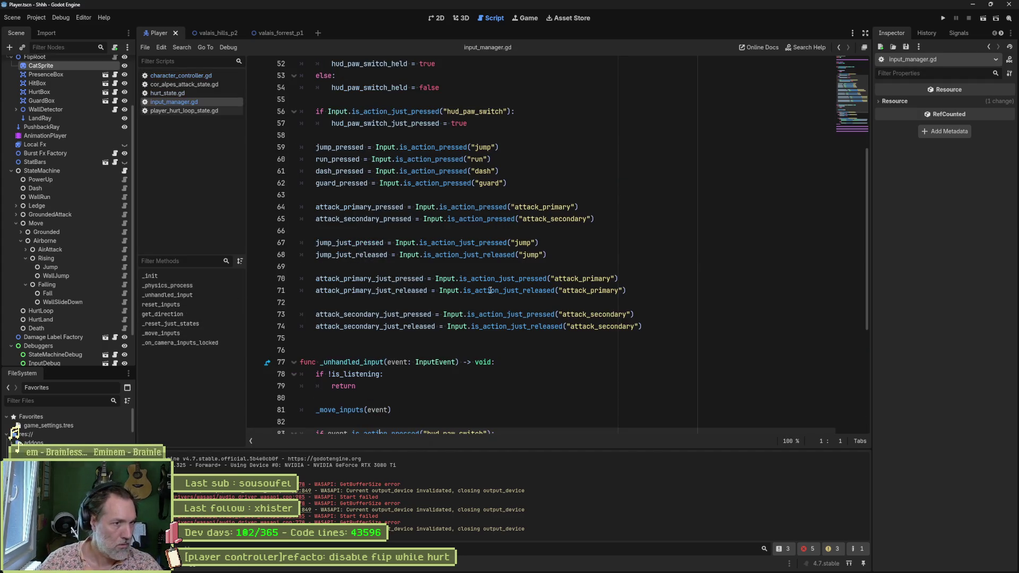
{"action": "key", "text": "ctrl+alt+f"}
Expand the API, internal and callbacks regions with functions refolded, select _on_camera_inputs_locked, and return to valais_hills_p2.
{"action": "left_click", "coordinate": [293, 149]}
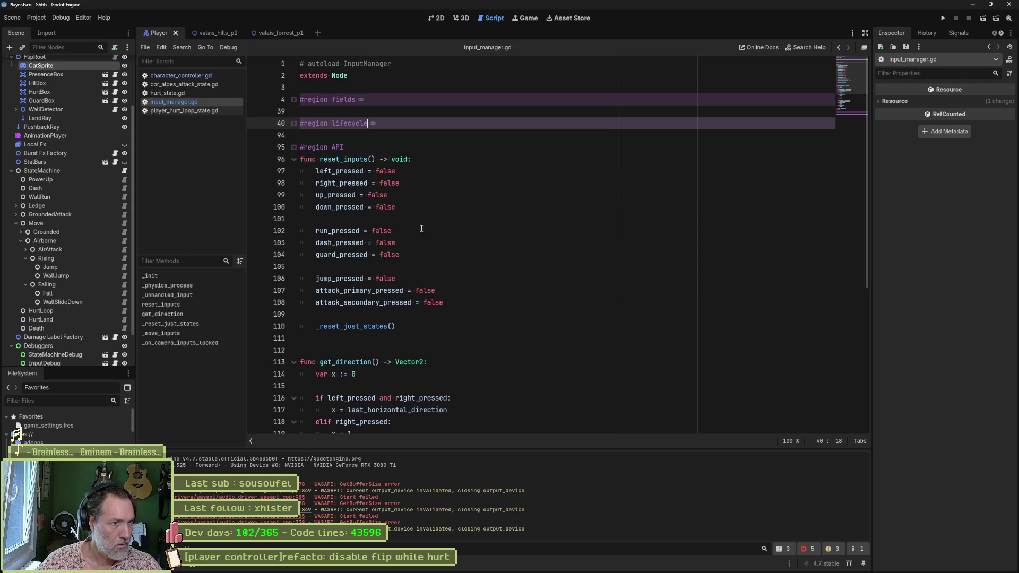
{"action": "left_click", "coordinate": [293, 159]}
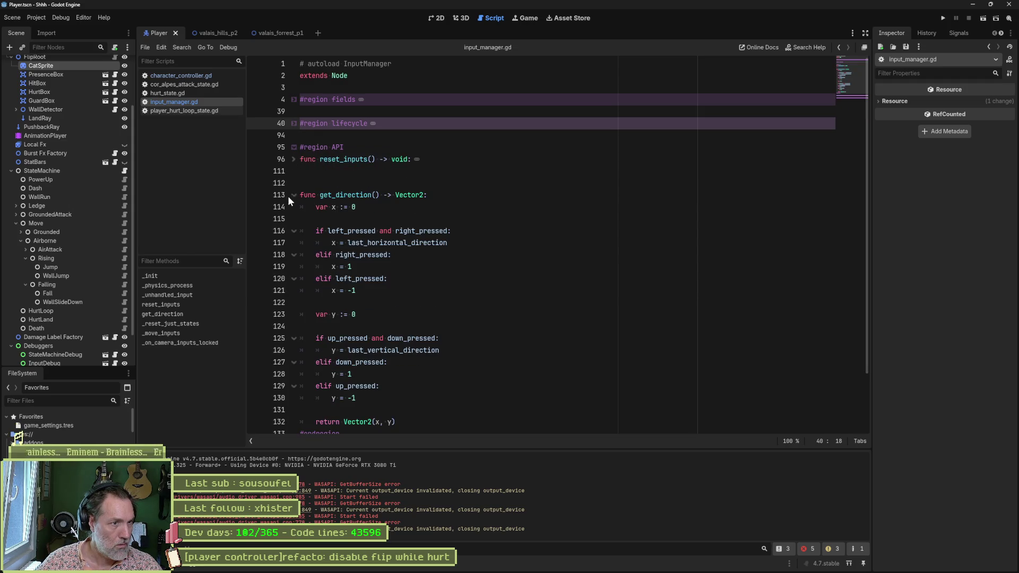
{"action": "left_click", "coordinate": [292, 195]}
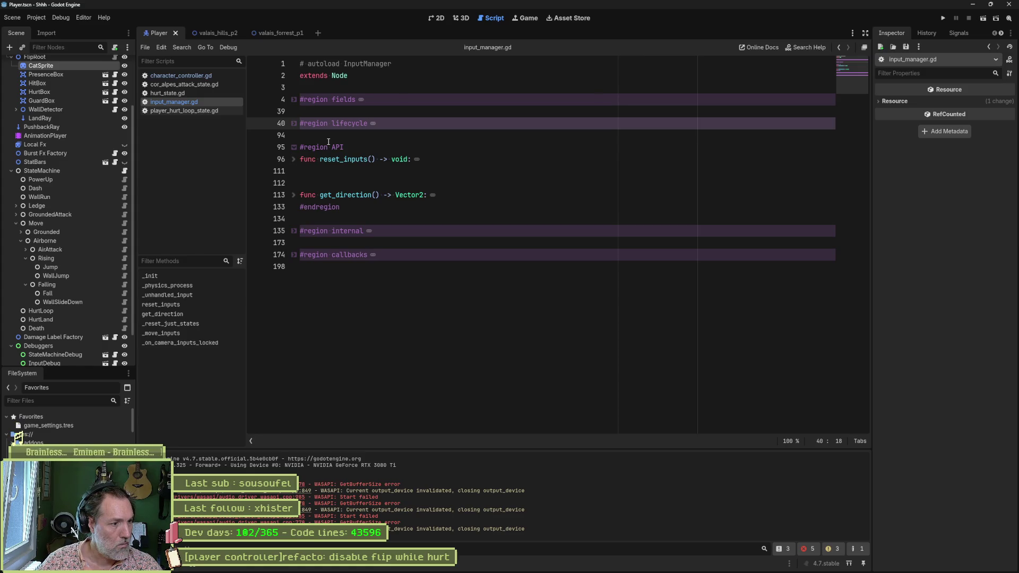
{"action": "mouse_move", "coordinate": [346, 195]}
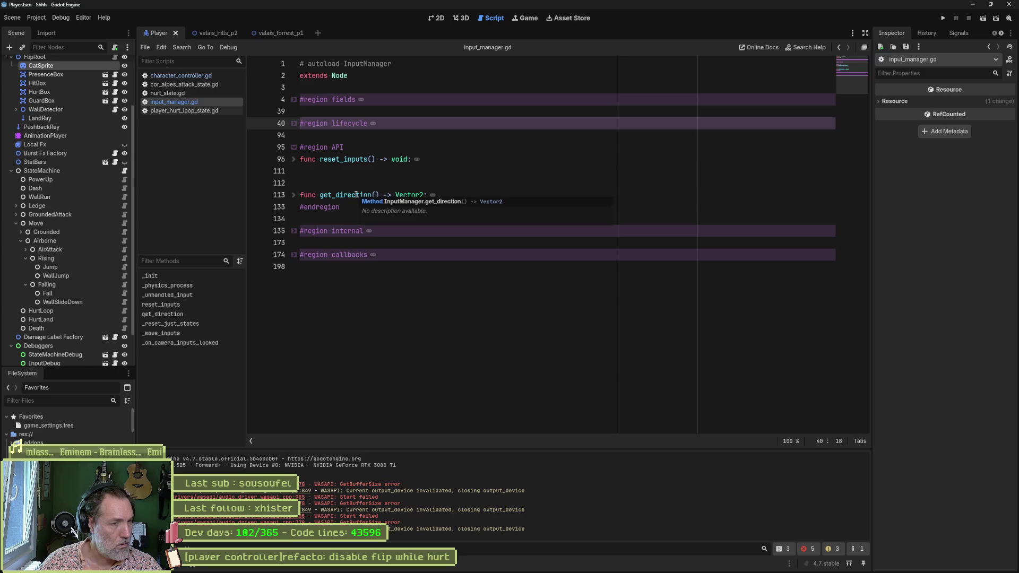
{"action": "left_click", "coordinate": [293, 231]}
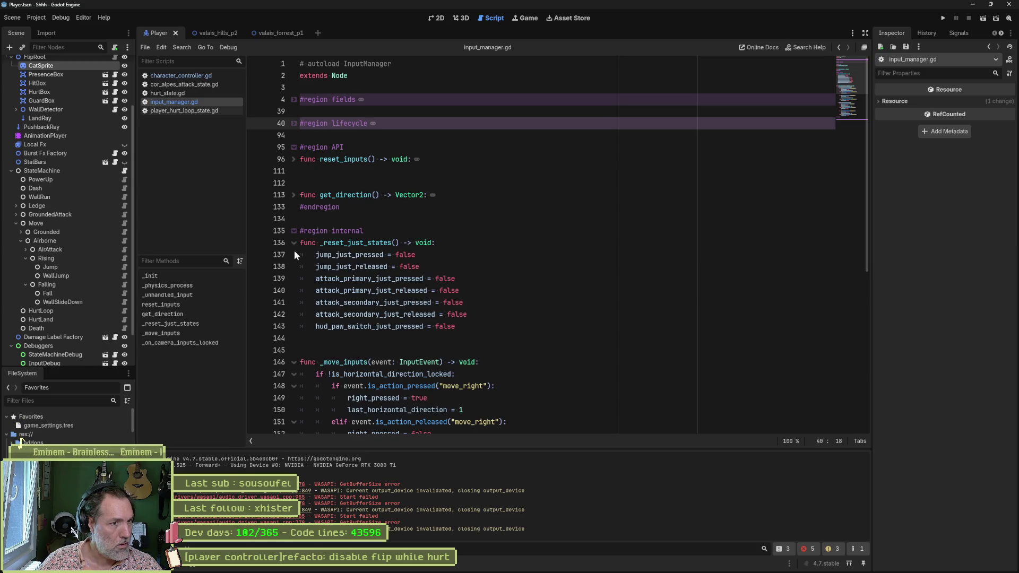
{"action": "left_click", "coordinate": [293, 243]}
{"action": "left_click", "coordinate": [294, 278]}
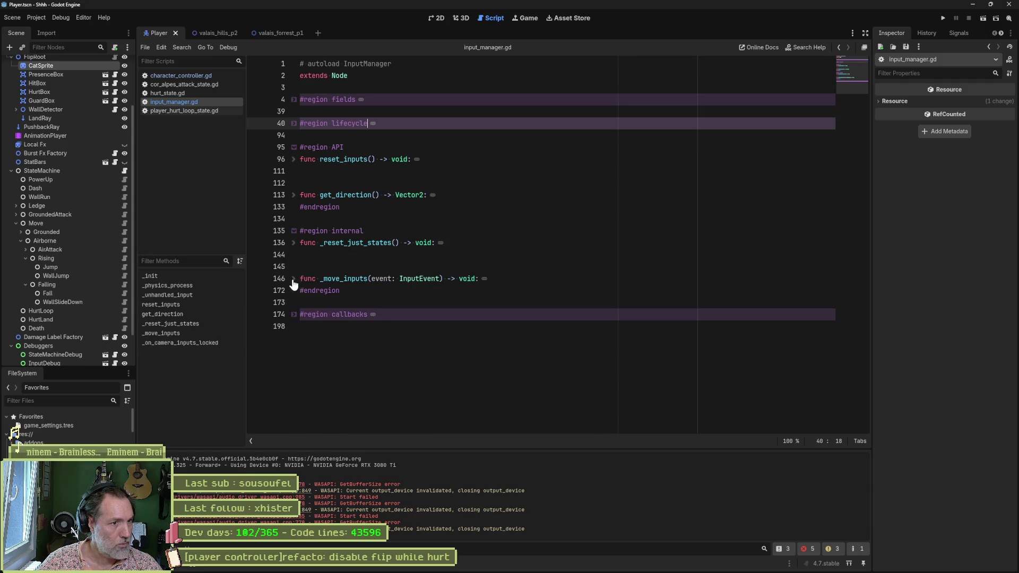
{"action": "left_click", "coordinate": [295, 315]}
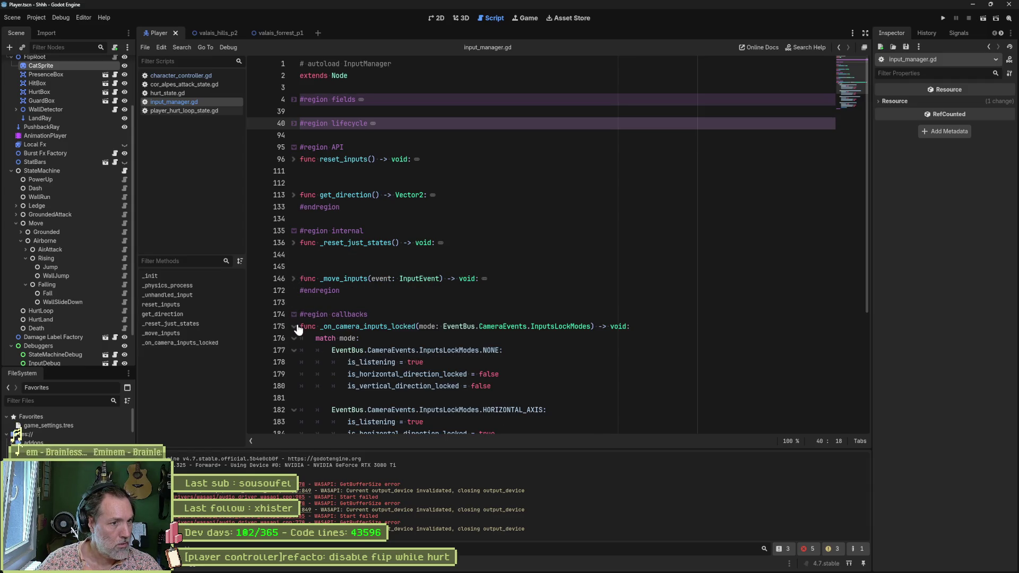
{"action": "double_click", "coordinate": [352, 327]}
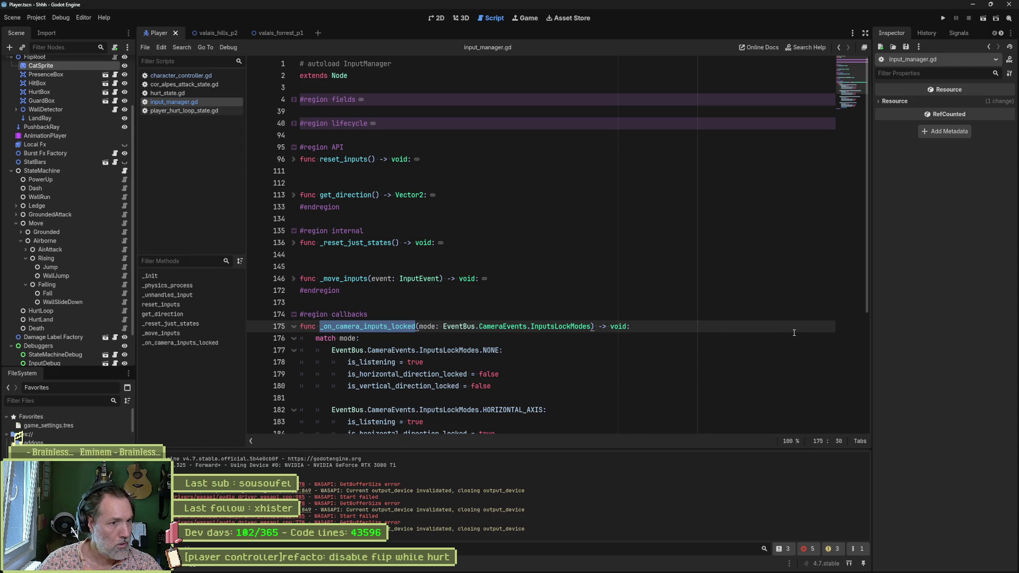
{"action": "scroll", "coordinate": [647, 362], "scroll_direction": "down", "scroll_amount": 1}
{"action": "scroll", "coordinate": [636, 363], "scroll_direction": "down", "scroll_amount": 2}
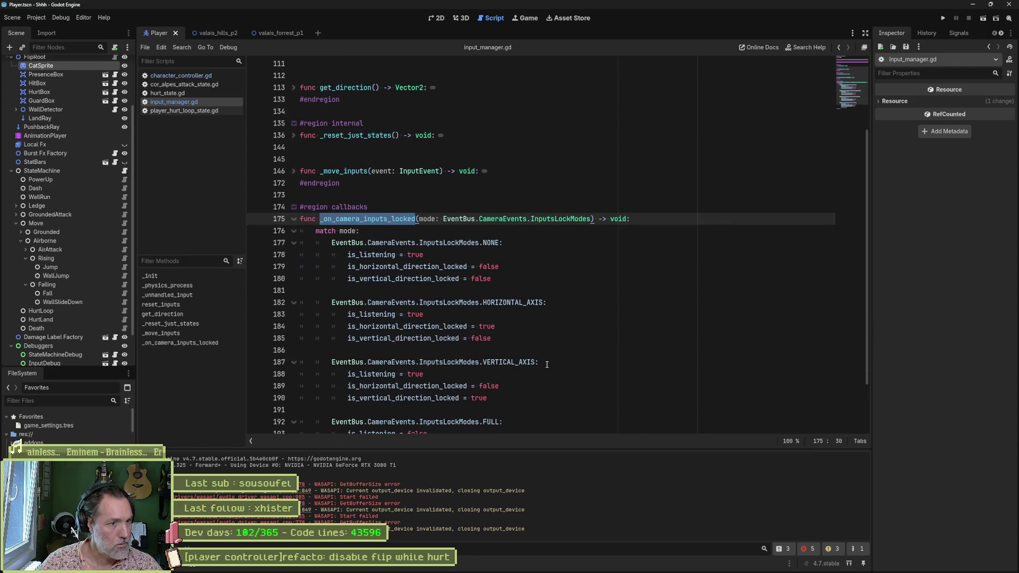
{"action": "scroll", "coordinate": [546, 365], "scroll_direction": "down", "scroll_amount": 3}
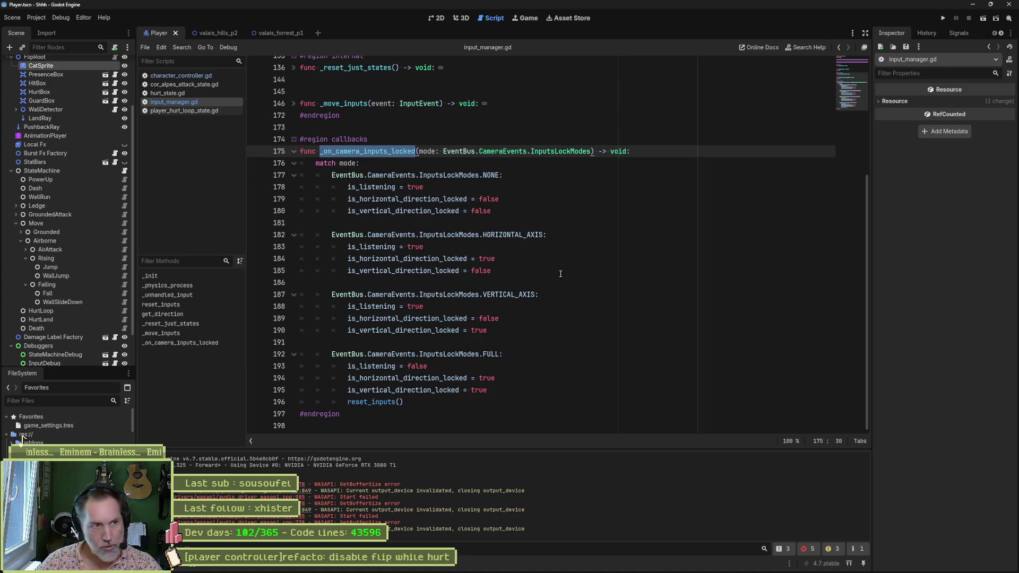
{"action": "scroll", "coordinate": [69, 301], "scroll_direction": "up", "scroll_amount": 3}
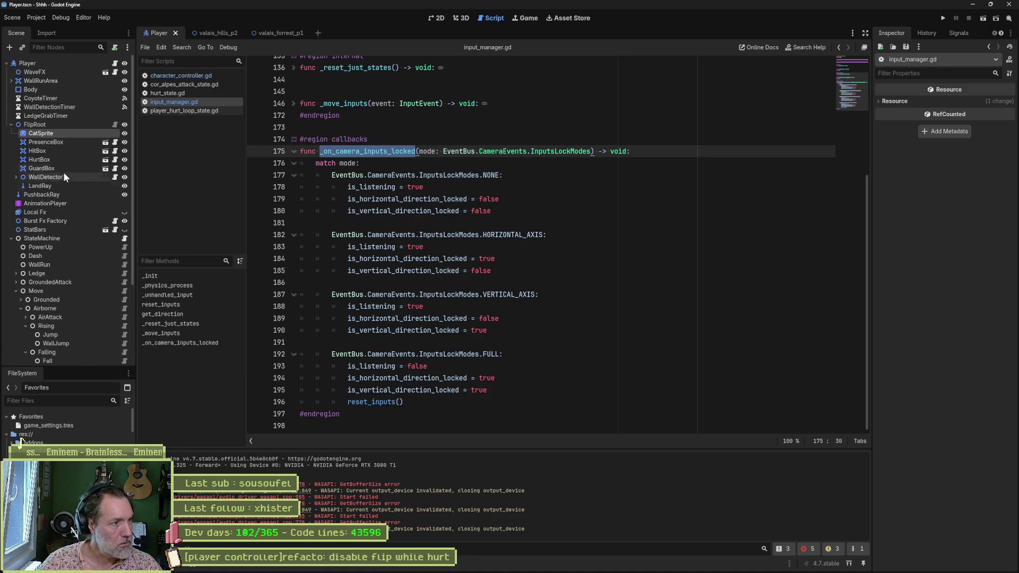
{"action": "left_click", "coordinate": [217, 33]}
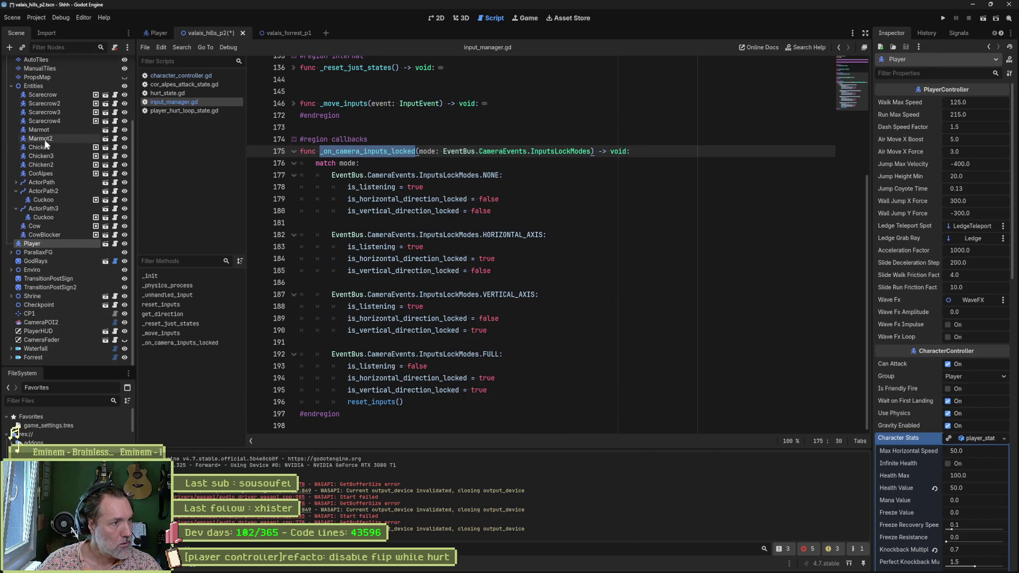
Inspect CameraPOI2, quick-open camera_poi.gd and fold all its functions.
{"action": "left_click", "coordinate": [40, 323]}
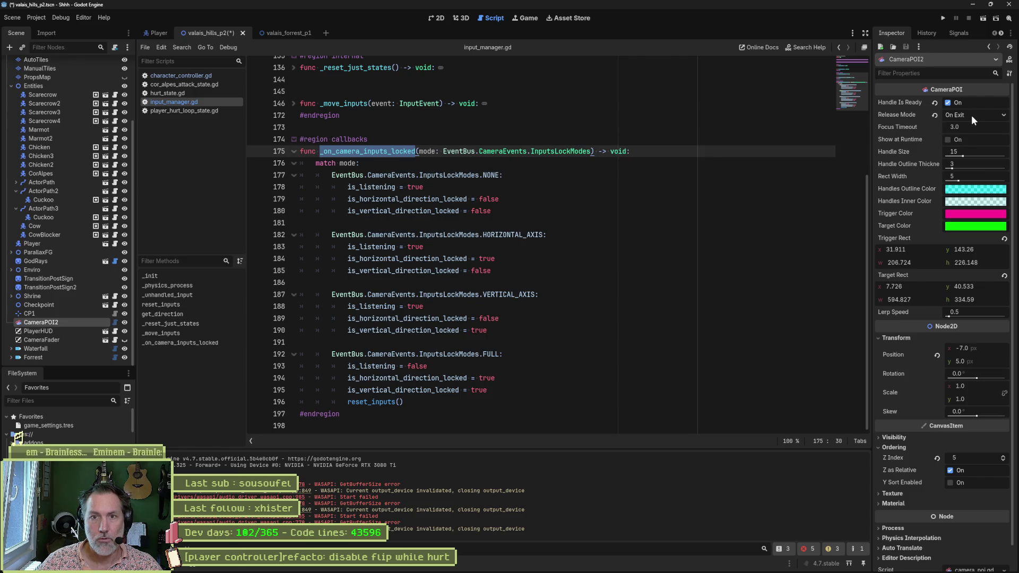
{"action": "left_click", "coordinate": [727, 159]}
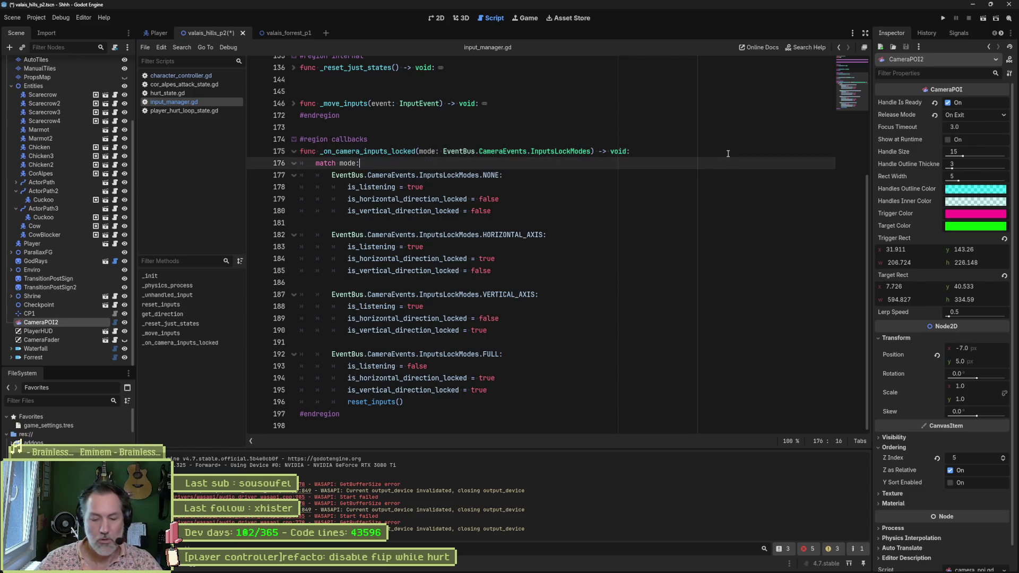
{"action": "key", "text": "shift+alt+o"}
{"action": "type", "text": "camera_poi"}
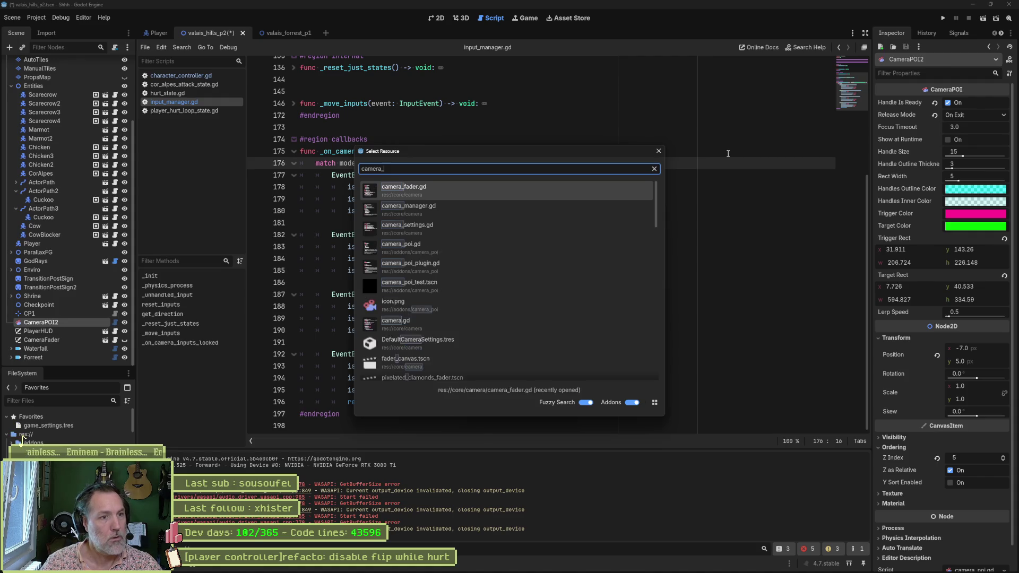
{"action": "key", "text": "Return"}
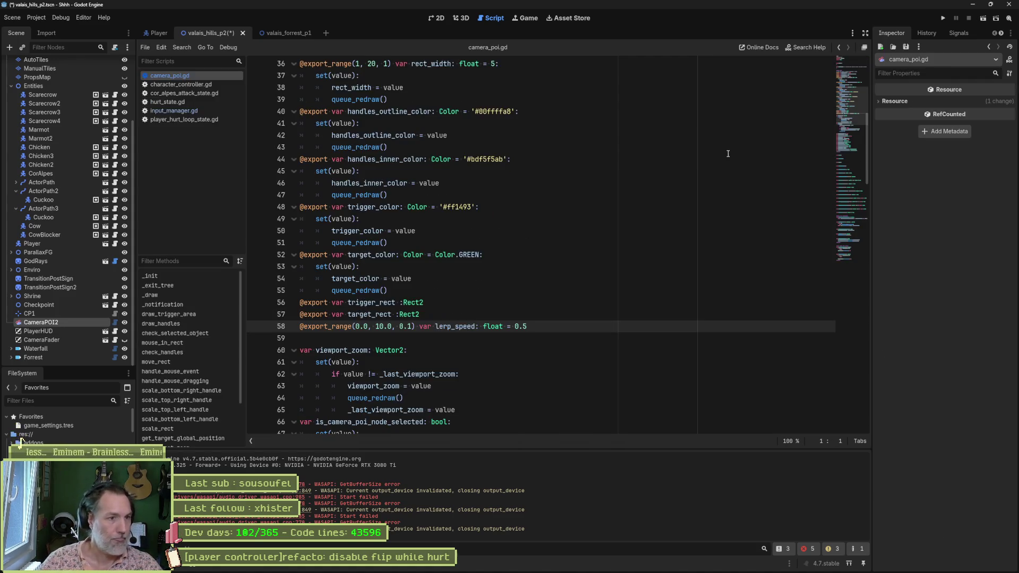
{"action": "left_click", "coordinate": [654, 231]}
{"action": "key", "text": "ctrl+alt+f"}
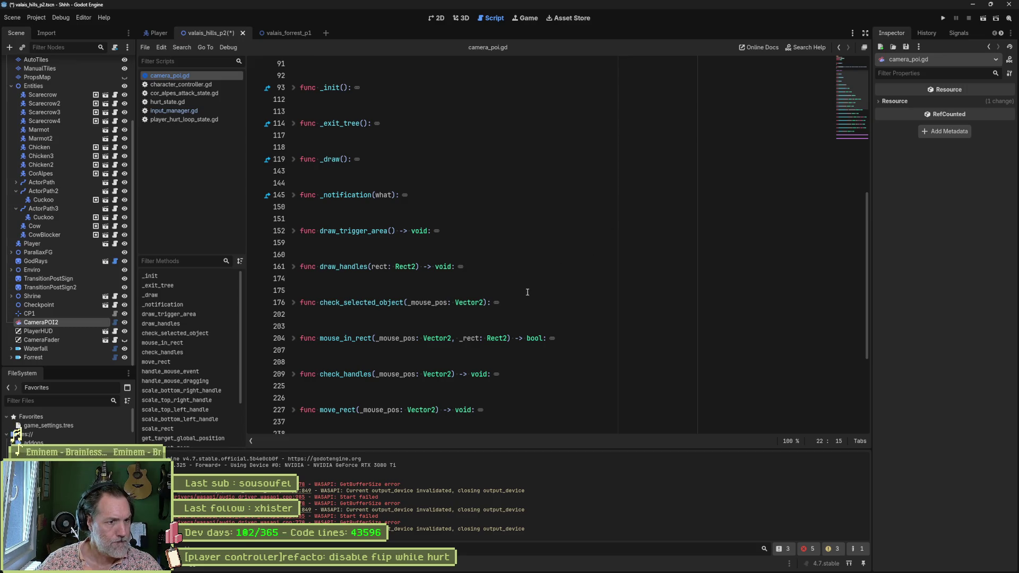
{"action": "scroll", "coordinate": [474, 335], "scroll_direction": "down", "scroll_amount": 5}
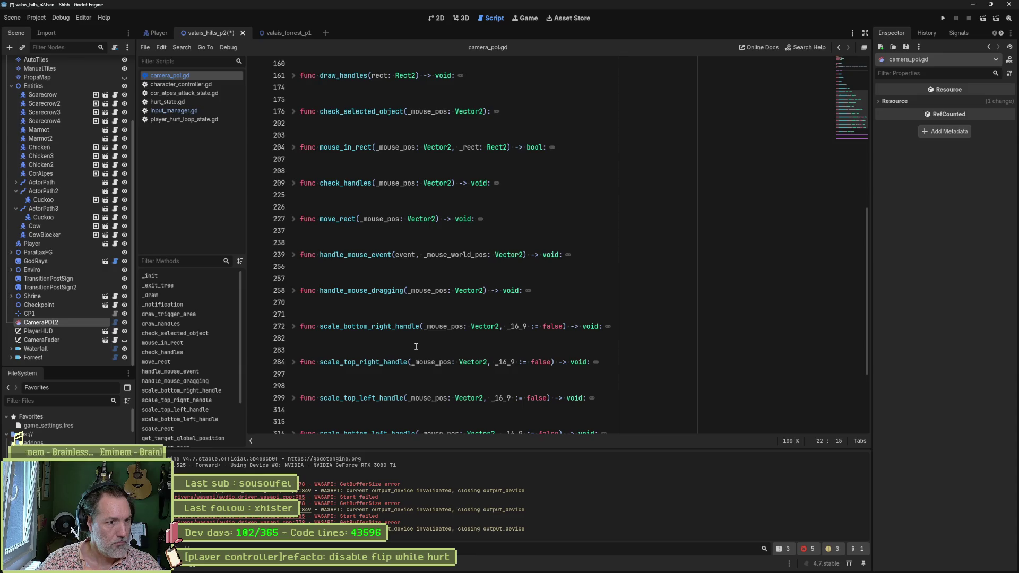
{"action": "scroll", "coordinate": [415, 346], "scroll_direction": "down", "scroll_amount": 1}
{"action": "scroll", "coordinate": [674, 355], "scroll_direction": "down", "scroll_amount": 1}
{"action": "scroll", "coordinate": [676, 351], "scroll_direction": "down", "scroll_amount": 1}
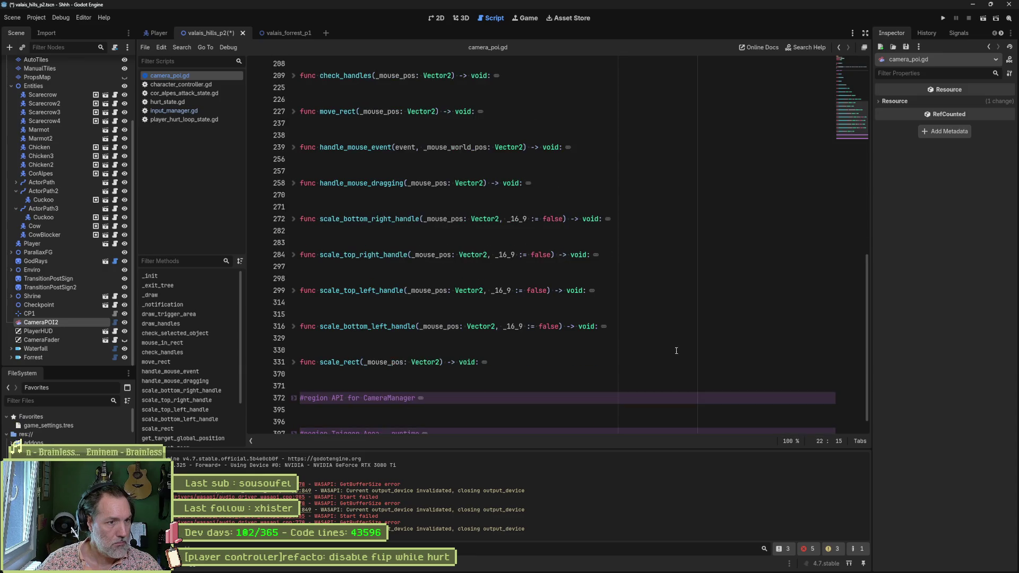
{"action": "scroll", "coordinate": [669, 348], "scroll_direction": "down", "scroll_amount": 1}
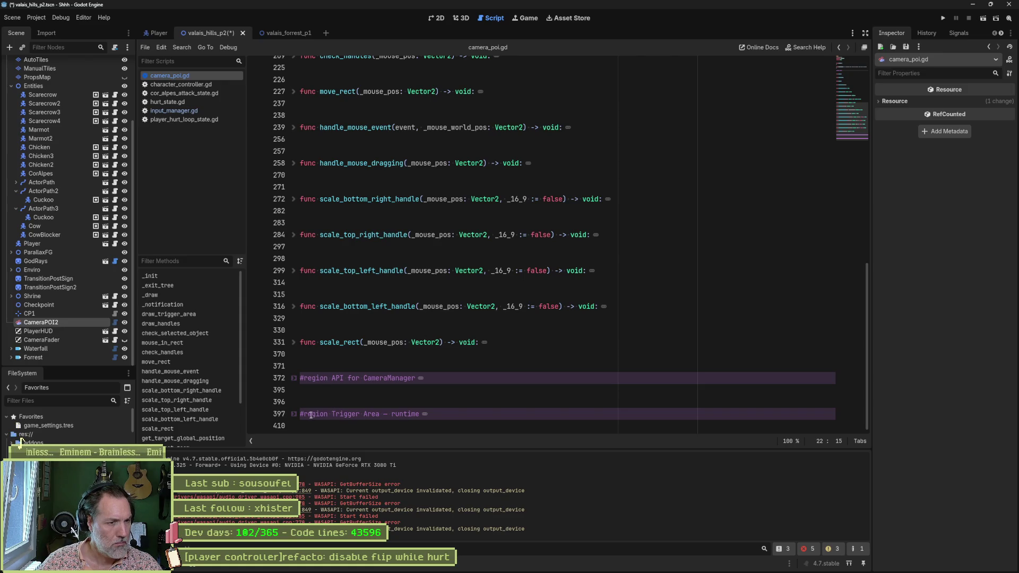
Expand the Trigger Area runtime and CameraManager API regions, then close camera_poi.gd.
{"action": "left_click", "coordinate": [294, 414]}
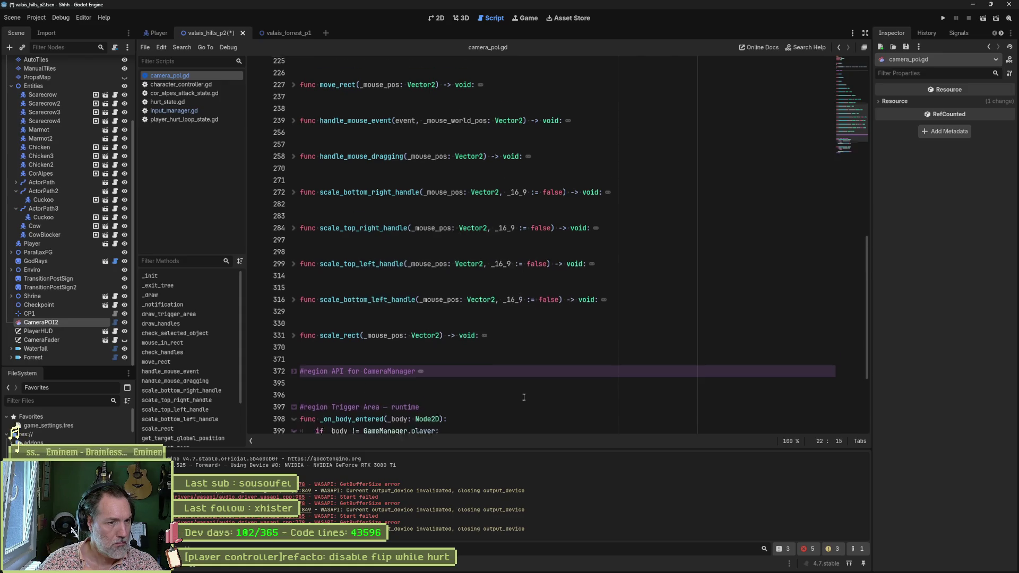
{"action": "scroll", "coordinate": [523, 399], "scroll_direction": "down", "scroll_amount": 3}
{"action": "scroll", "coordinate": [526, 397], "scroll_direction": "down", "scroll_amount": 3}
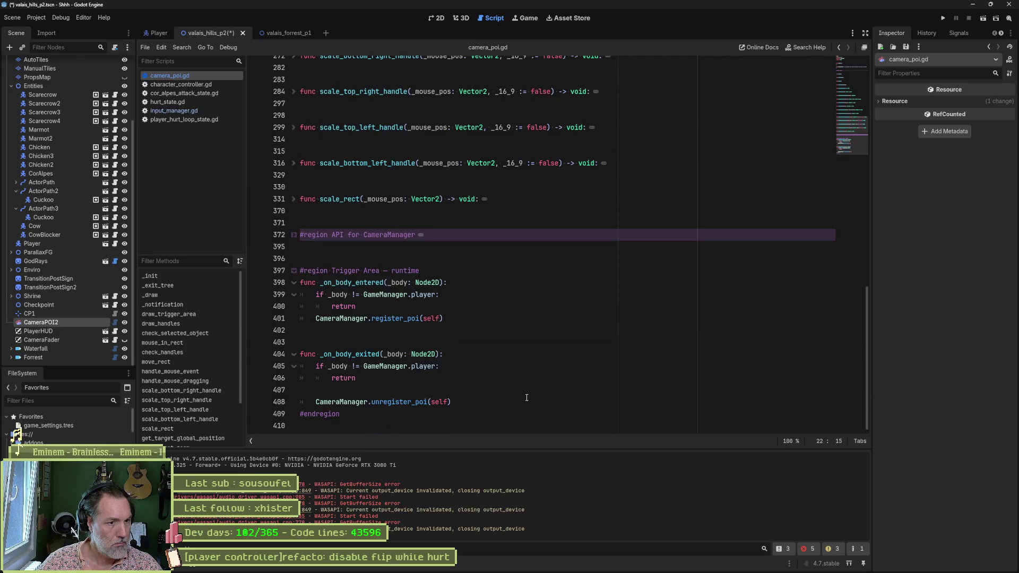
{"action": "scroll", "coordinate": [526, 397], "scroll_direction": "up", "scroll_amount": 6}
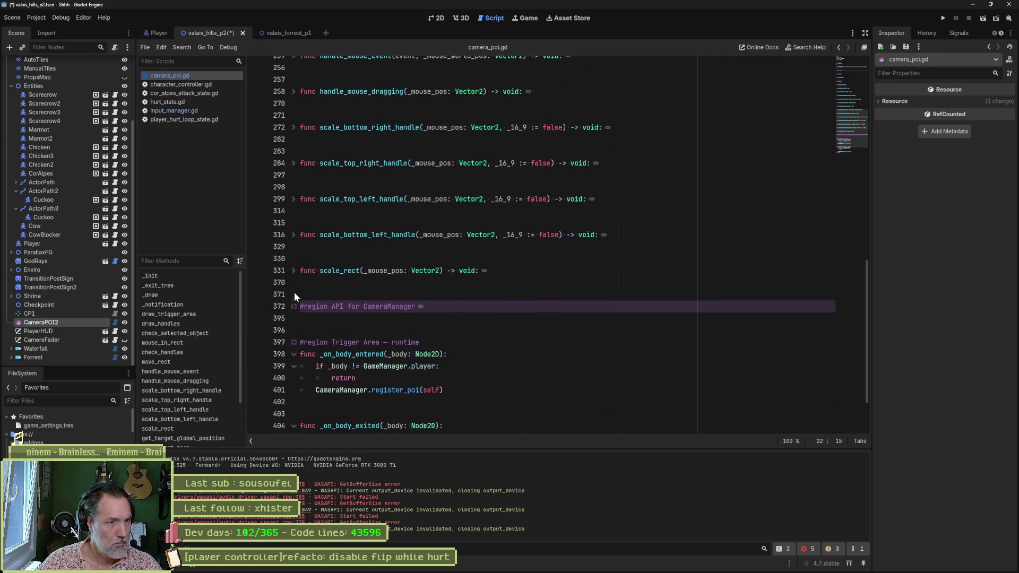
{"action": "left_click", "coordinate": [294, 306]}
{"action": "scroll", "coordinate": [560, 360], "scroll_direction": "down", "scroll_amount": 3}
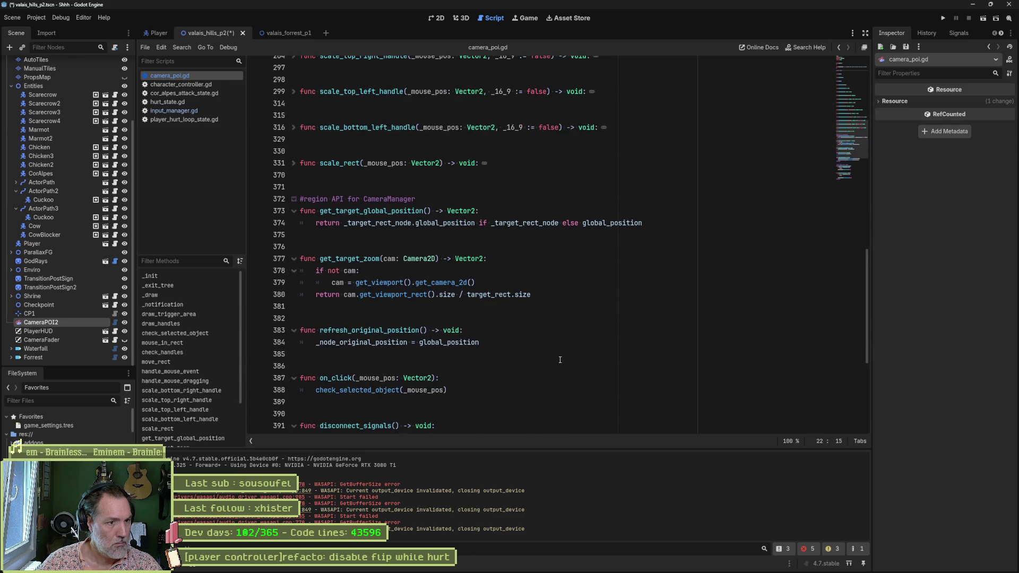
{"action": "scroll", "coordinate": [559, 360], "scroll_direction": "down", "scroll_amount": 3}
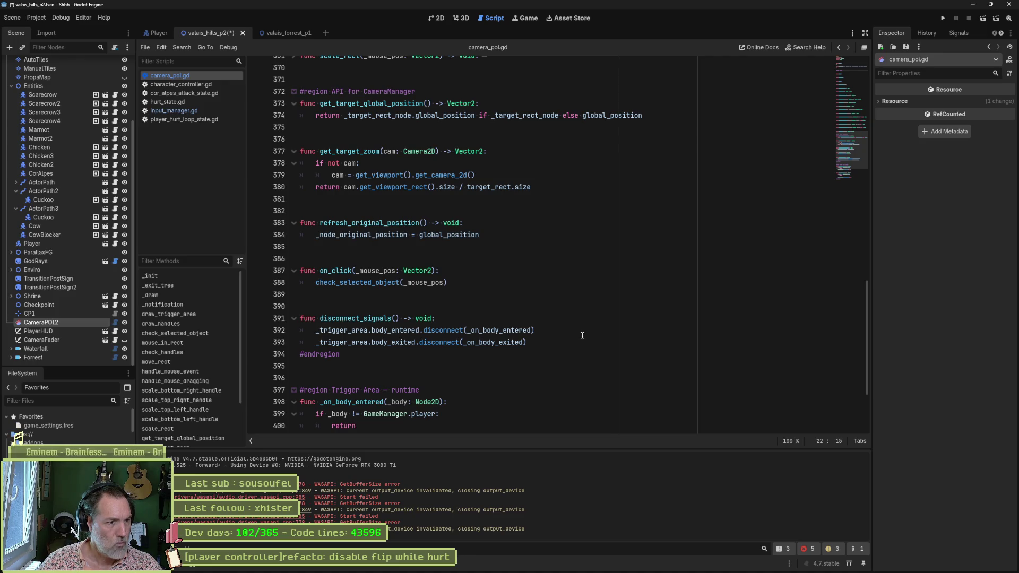
{"action": "key", "text": "ctrl+w"}
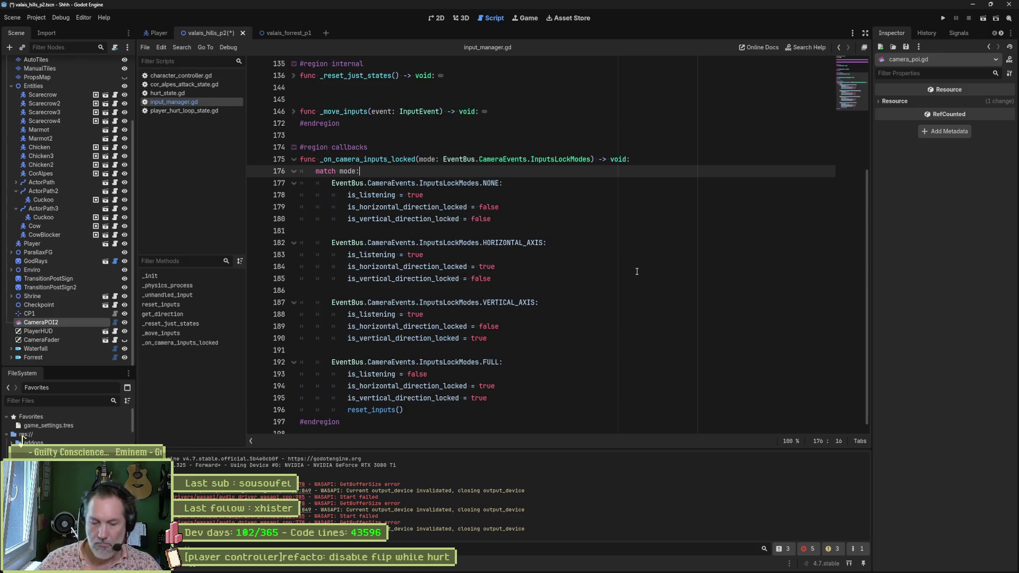
Quick-open game_manager.gd with all function bodies folded.
{"action": "key", "text": "ctrl+alt+o"}
{"action": "type", "text": "game"}
{"action": "key", "text": "Return"}
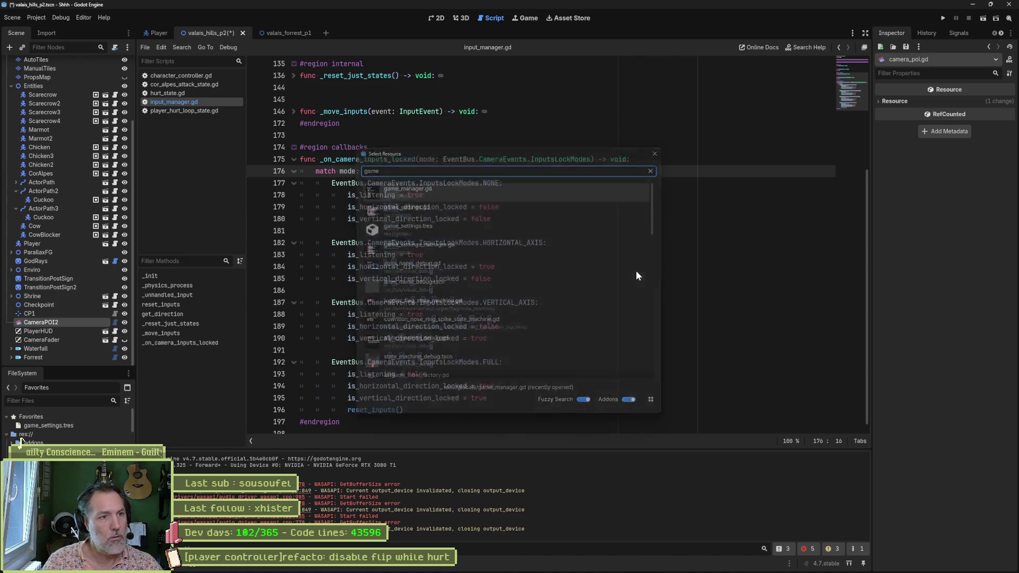
{"action": "key", "text": "ctrl+alt+f"}
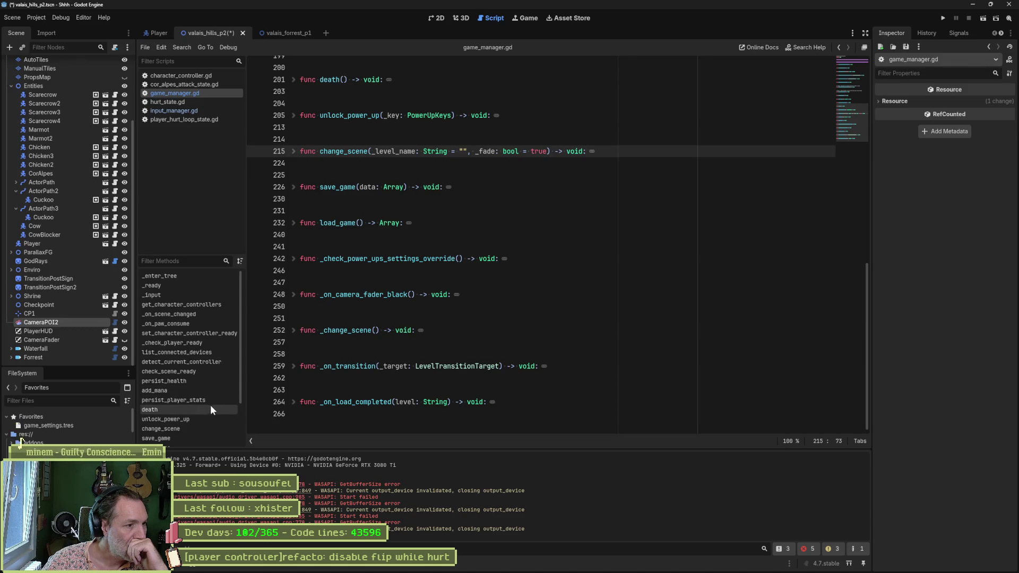
{"action": "scroll", "coordinate": [196, 423], "scroll_direction": "down", "scroll_amount": 2}
{"action": "scroll", "coordinate": [192, 418], "scroll_direction": "down", "scroll_amount": 2}
{"action": "scroll", "coordinate": [190, 407], "scroll_direction": "down", "scroll_amount": 2}
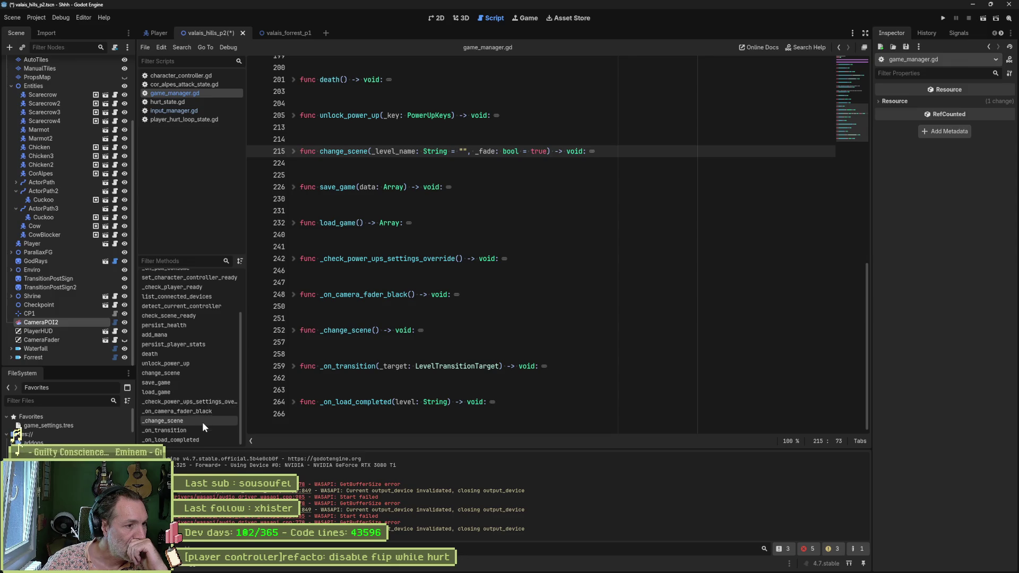
{"action": "scroll", "coordinate": [193, 352], "scroll_direction": "up", "scroll_amount": 3}
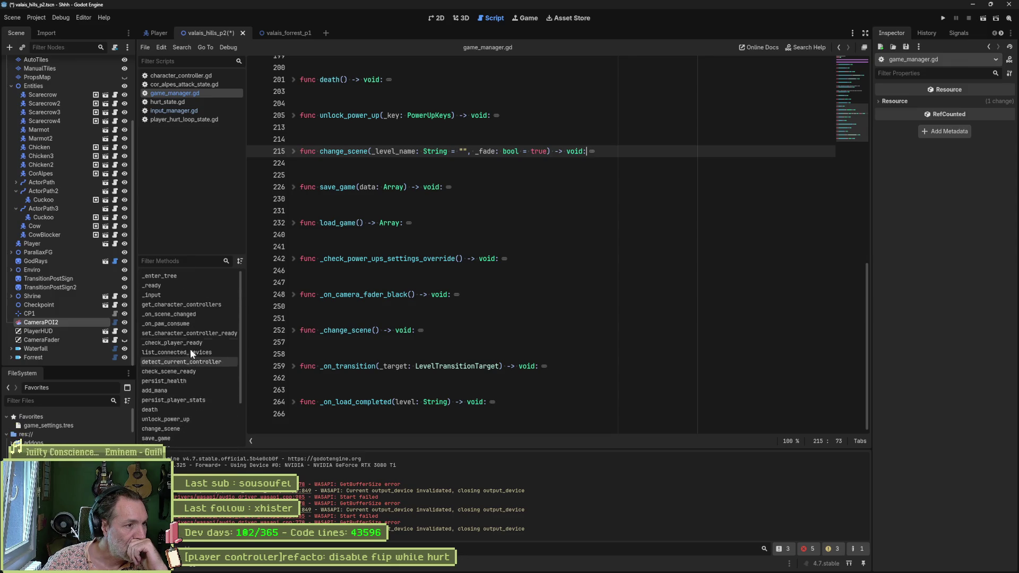
Review _input's detect_current_controller call on lines 89-90, then switch to the Asana board.
{"action": "left_click", "coordinate": [190, 293]}
{"action": "left_click", "coordinate": [400, 255]}
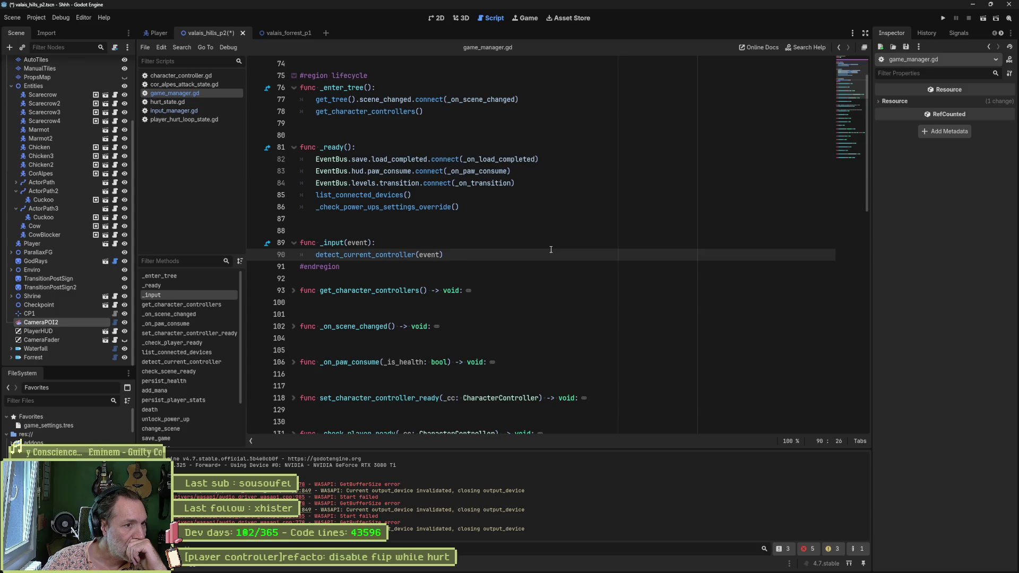
{"action": "left_click", "coordinate": [335, 243]}
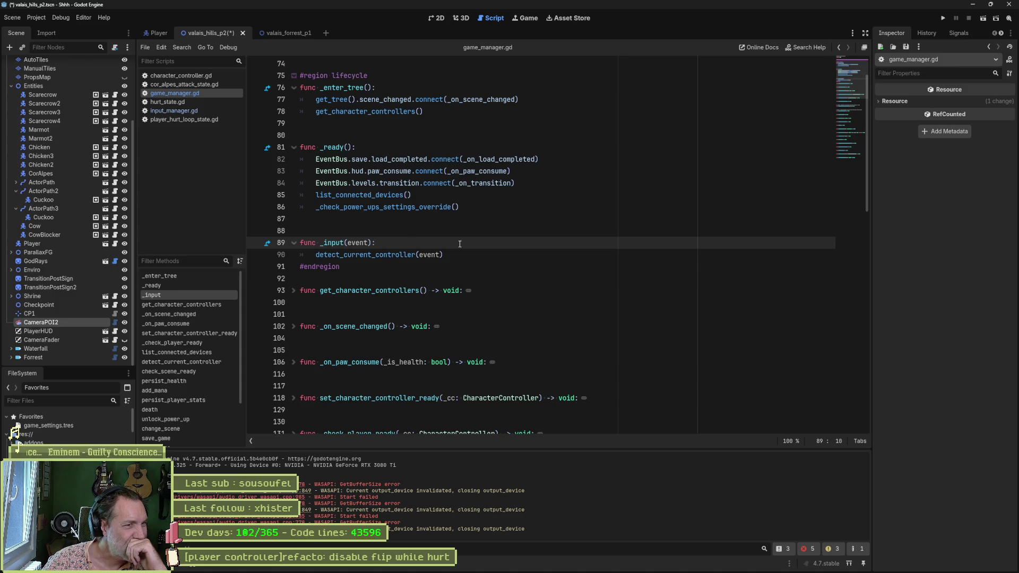
{"action": "mouse_move", "coordinate": [545, 564]}
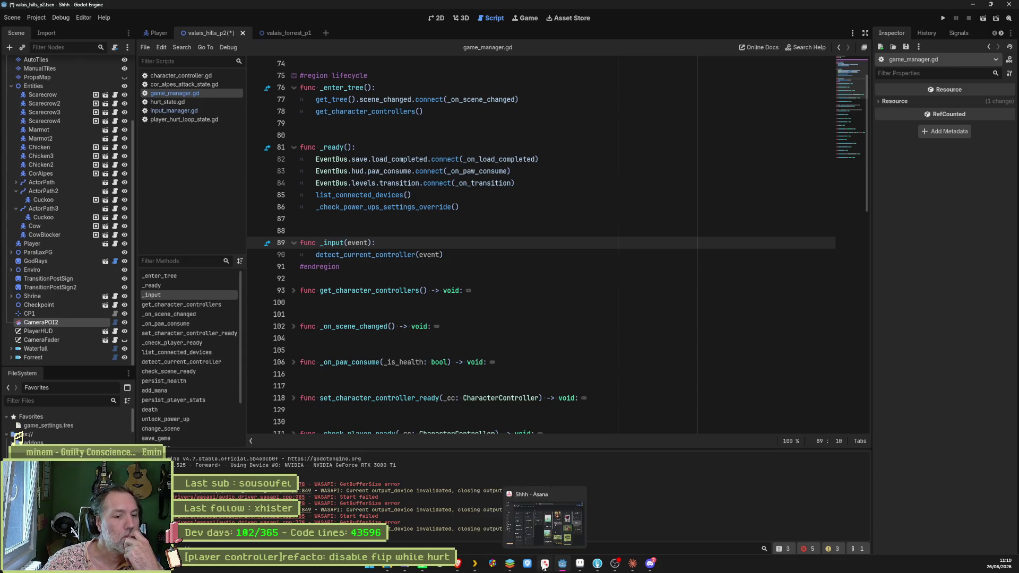
{"action": "left_click", "coordinate": [545, 564]}
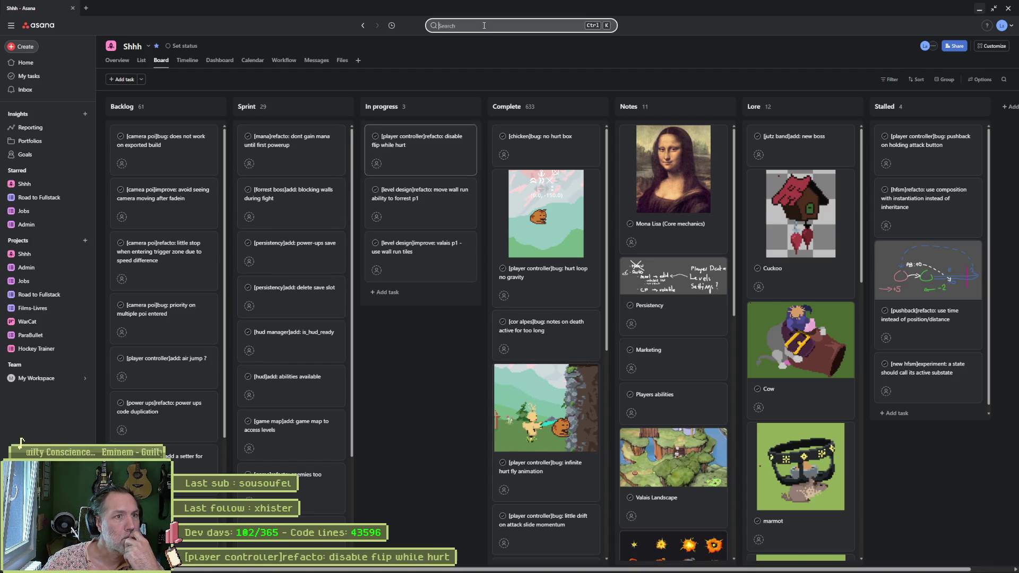
Search 'lock', read the '[camera poi]bug: inputs locked system not good' task, close it and return to game_manager.gd line 87.
{"action": "left_click", "coordinate": [509, 25]}
{"action": "type", "text": "lock"}
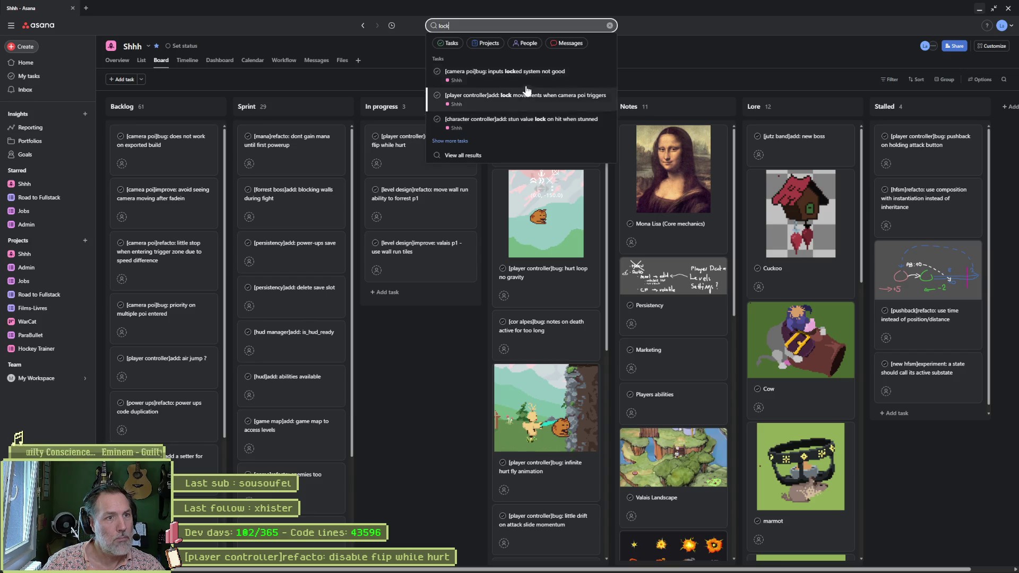
{"action": "left_click", "coordinate": [502, 72]}
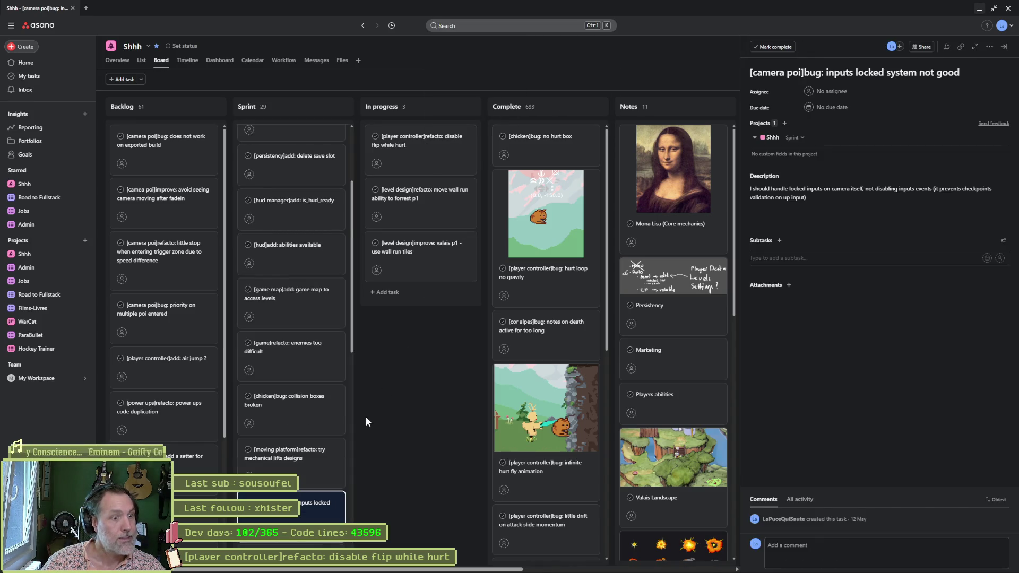
{"action": "mouse_move", "coordinate": [290, 458]}
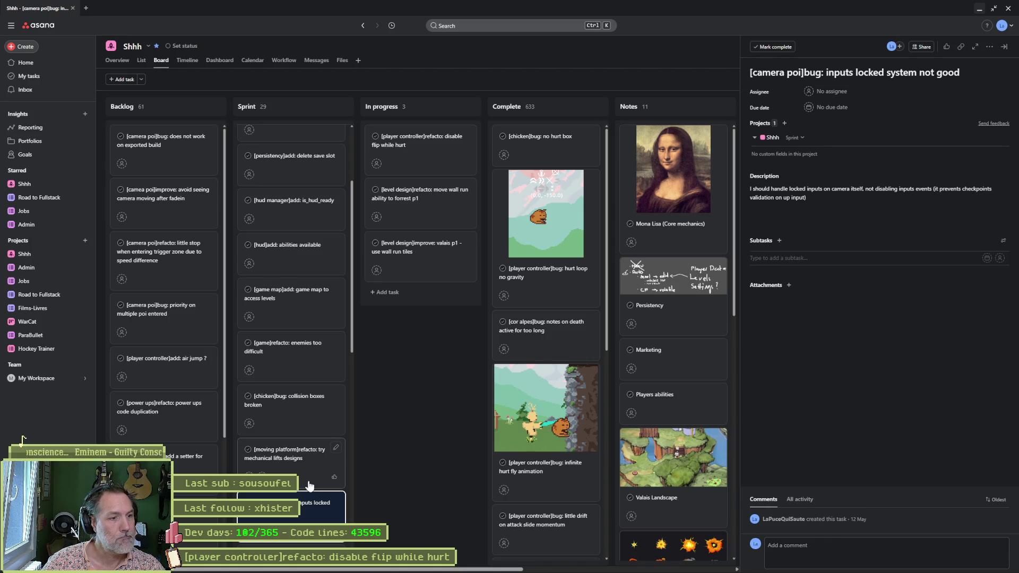
{"action": "scroll", "coordinate": [309, 485], "scroll_direction": "down", "scroll_amount": 4}
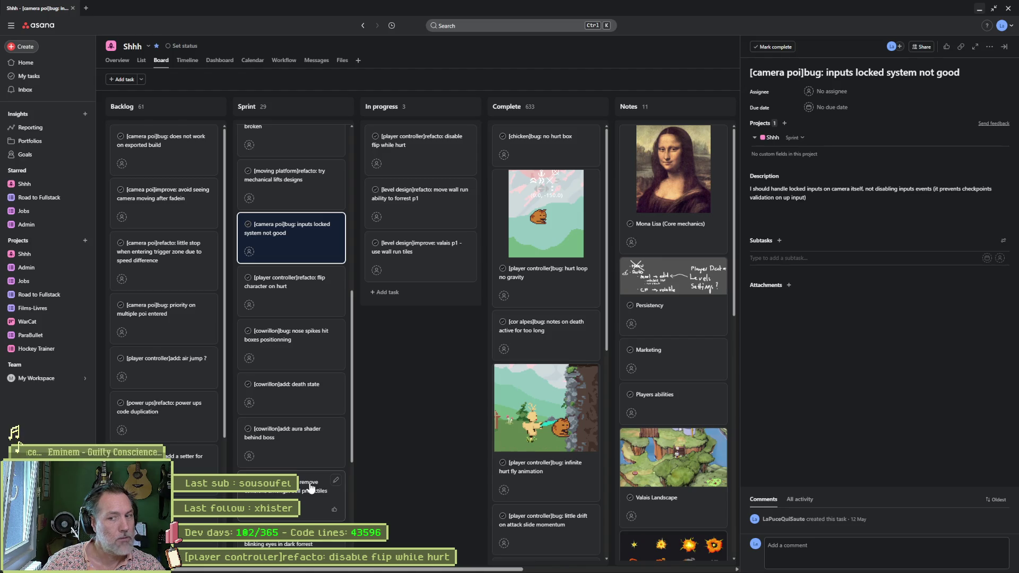
{"action": "scroll", "coordinate": [311, 488], "scroll_direction": "up", "scroll_amount": 1}
{"action": "scroll", "coordinate": [314, 485], "scroll_direction": "up", "scroll_amount": 1}
{"action": "scroll", "coordinate": [314, 484], "scroll_direction": "up", "scroll_amount": 1}
{"action": "key", "text": "Escape"}
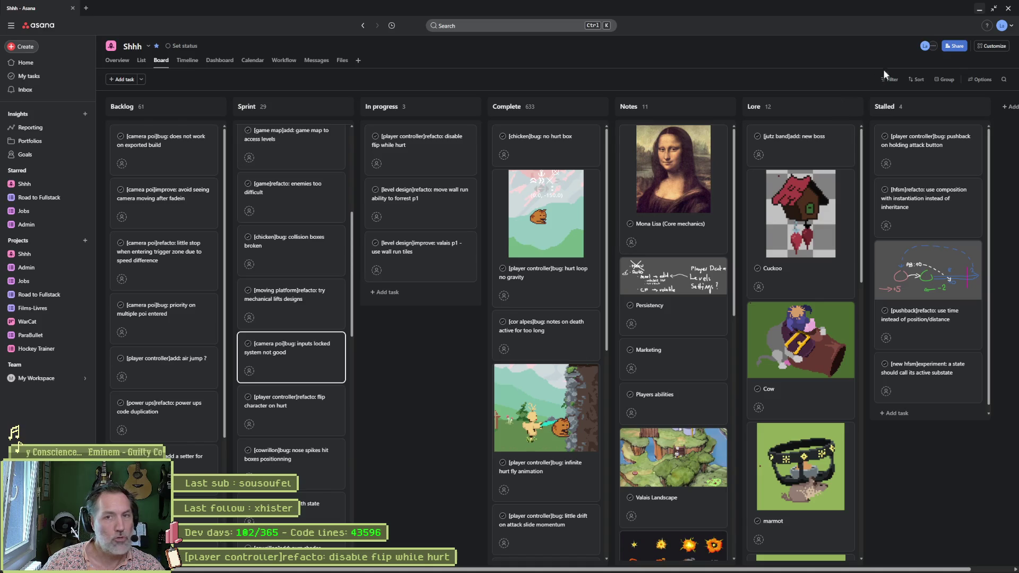
{"action": "left_click", "coordinate": [981, 10]}
{"action": "left_click", "coordinate": [554, 225]}
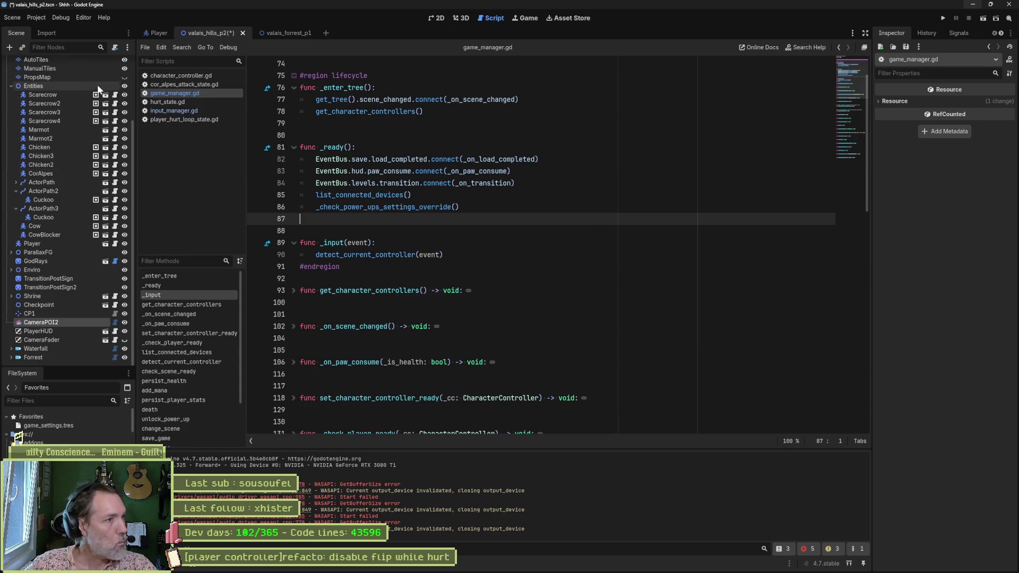
In player_controller.gd's _physics_process, follow the flip call on line 101 to its character_controller.gd definition.
{"action": "left_click", "coordinate": [165, 34]}
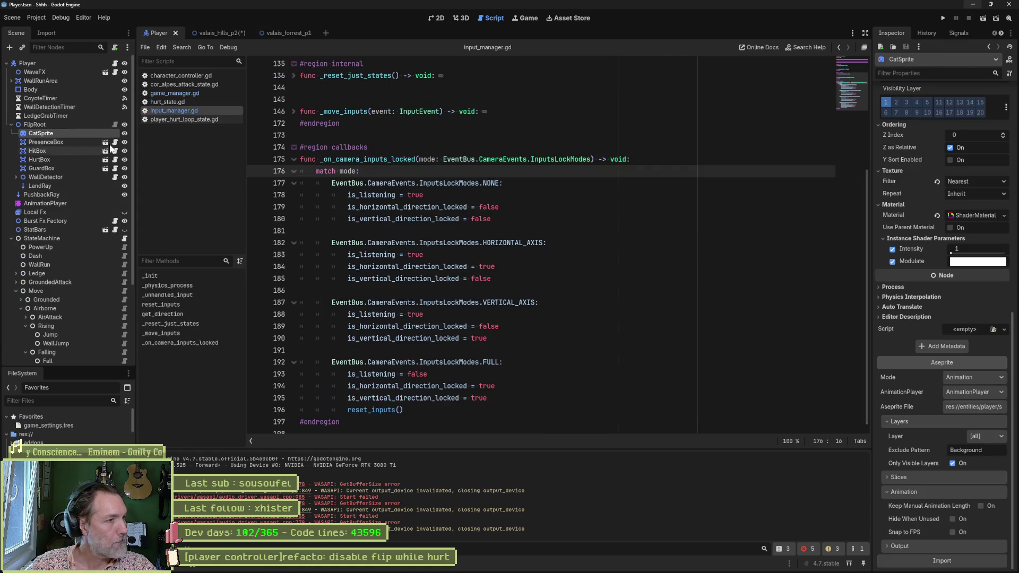
{"action": "left_click", "coordinate": [114, 64]}
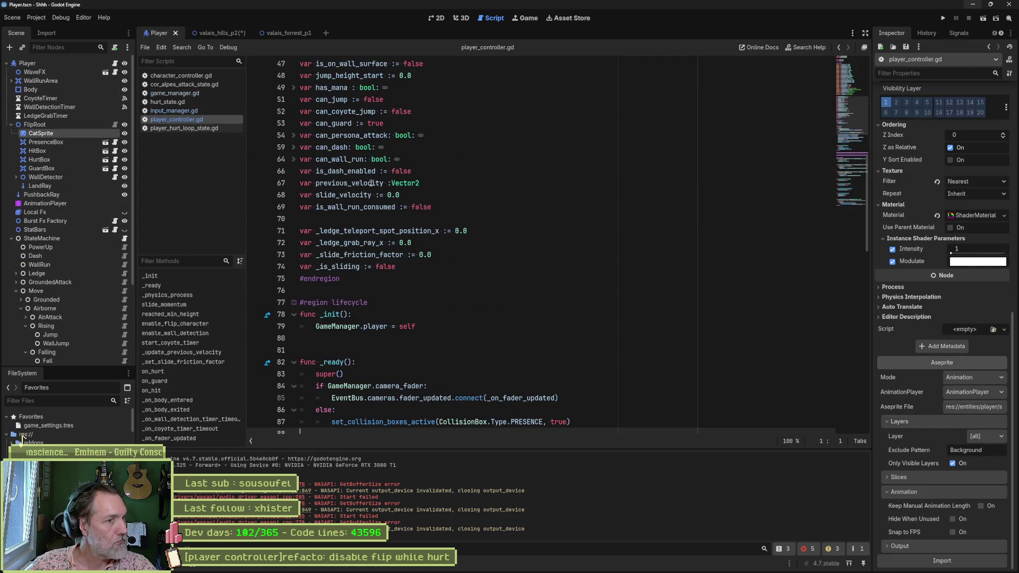
{"action": "left_click", "coordinate": [526, 264]}
{"action": "scroll", "coordinate": [583, 277], "scroll_direction": "down", "scroll_amount": 3}
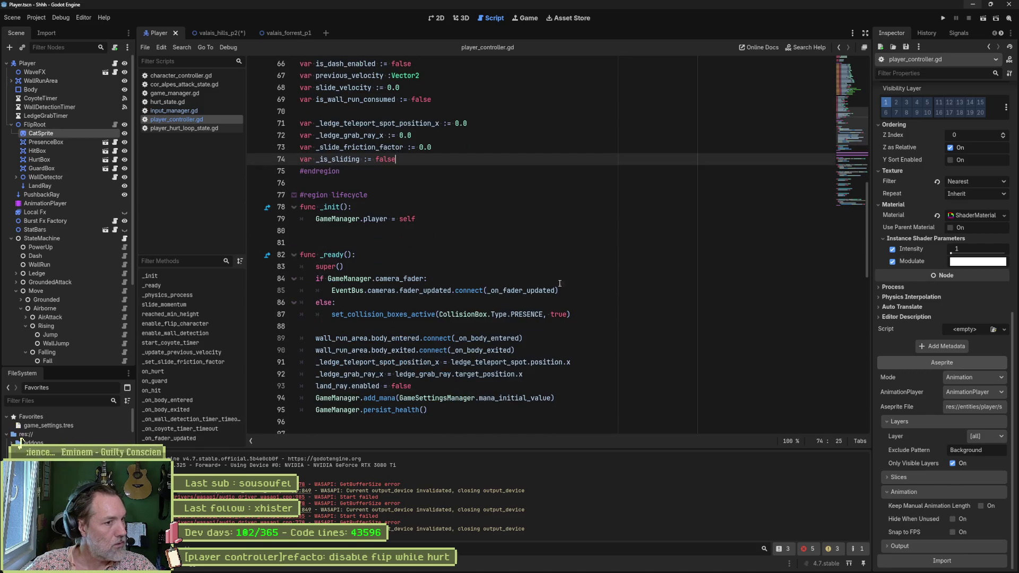
{"action": "left_click", "coordinate": [198, 295]}
{"action": "left_click", "coordinate": [393, 267]}
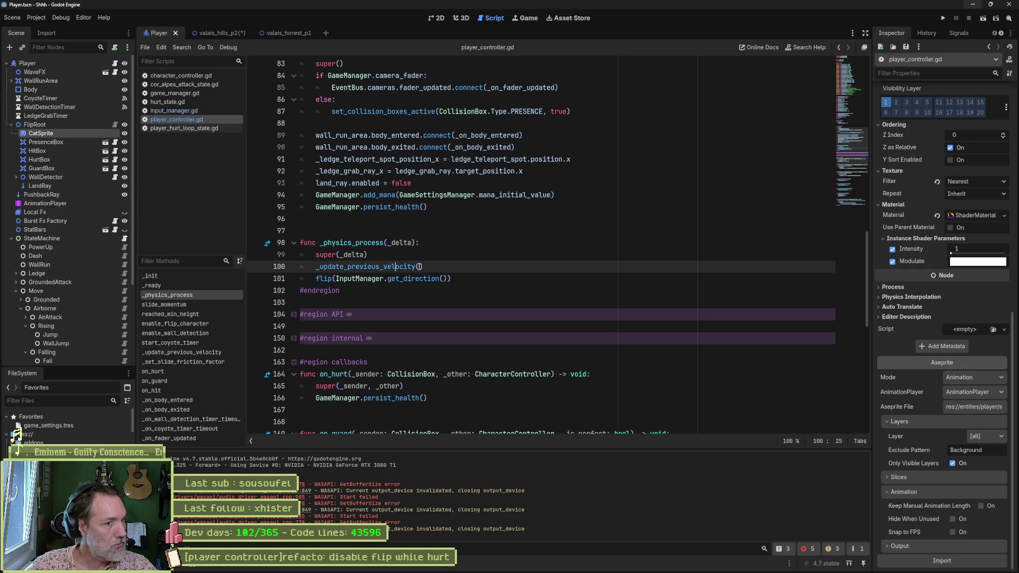
{"action": "left_click", "coordinate": [457, 277]}
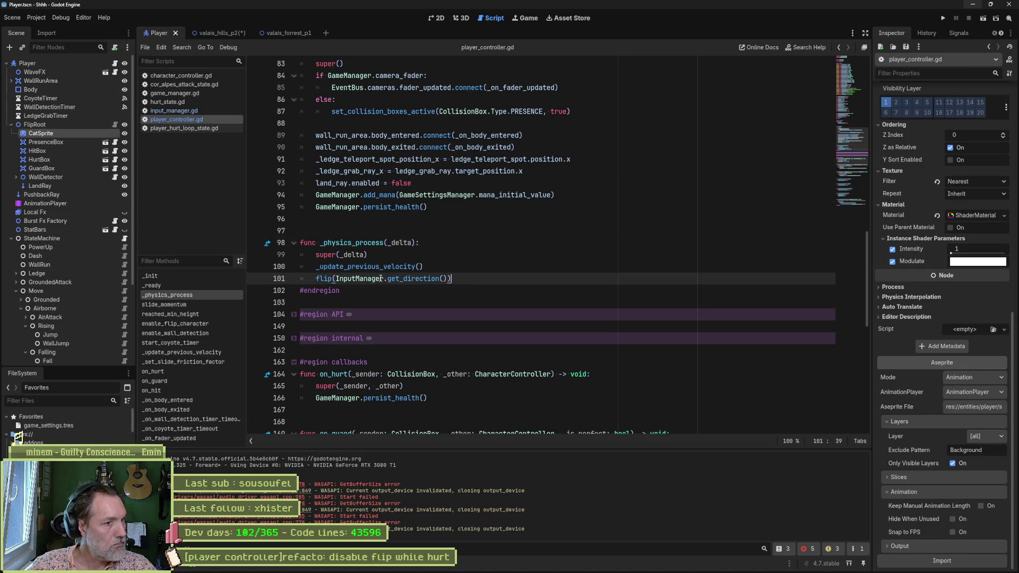
{"action": "key", "text": "Home"}
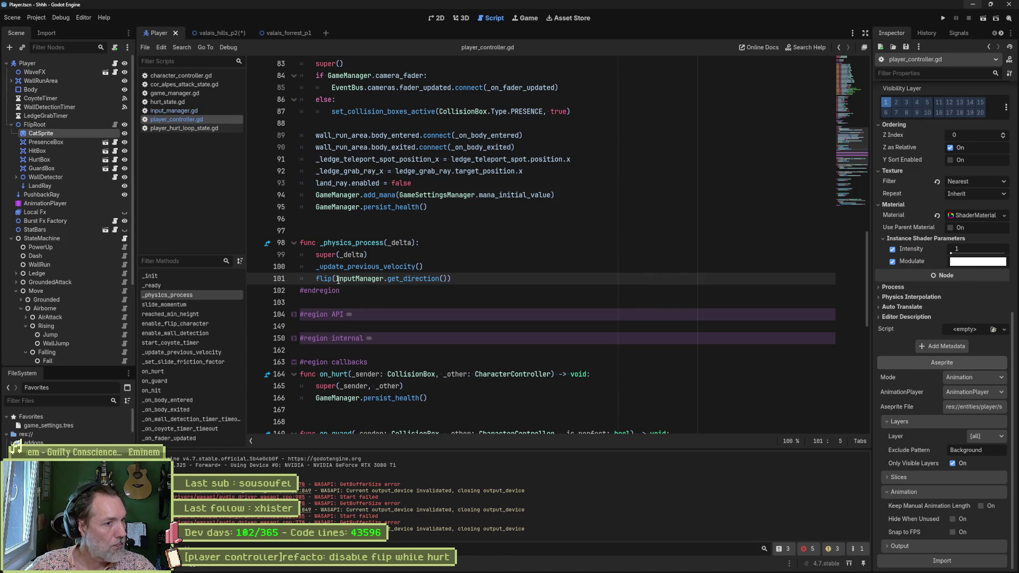
{"action": "left_click", "coordinate": [331, 279], "text": "ctrl"}
{"action": "mouse_move", "coordinate": [358, 279]}
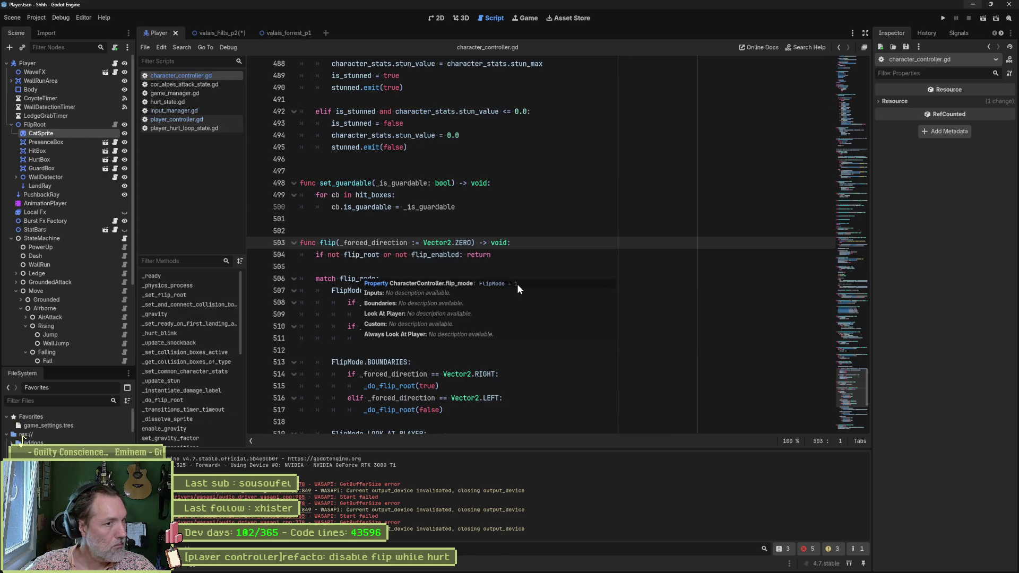
Select flip_enabled and run Find in Files for it across the project.
{"action": "double_click", "coordinate": [433, 255]}
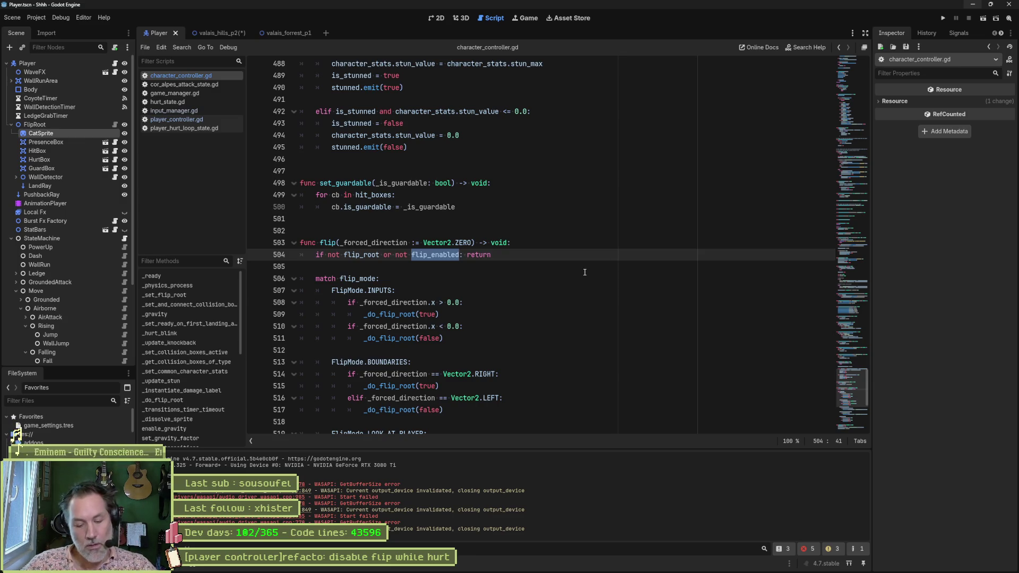
{"action": "key", "text": "ctrl+shift+f"}
{"action": "key", "text": "Return"}
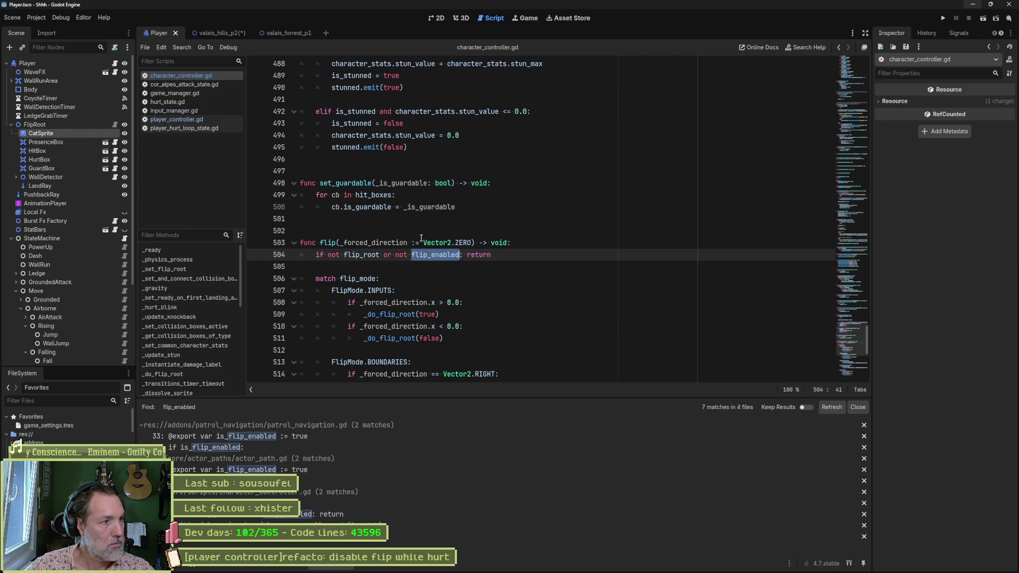
Add 'character_controller.flip_enabled = false' to hurt_state.gd's enter_state and copy the line.
{"action": "left_click", "coordinate": [180, 102]}
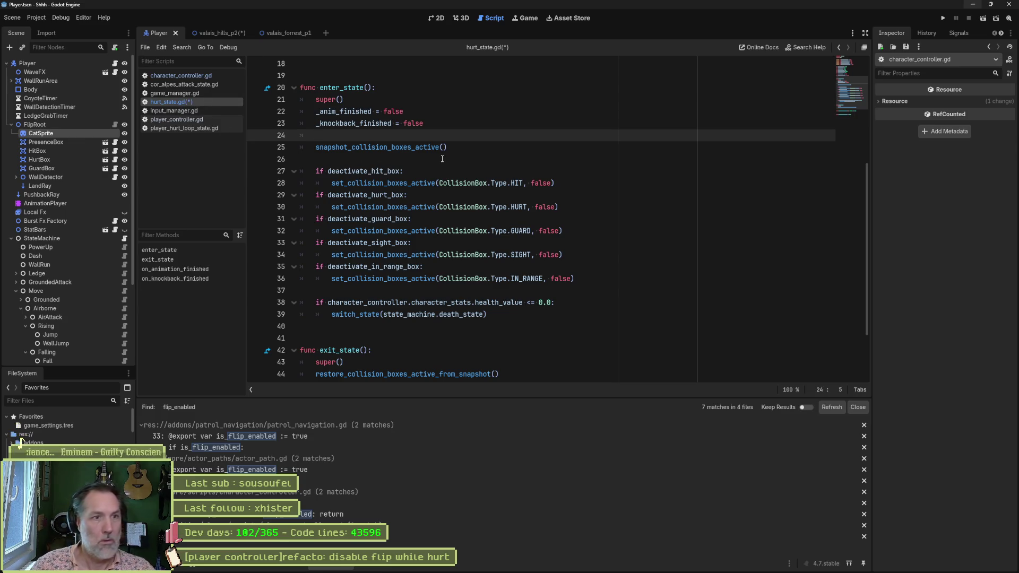
{"action": "type", "text": "cha"}
{"action": "key", "text": "Return"}
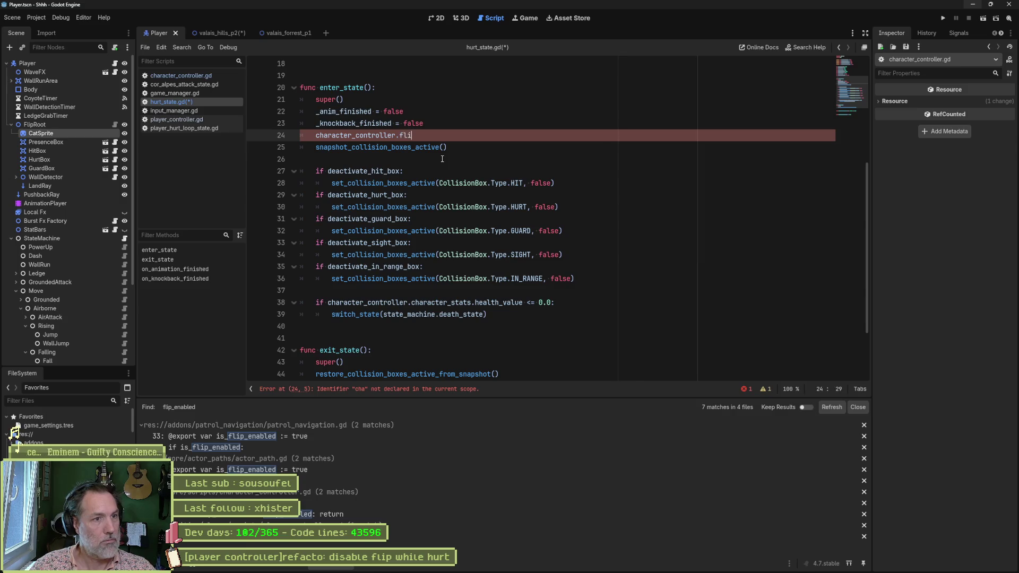
{"action": "key", "text": "Return"}
{"action": "type", "text": "= false"}
{"action": "key", "text": "shift+Up"}
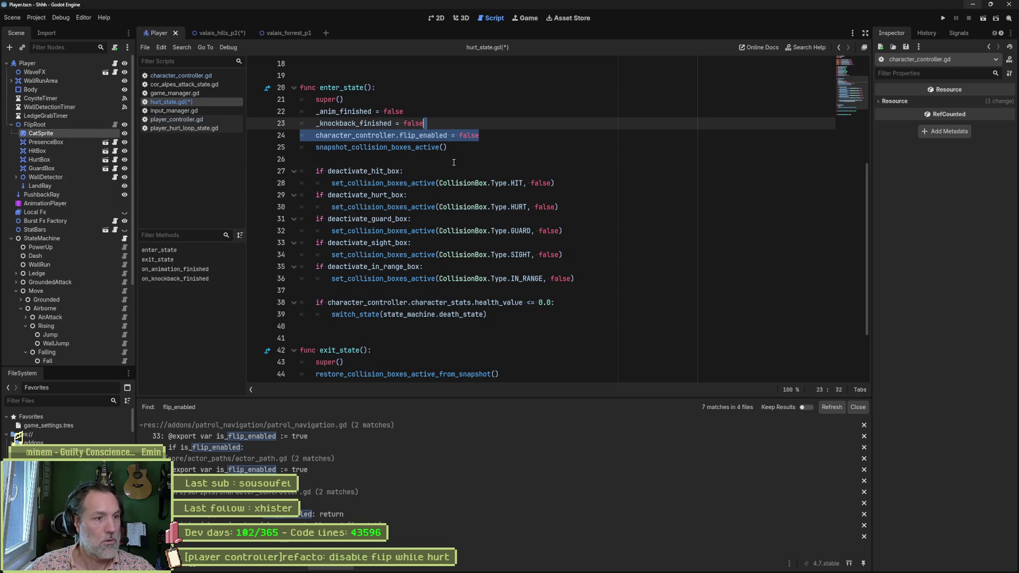
{"action": "key", "text": "ctrl+c"}
{"action": "scroll", "coordinate": [453, 163], "scroll_direction": "down", "scroll_amount": 2}
Paste the line into exit_state after the restore call with the value set to true, then switch to valais_hills_p2.
{"action": "left_click", "coordinate": [510, 291]}
{"action": "key", "text": "ctrl+v"}
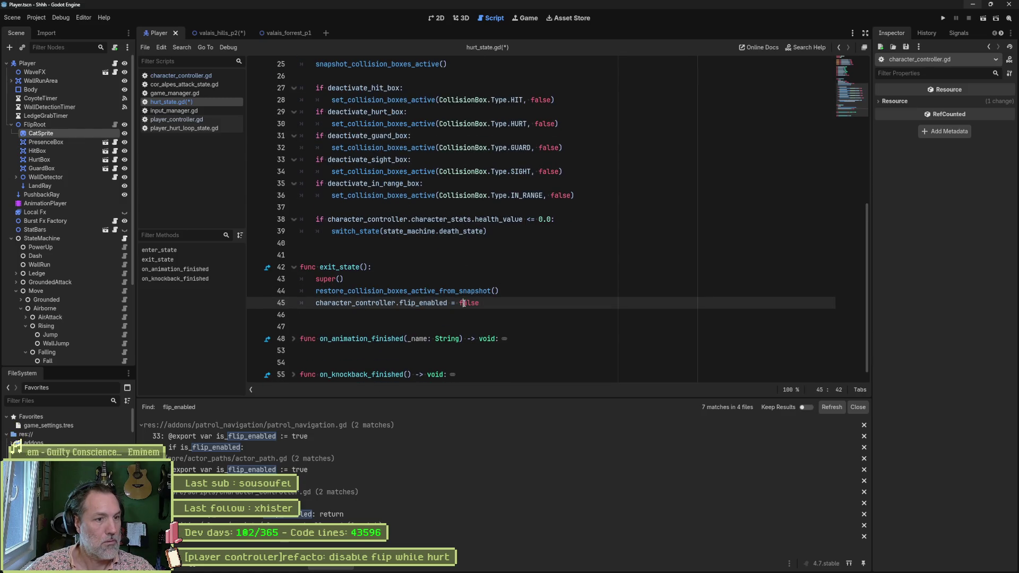
{"action": "double_click", "coordinate": [469, 304]}
{"action": "type", "text": "true"}
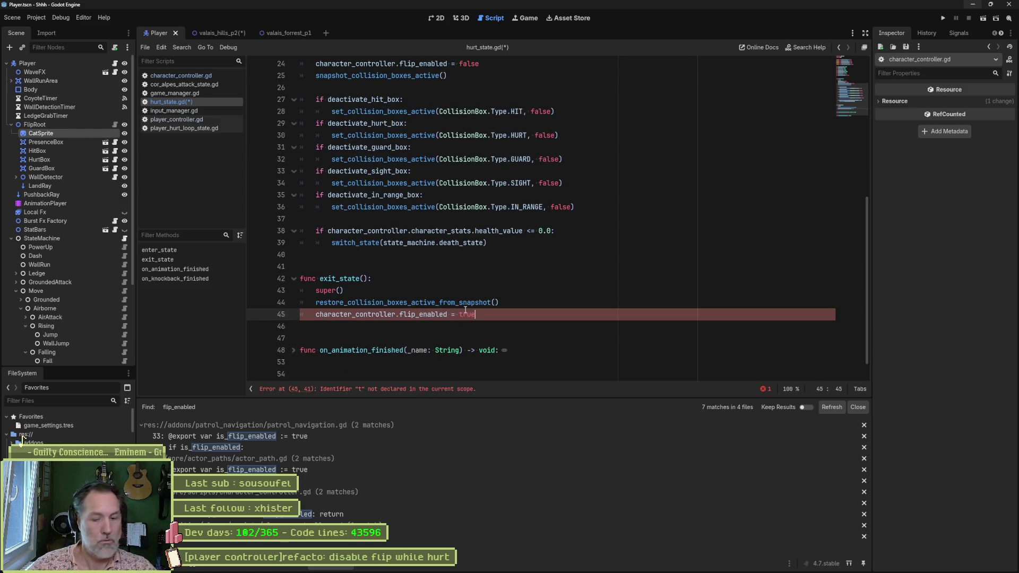
{"action": "left_click", "coordinate": [219, 36]}
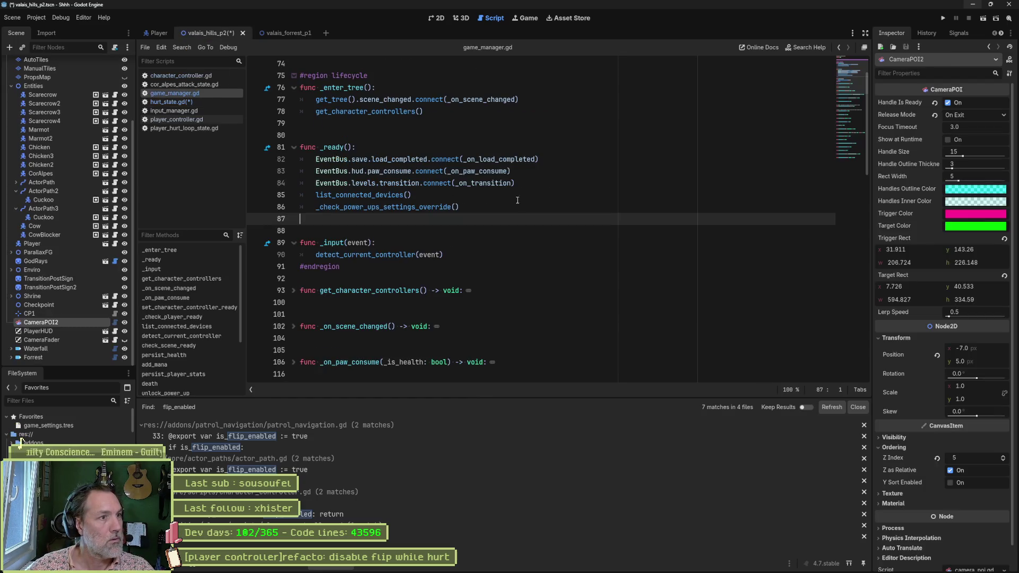
Drag the Player rightward in the 2D level, play-test near the chicken with F6, stop, and return to scripts.
{"action": "left_click", "coordinate": [440, 19]}
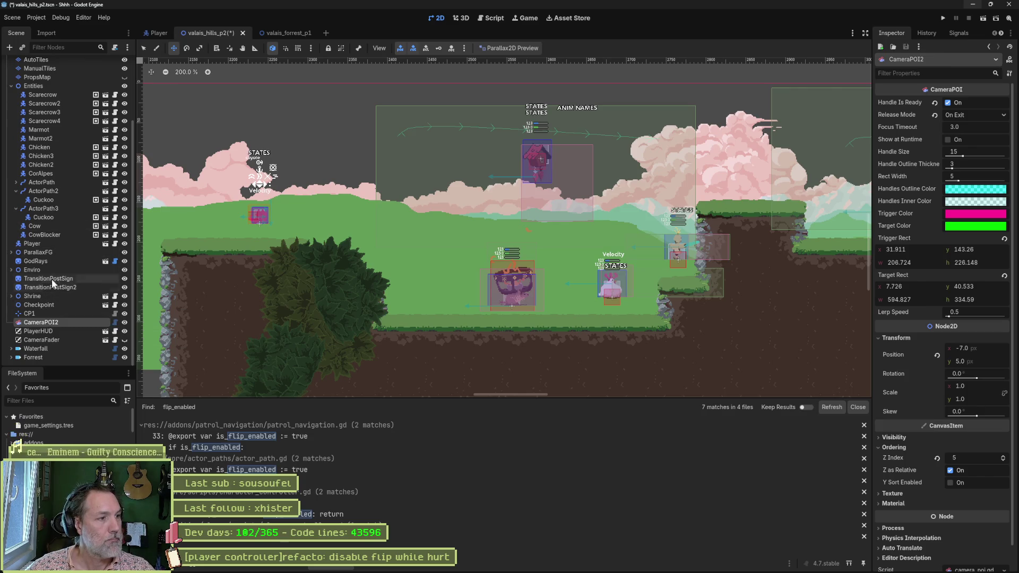
{"action": "left_click", "coordinate": [52, 240]}
{"action": "left_click_drag", "start_coordinate": [410, 270], "coordinate": [587, 308], "text": "alt"}
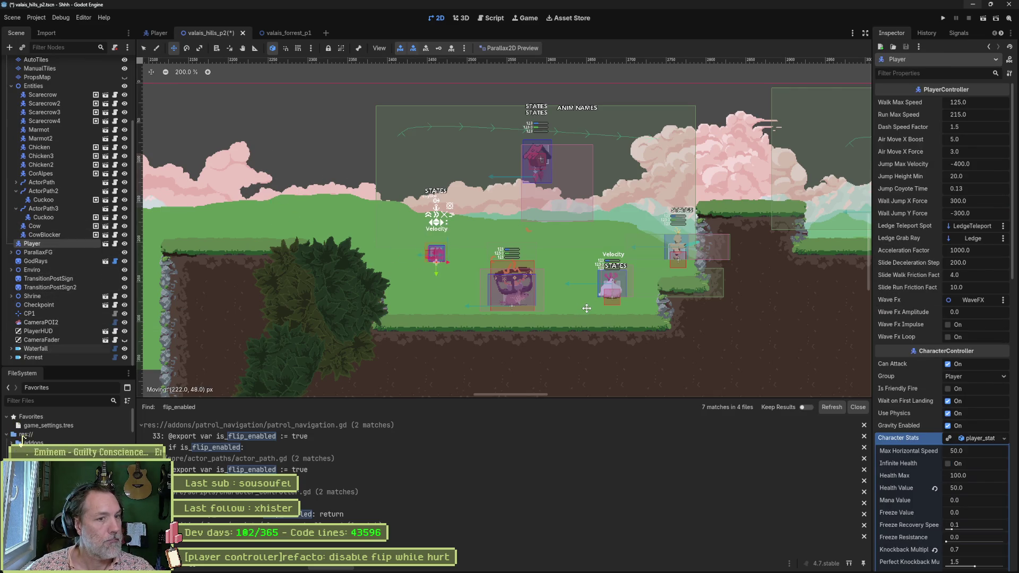
{"action": "key", "text": "F6"}
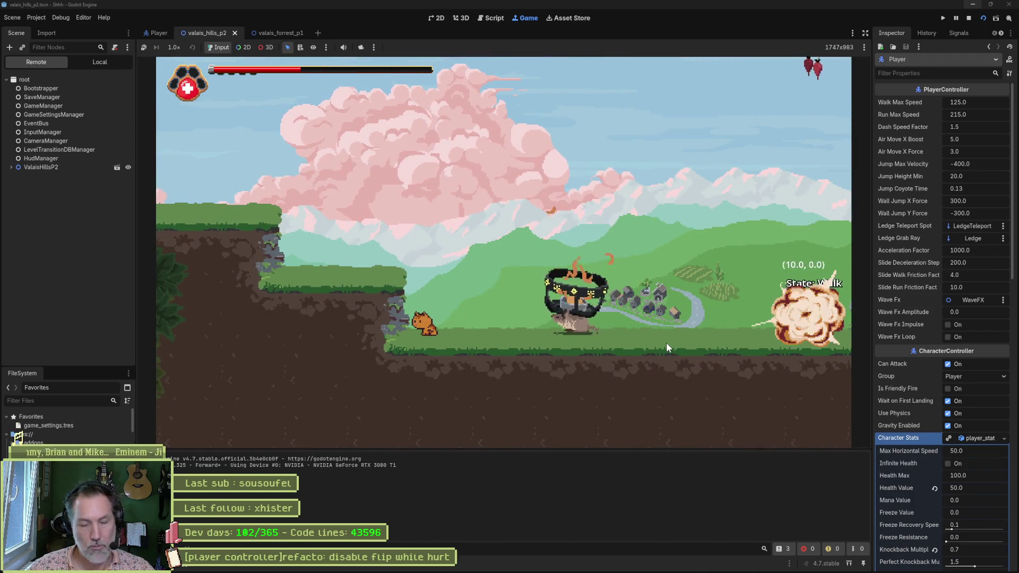
{"action": "key", "text": "F8"}
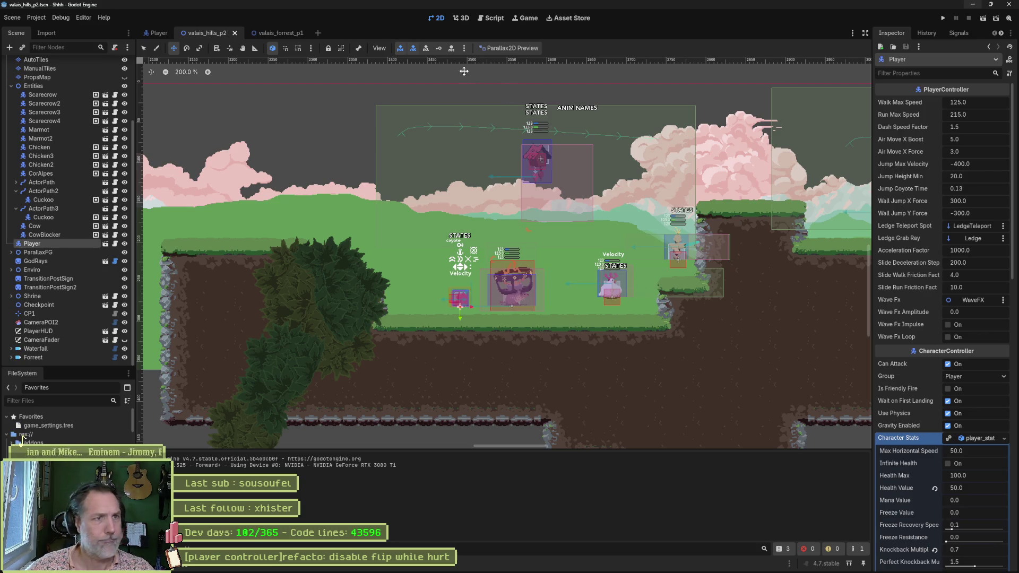
{"action": "key", "text": "ctrl+F3"}
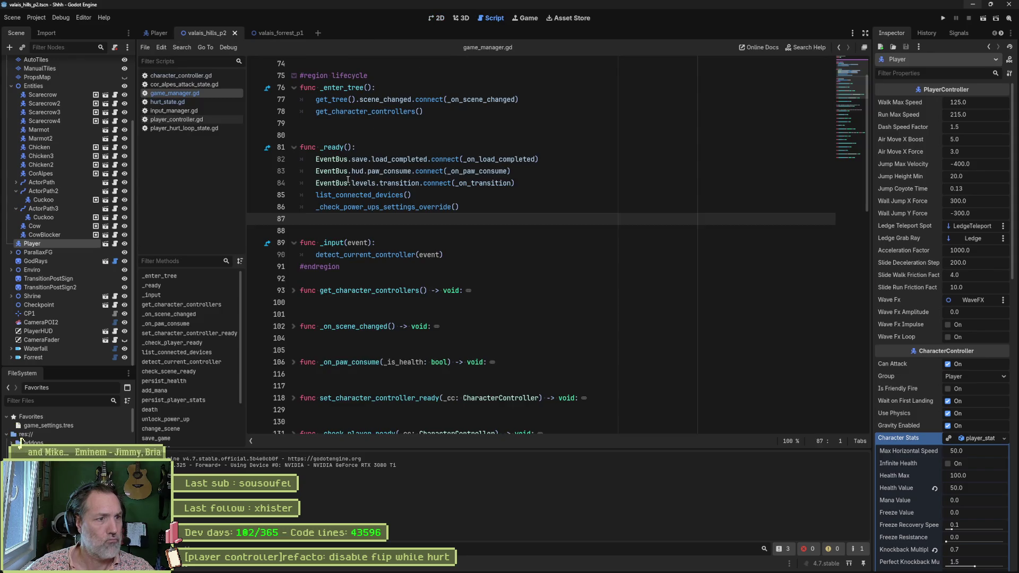
Close game_manager.gd, switch to the Player scene and view the HurtLoop state's script.
{"action": "middle_click", "coordinate": [176, 94]}
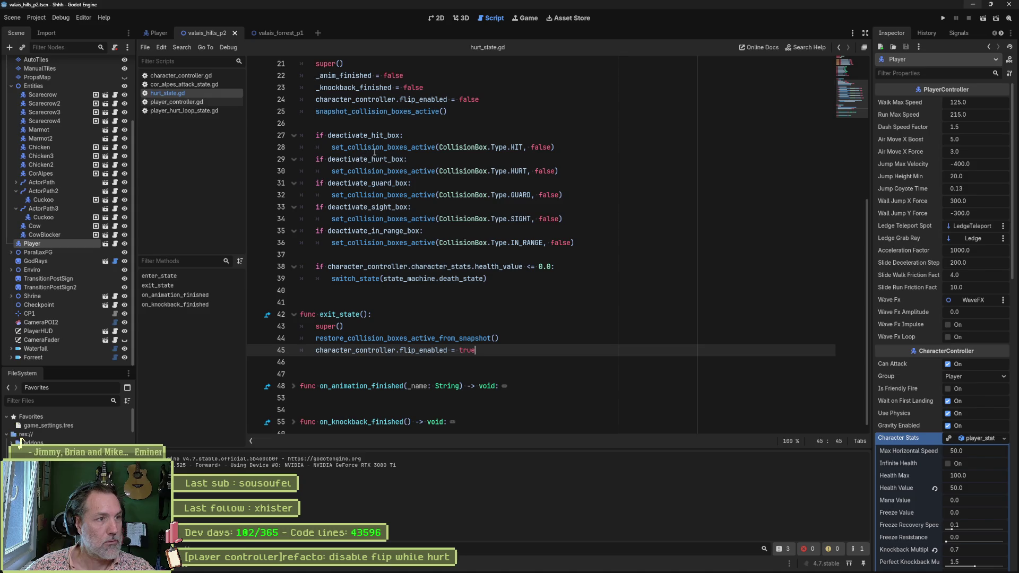
{"action": "scroll", "coordinate": [374, 151], "scroll_direction": "up", "scroll_amount": 1}
{"action": "mouse_move", "coordinate": [381, 148]}
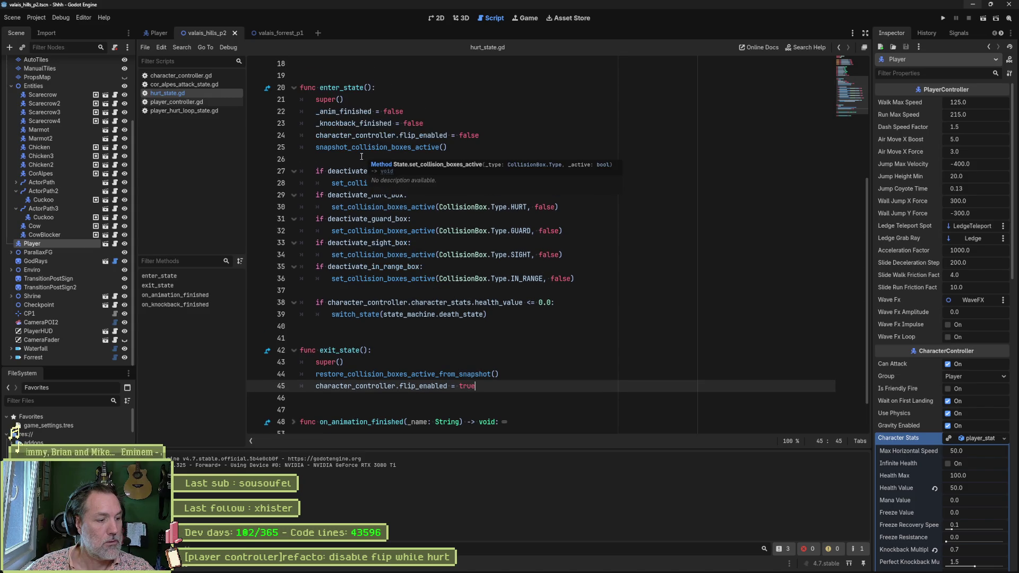
{"action": "scroll", "coordinate": [361, 156], "scroll_direction": "up", "scroll_amount": 1}
{"action": "scroll", "coordinate": [350, 161], "scroll_direction": "up", "scroll_amount": 1}
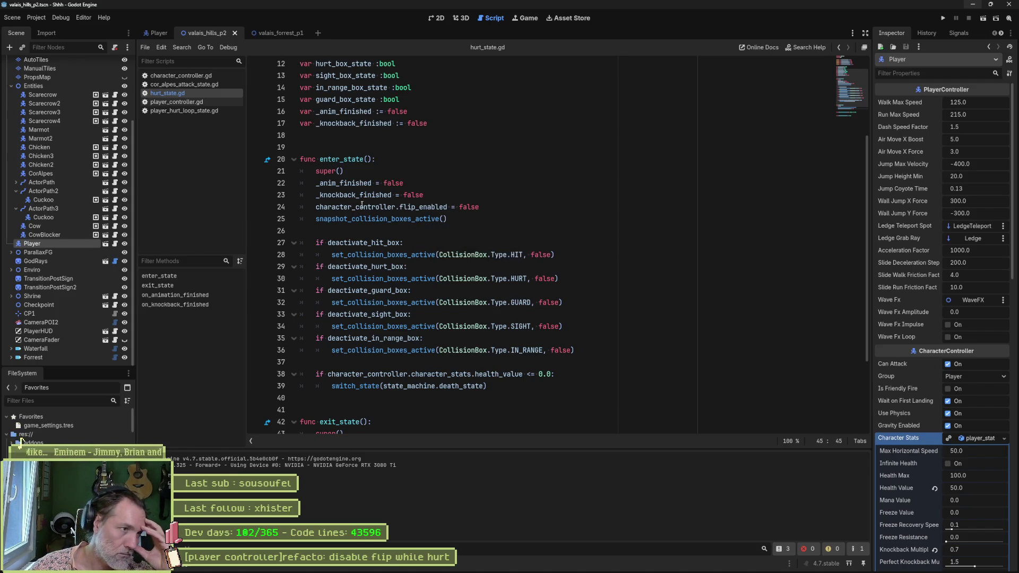
{"action": "left_click", "coordinate": [161, 33]}
{"action": "scroll", "coordinate": [87, 267], "scroll_direction": "down", "scroll_amount": 2}
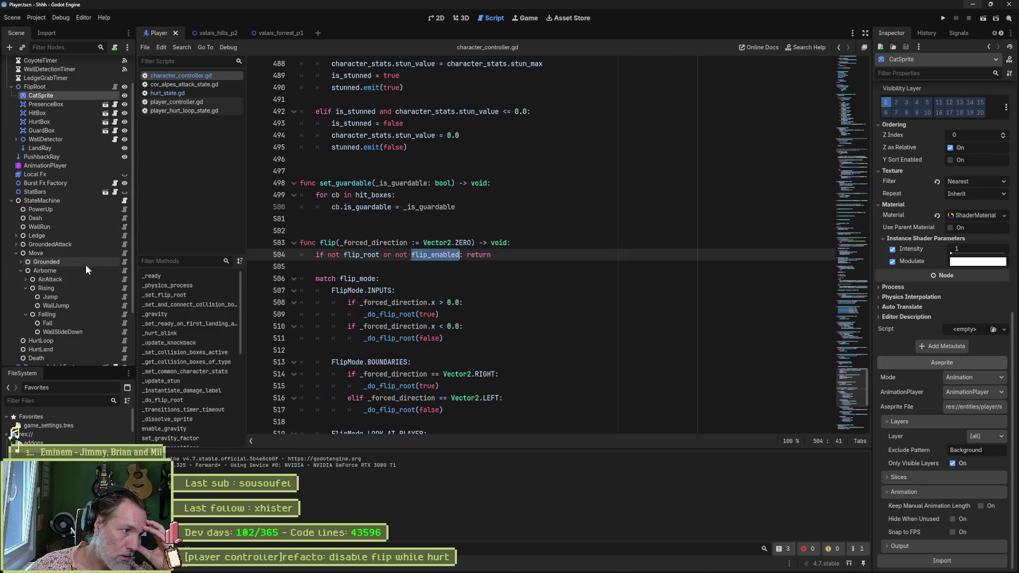
{"action": "scroll", "coordinate": [66, 283], "scroll_direction": "down", "scroll_amount": 2}
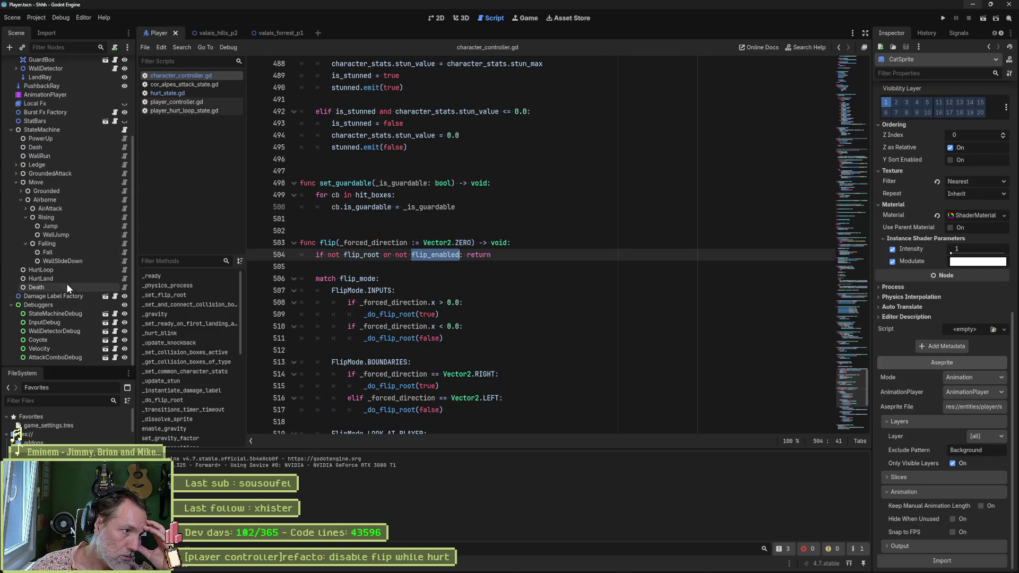
{"action": "left_click", "coordinate": [122, 270]}
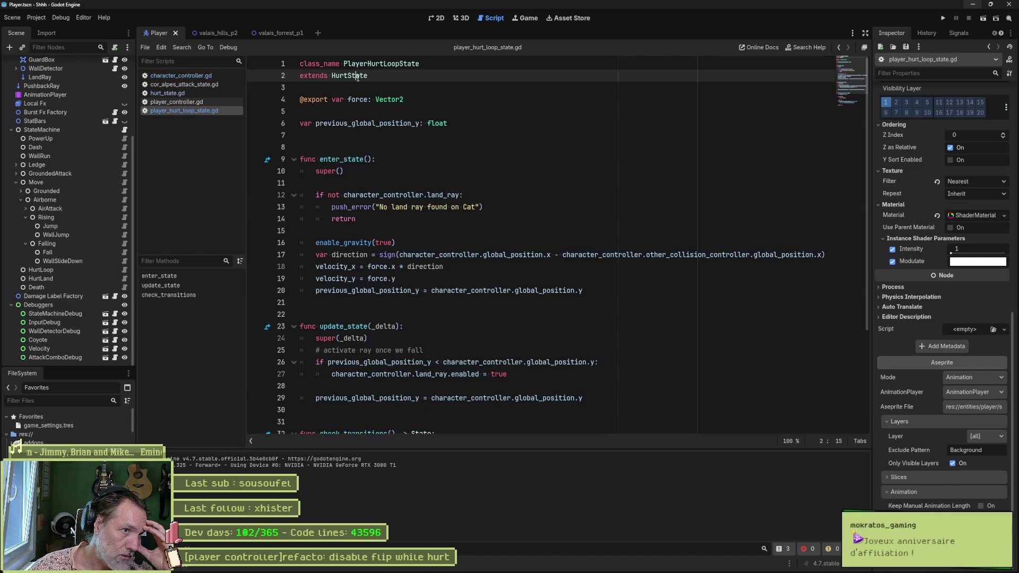
In player_hurt_land_state.gd, add 'character_controller.flip_enabled = false' after super() in enter_state.
{"action": "left_click", "coordinate": [124, 278]}
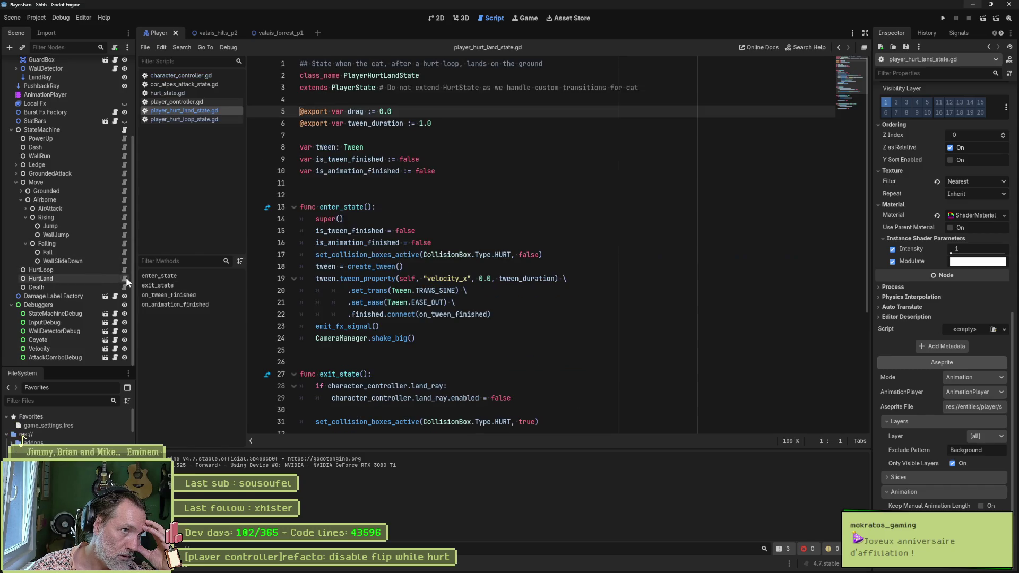
{"action": "double_click", "coordinate": [353, 88]}
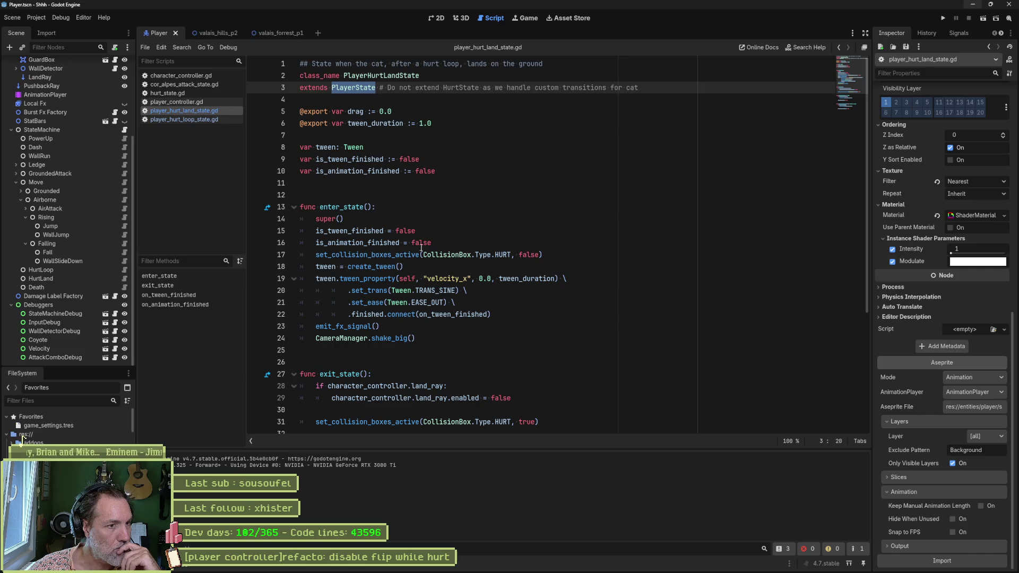
{"action": "left_click", "coordinate": [447, 220]}
{"action": "key", "text": "Return"}
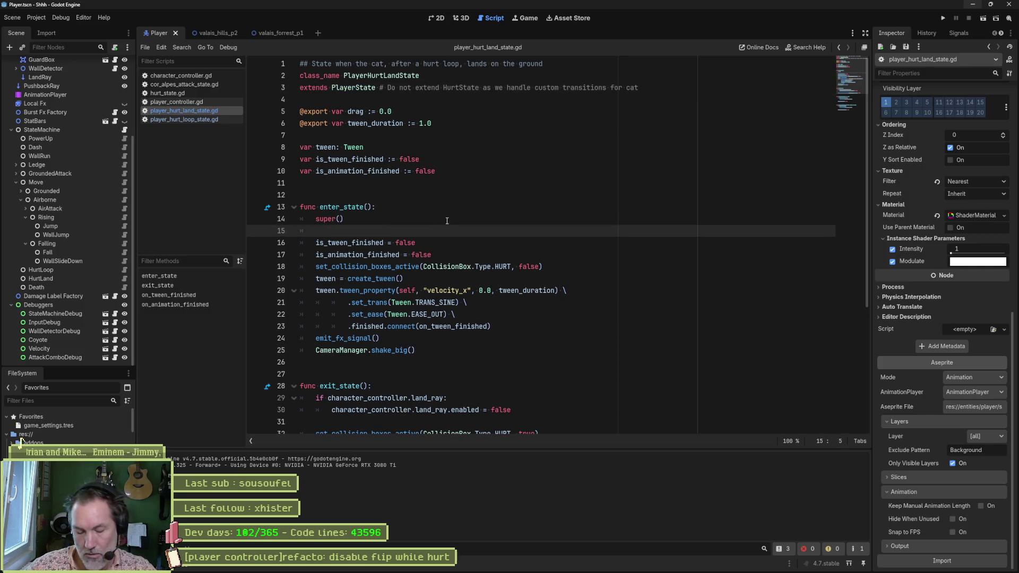
{"action": "type", "text": "cha"}
{"action": "key", "text": "Return"}
{"action": "type", "text": ".fli"}
{"action": "key", "text": "Down"}
{"action": "key", "text": "Return"}
{"action": "type", "text": "= false"}
Copy that line into exit_state and change it to set flip_enabled true.
{"action": "key", "text": "shift+Home"}
{"action": "key", "text": "ctrl+c"}
{"action": "scroll", "coordinate": [447, 239], "scroll_direction": "down", "scroll_amount": 2}
{"action": "left_click", "coordinate": [548, 362]}
{"action": "key", "text": "Return"}
{"action": "key", "text": "ctrl+v"}
{"action": "double_click", "coordinate": [476, 374]}
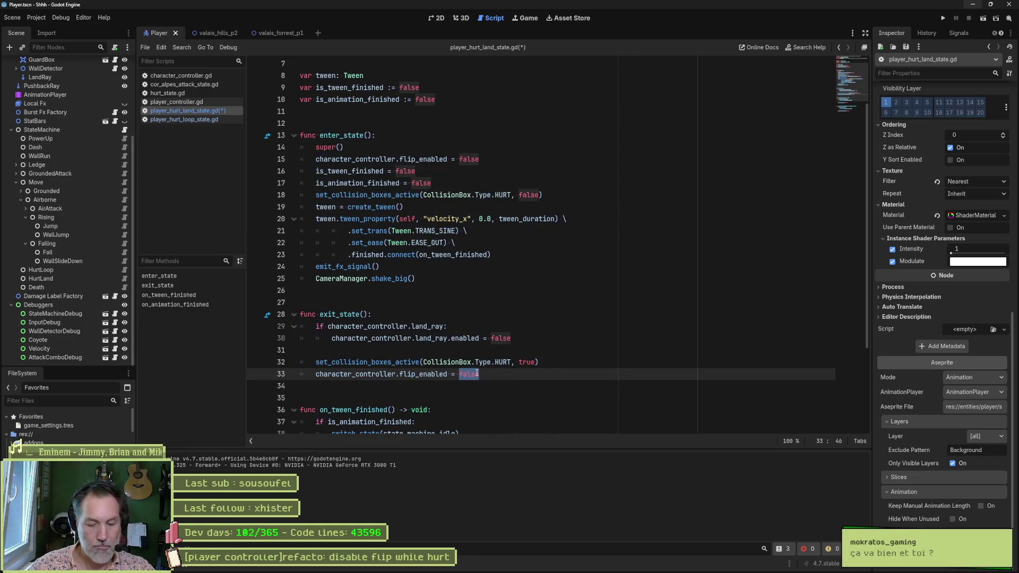
{"action": "type", "text": "tru"}
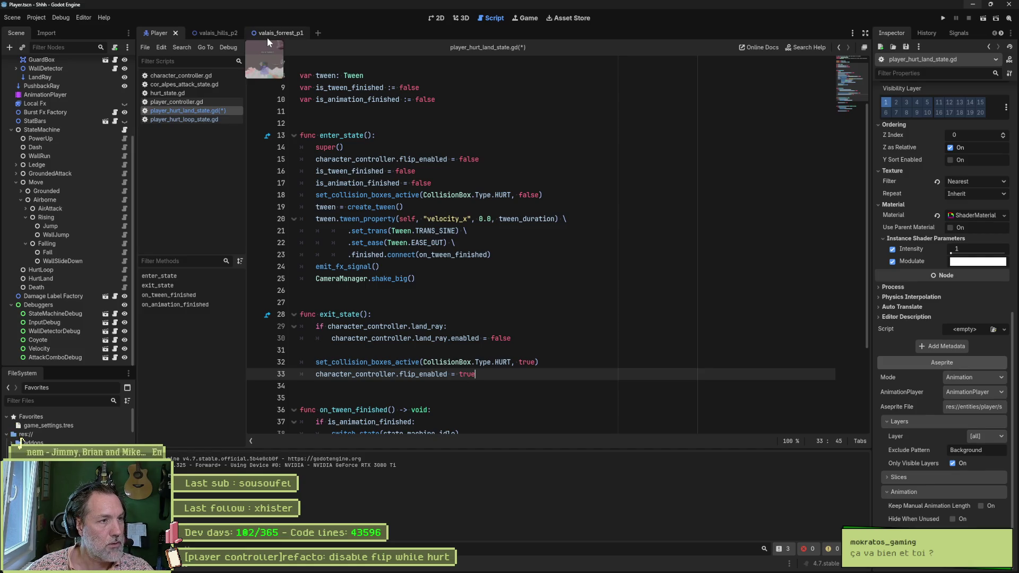
{"action": "left_click", "coordinate": [225, 35]}
Save and test-run the valais_hills_p2 scene in the 2D view, then stop the game.
{"action": "left_click", "coordinate": [436, 18]}
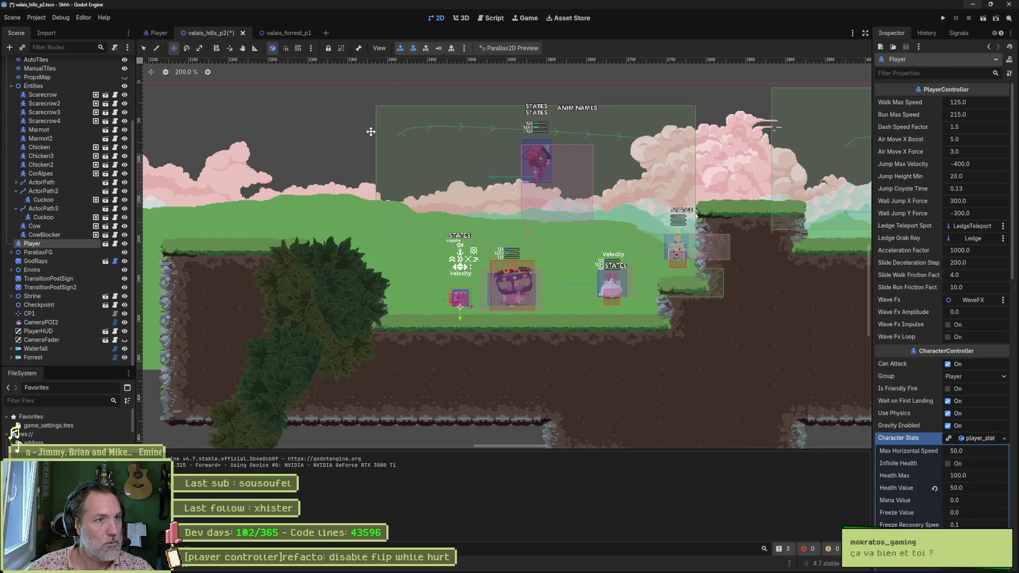
{"action": "scroll", "coordinate": [706, 287], "scroll_direction": "down", "scroll_amount": 2}
{"action": "scroll", "coordinate": [705, 286], "scroll_direction": "down", "scroll_amount": 2}
{"action": "scroll", "coordinate": [737, 306], "scroll_direction": "left", "scroll_amount": 2}
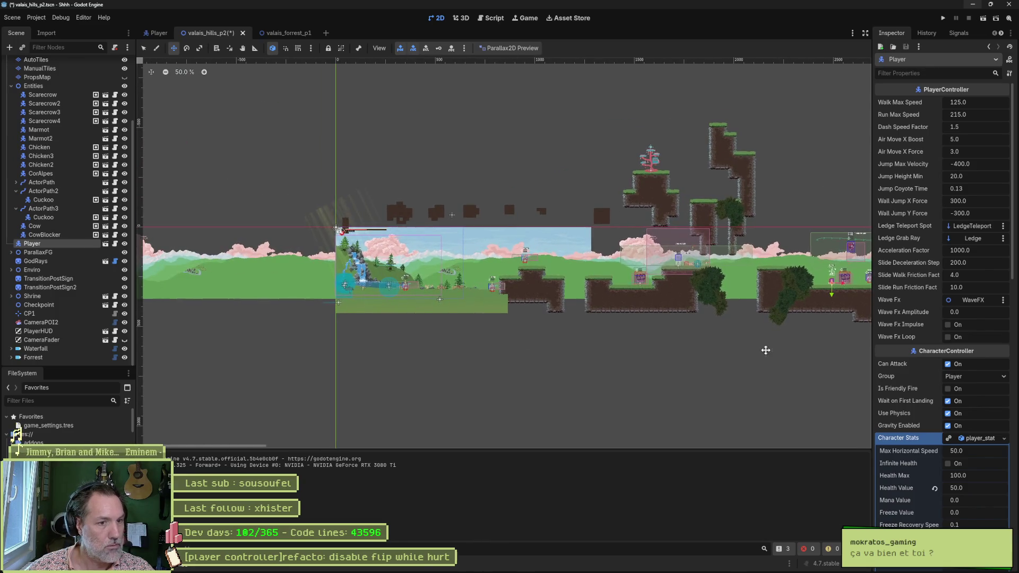
{"action": "key", "text": "F6"}
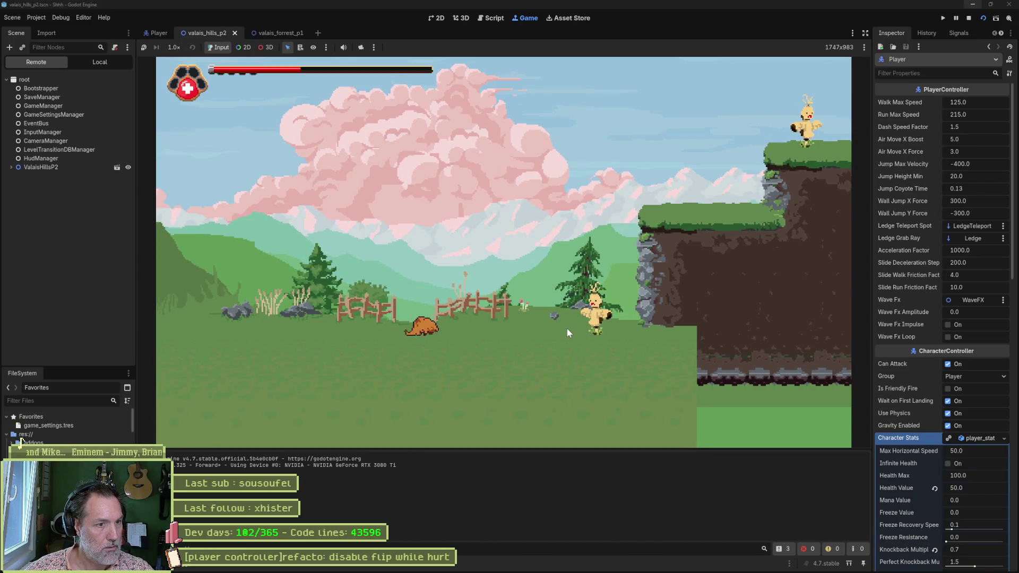
{"action": "key", "text": "F8"}
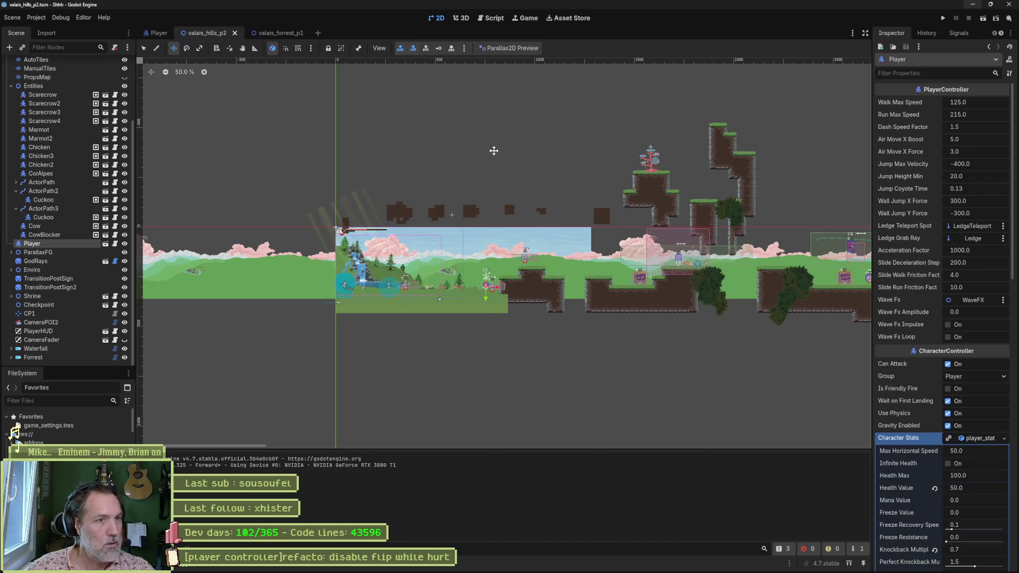
From the flip_enabled line in the script, jump to its declaration in character_controller.gd.
{"action": "left_click", "coordinate": [496, 18]}
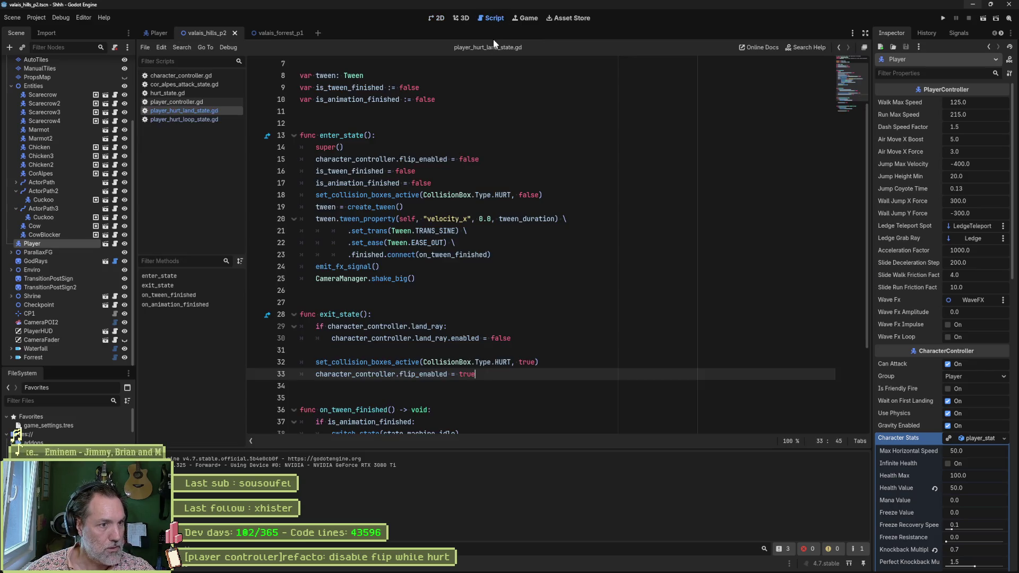
{"action": "left_click_drag", "start_coordinate": [474, 374], "coordinate": [313, 374]}
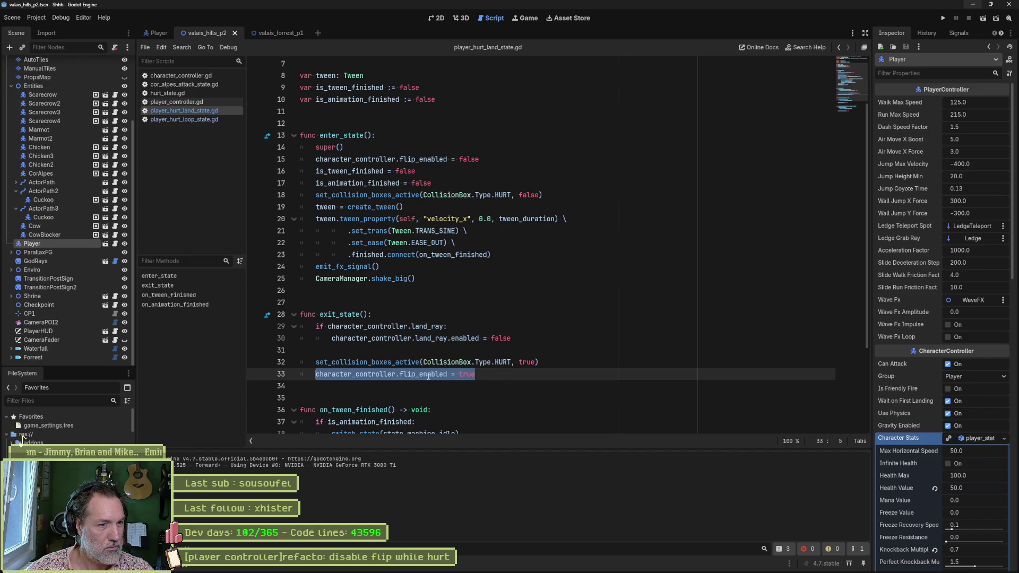
{"action": "left_click", "coordinate": [427, 375]}
{"action": "left_click", "coordinate": [441, 375], "text": "ctrl"}
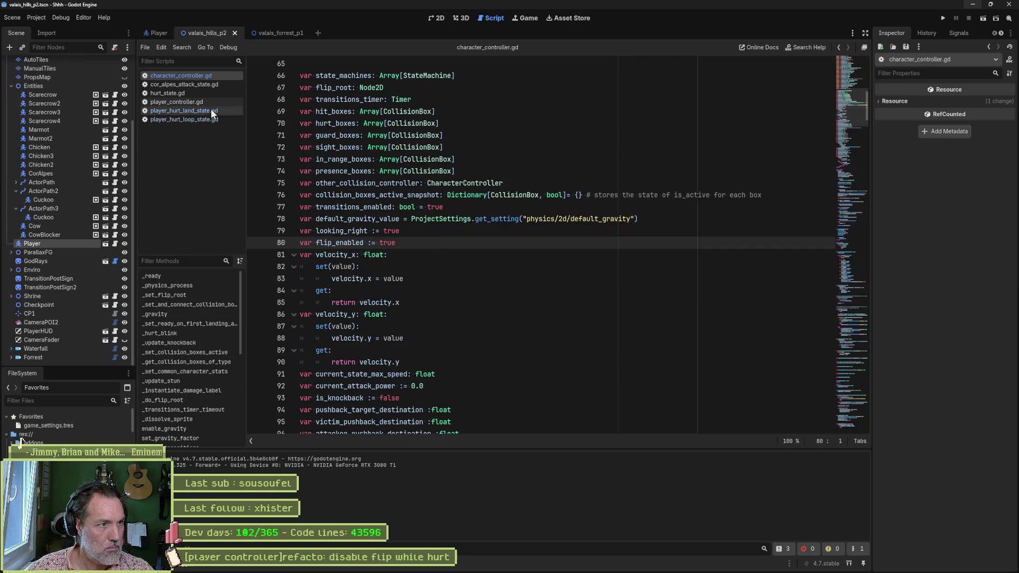